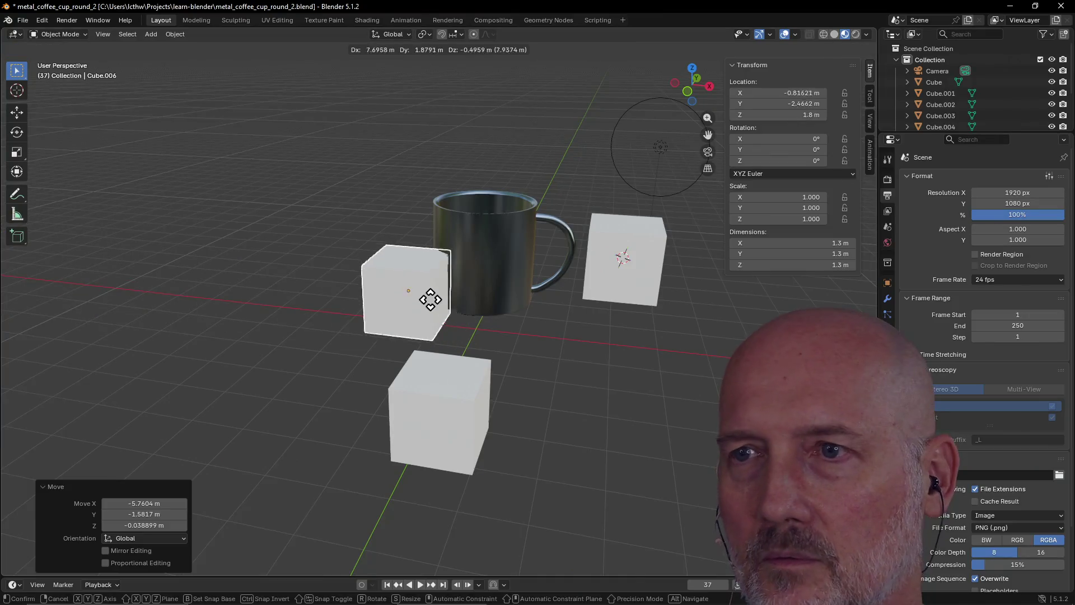
Step: Reposition the moved cube, then move Cube.006 left of the mug and Cube.001 upward
click(346, 281)
key(g)
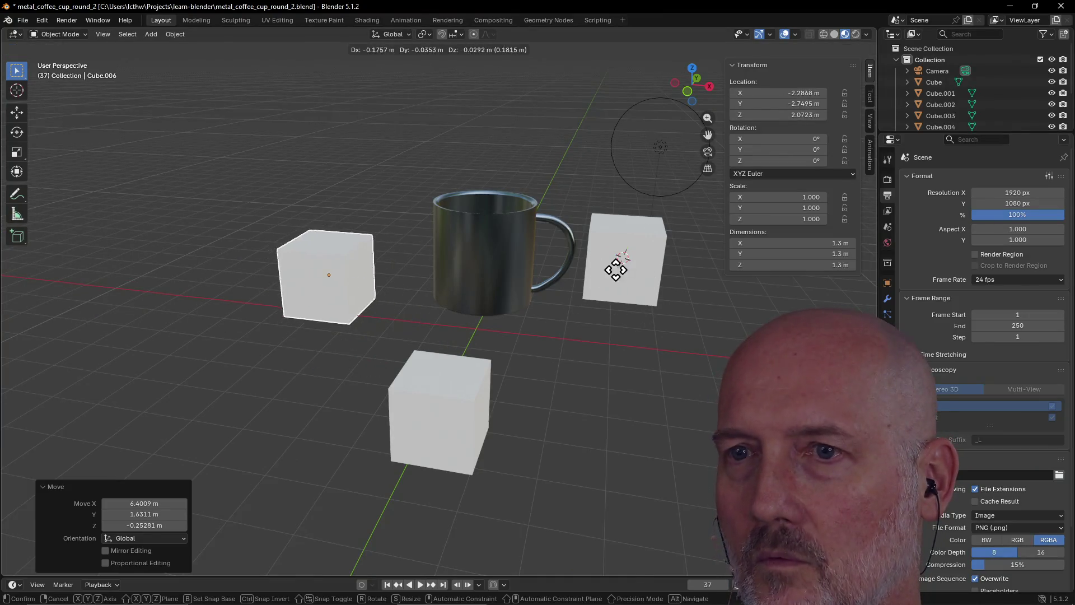
click(585, 280)
click(654, 282)
key(g)
click(432, 155)
key(g)
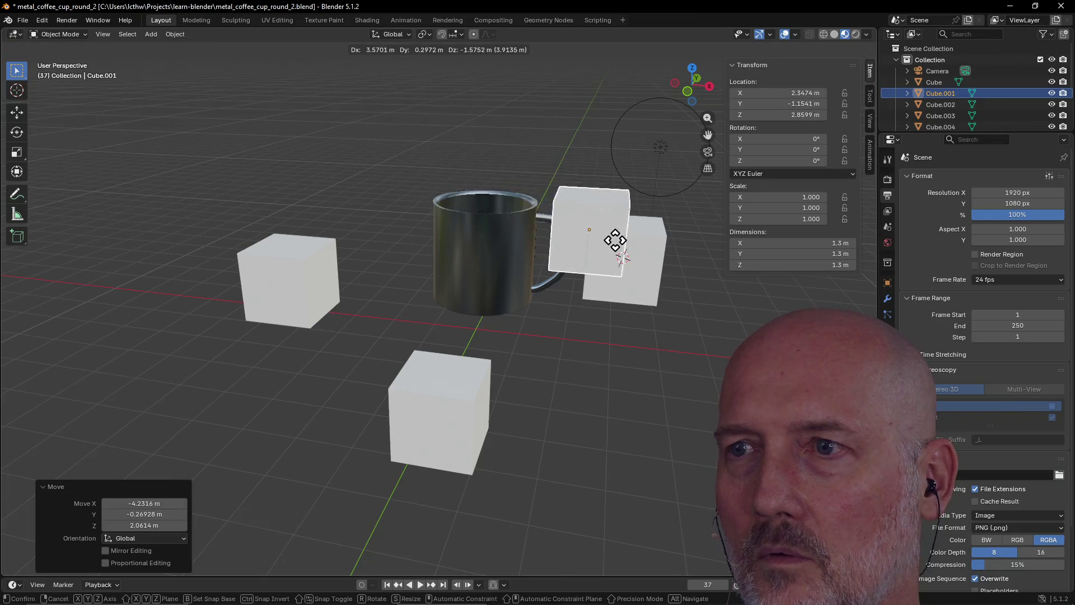
click(448, 152)
Step: Move Cube.002 down to the right and Cube.003 near the top
click(633, 270)
key(g)
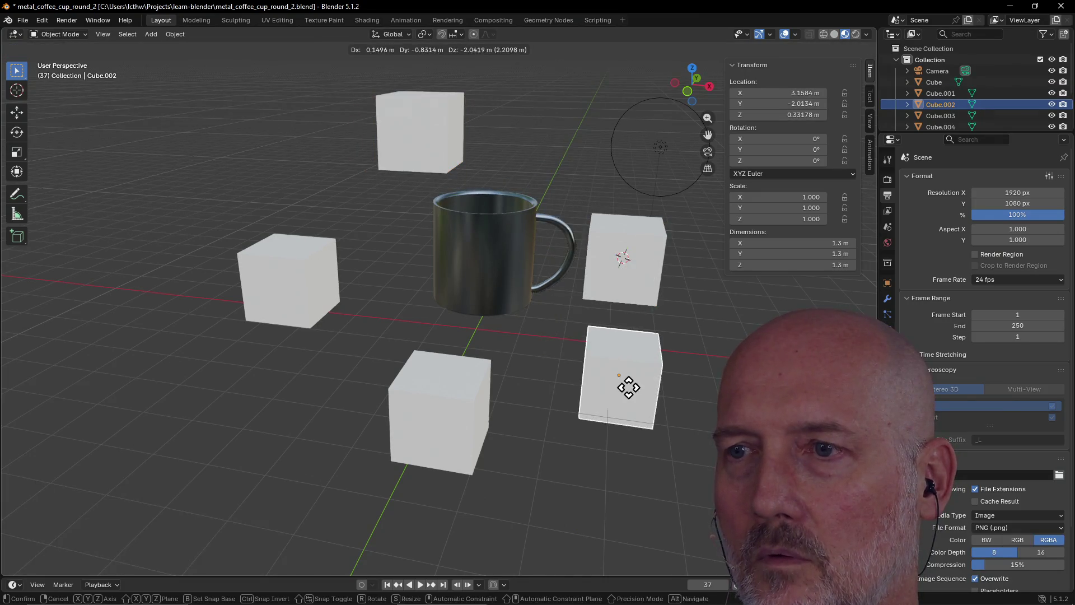
click(622, 358)
click(630, 291)
key(g)
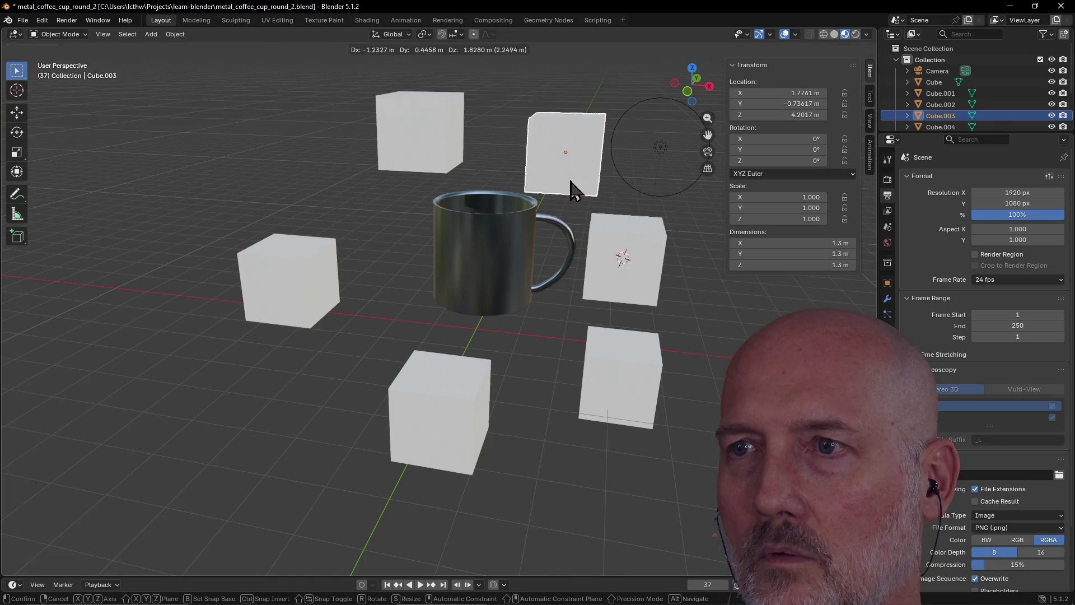
click(571, 181)
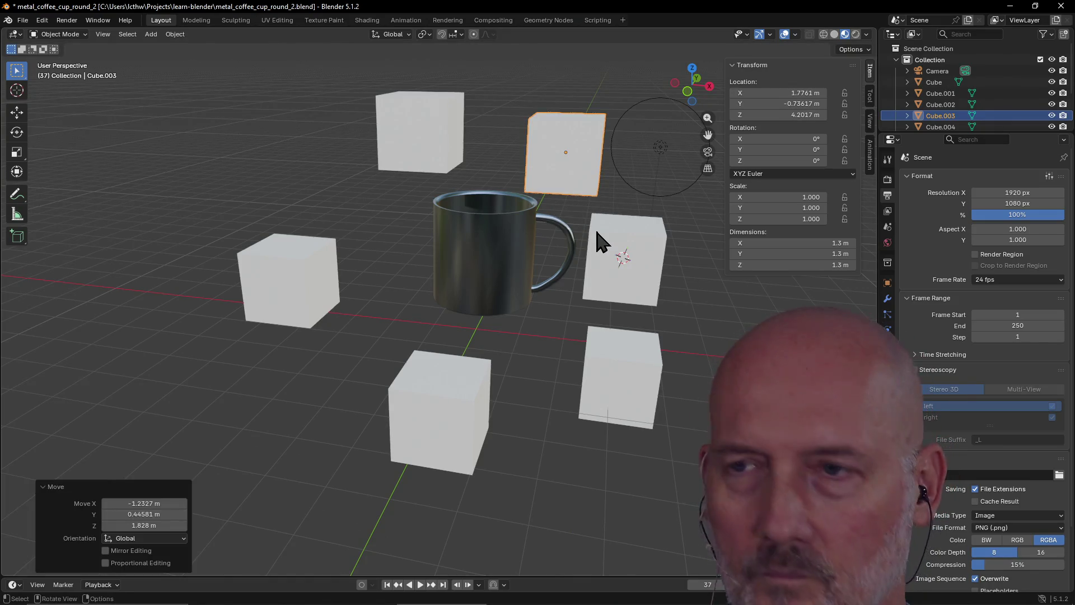
Step: Undo the cube moves until the duplicate cubes are gone, then select the lower cube
key(ctrl+z)
key(ctrl+z)
key(ctrl+z)
key(ctrl+z)
key(ctrl+z)
key(ctrl+z)
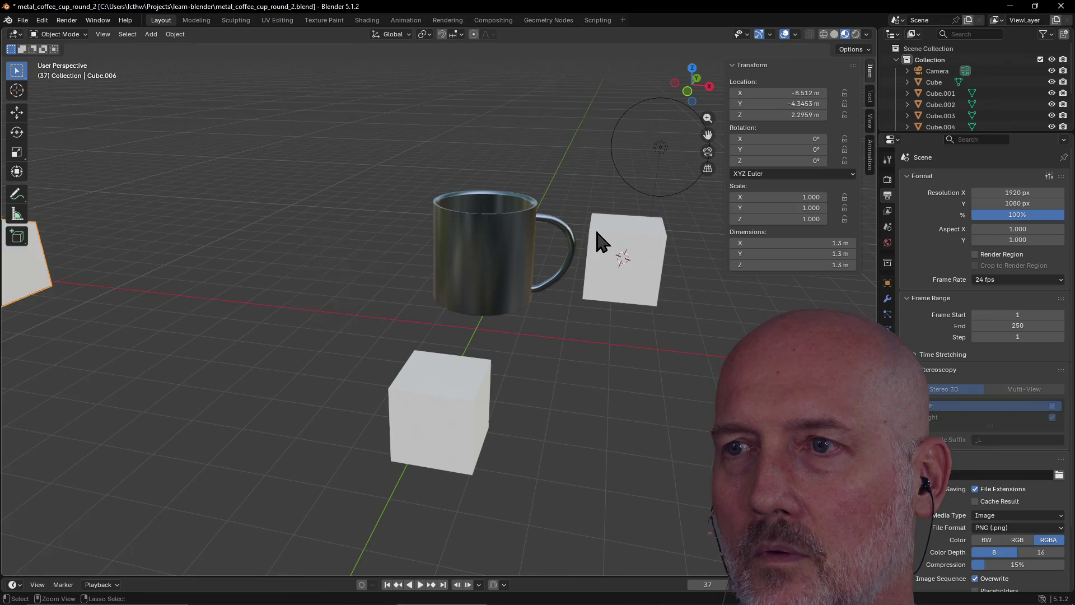
key(ctrl+z)
key(ctrl+z)
key(ctrl+z)
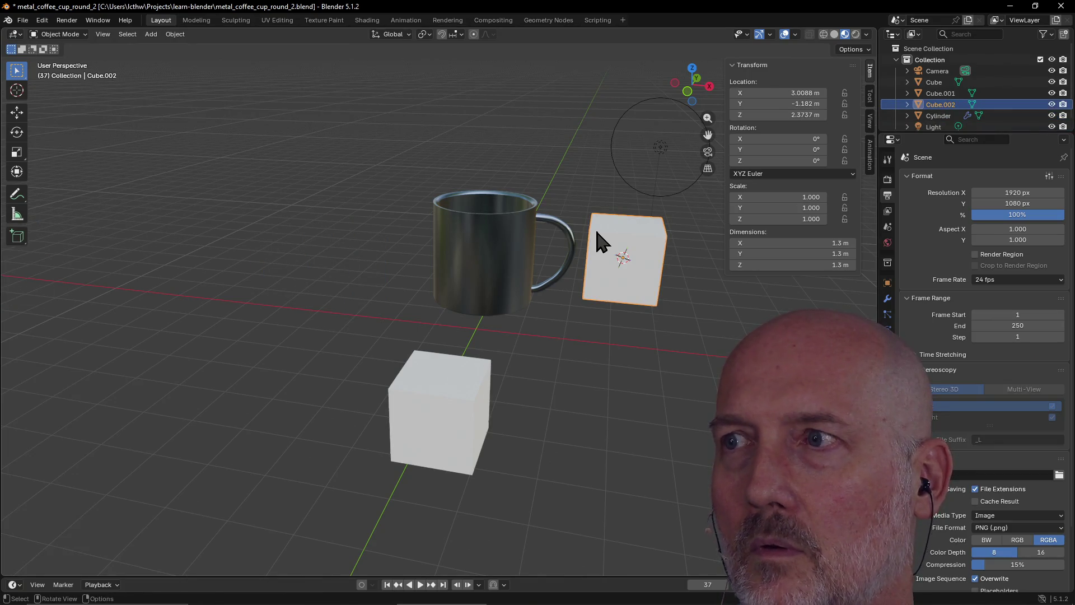
key(ctrl+z)
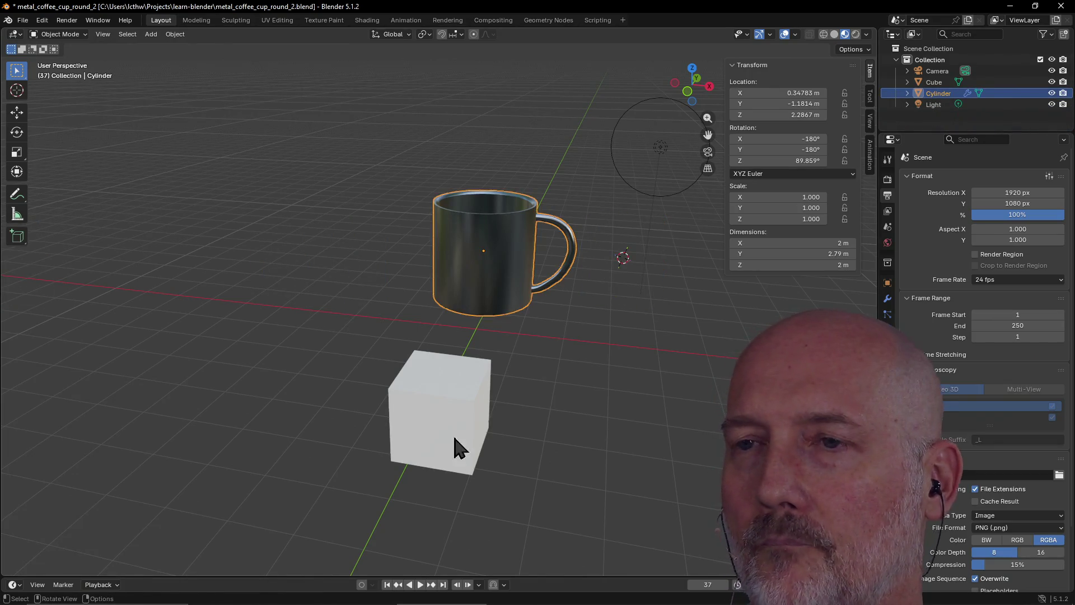
click(463, 438)
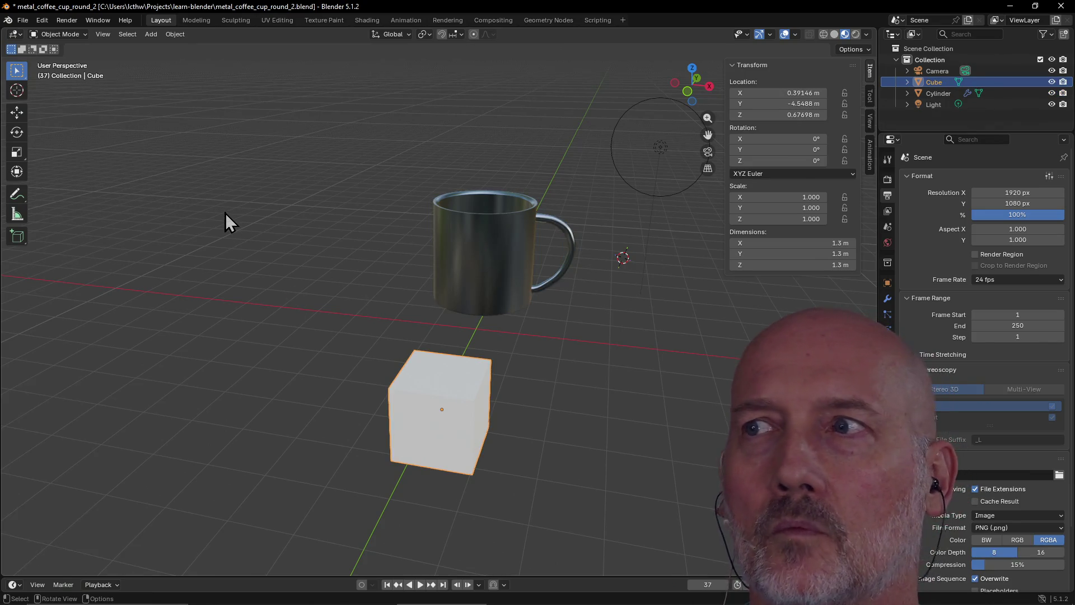
Step: Rename the Cylinder object to 'Coffee Cup' and switch to the browser
click(933, 96)
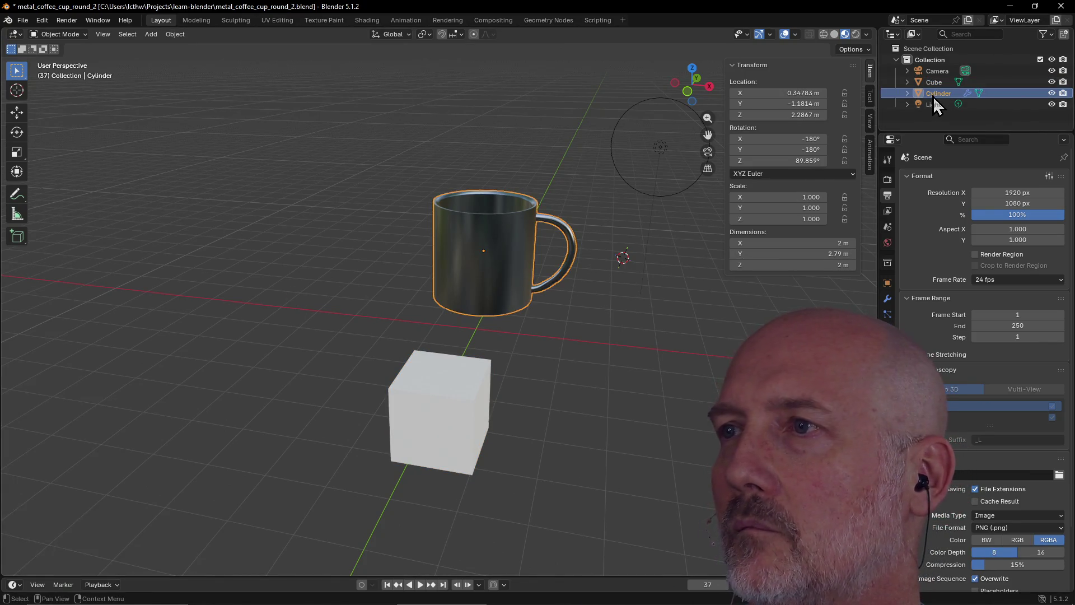
double_click(933, 94)
text(Coffee C)
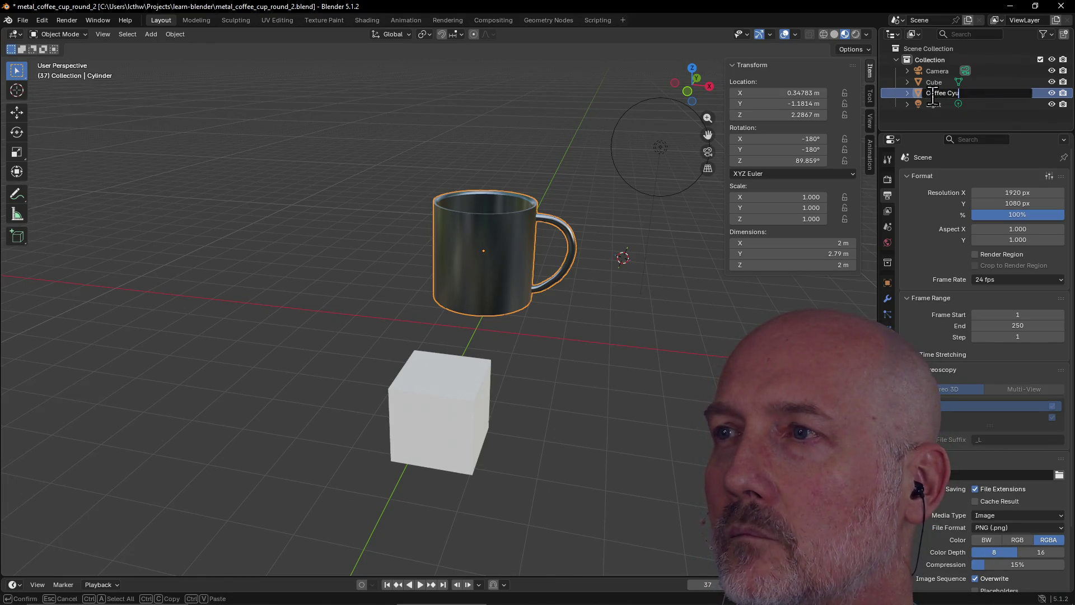
text(up)
key(Return)
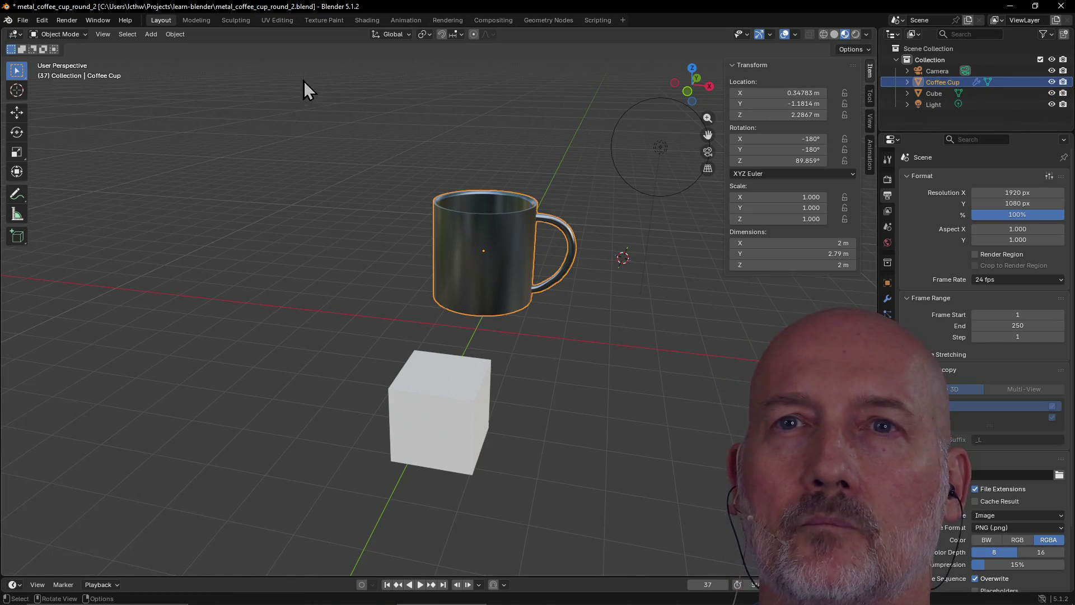
key(alt+Tab)
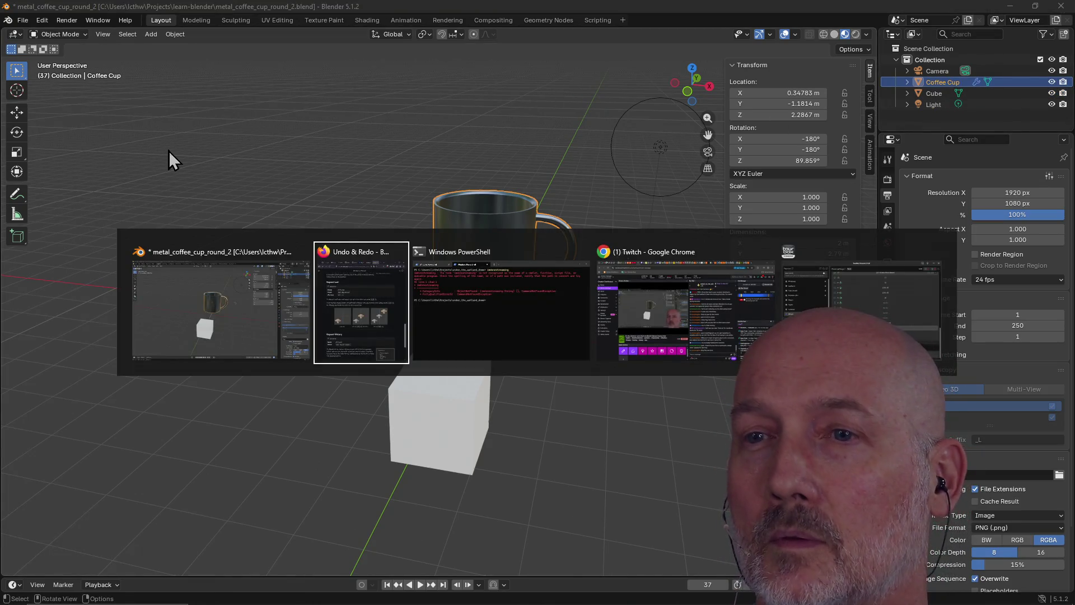
Step: Follow Next from the Undo & Redo manual page to Annotations, then return to Blender
scroll(287, 243, down, 5)
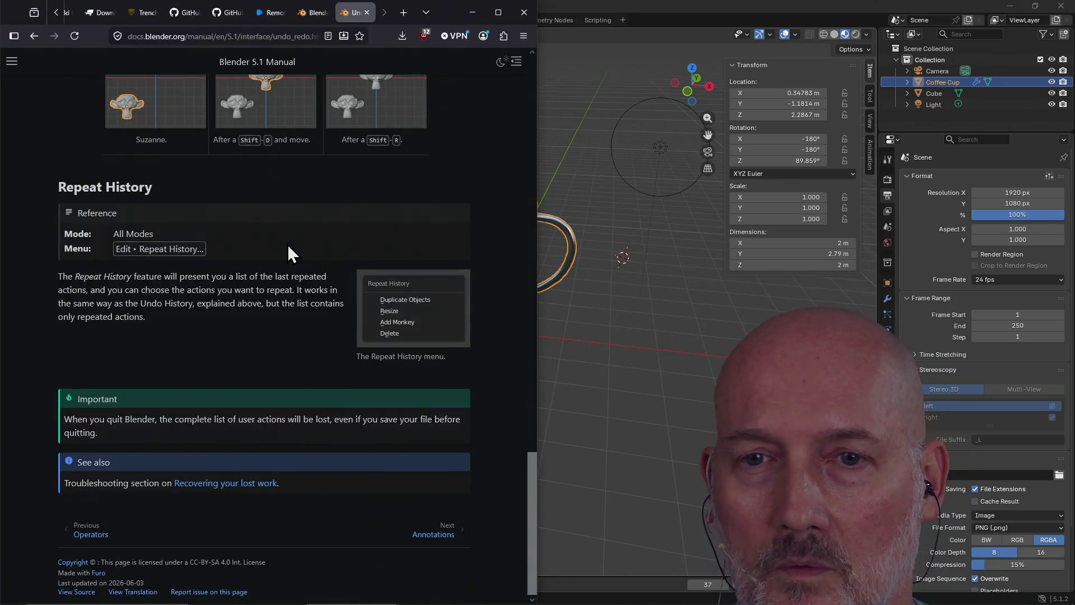
click(434, 536)
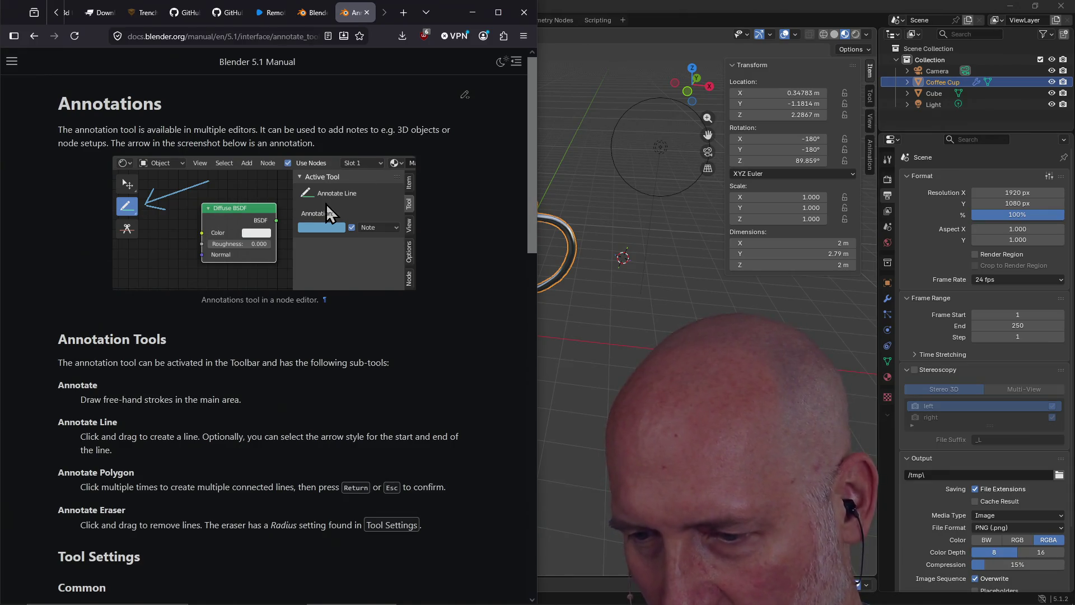
click(580, 7)
Step: Select the Coffee Cup and activate the Annotate tool
click(446, 418)
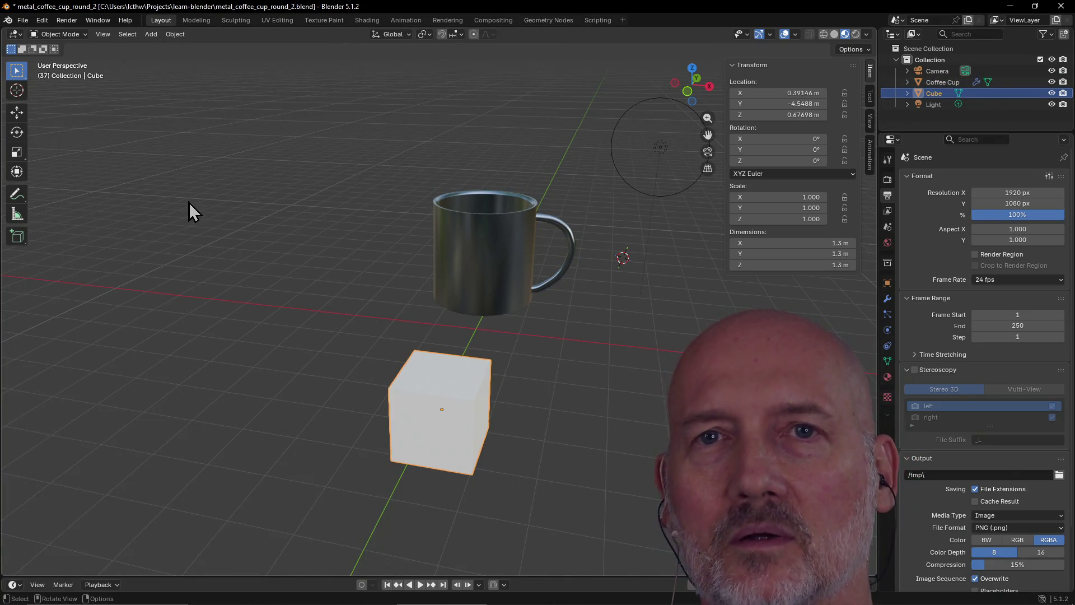
click(445, 297)
click(434, 417)
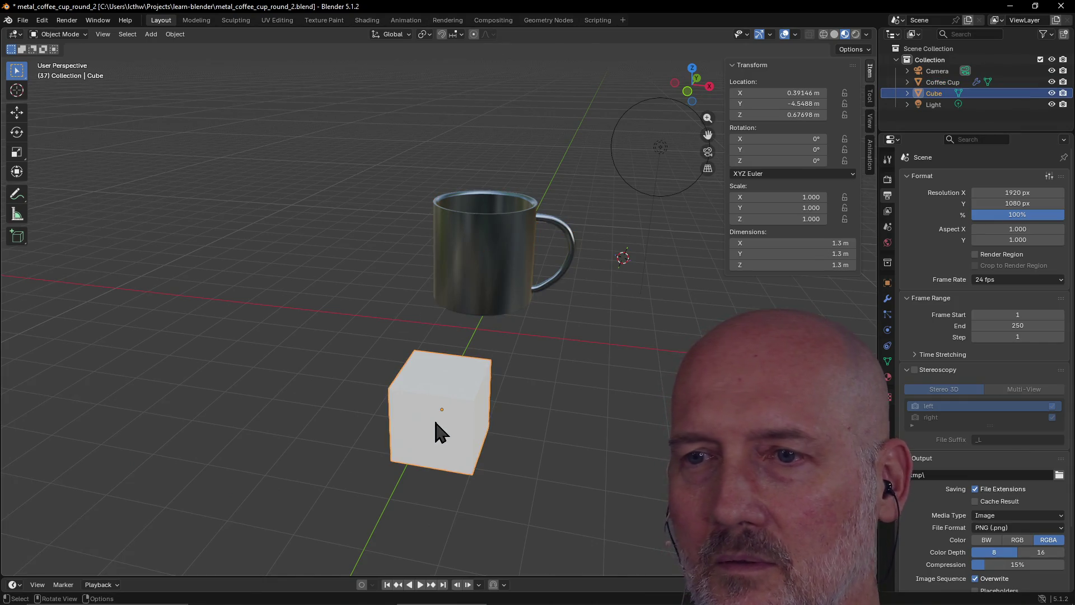
click(476, 250)
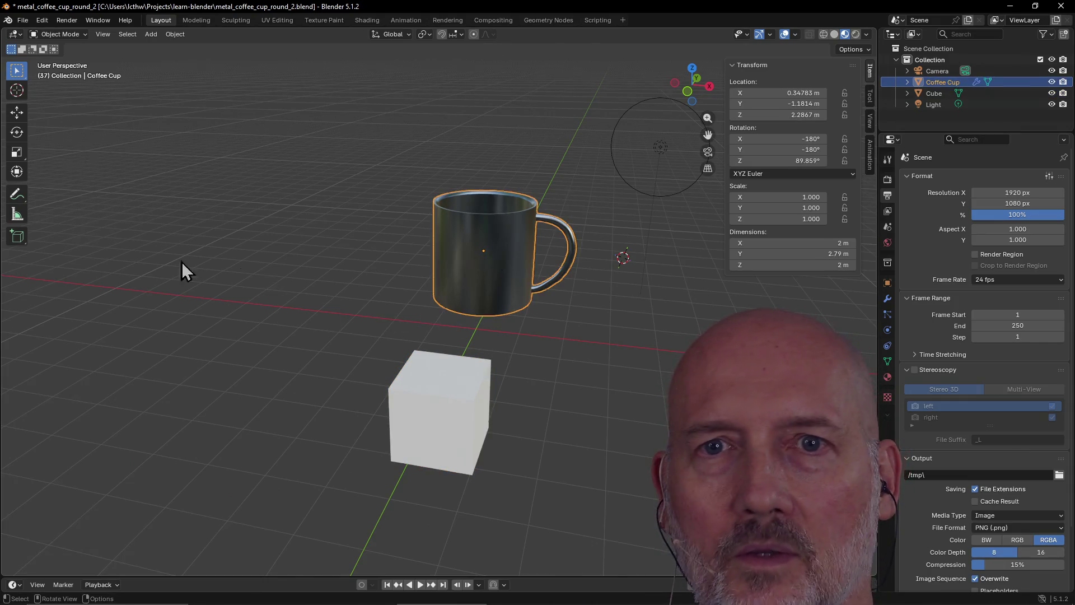
click(20, 196)
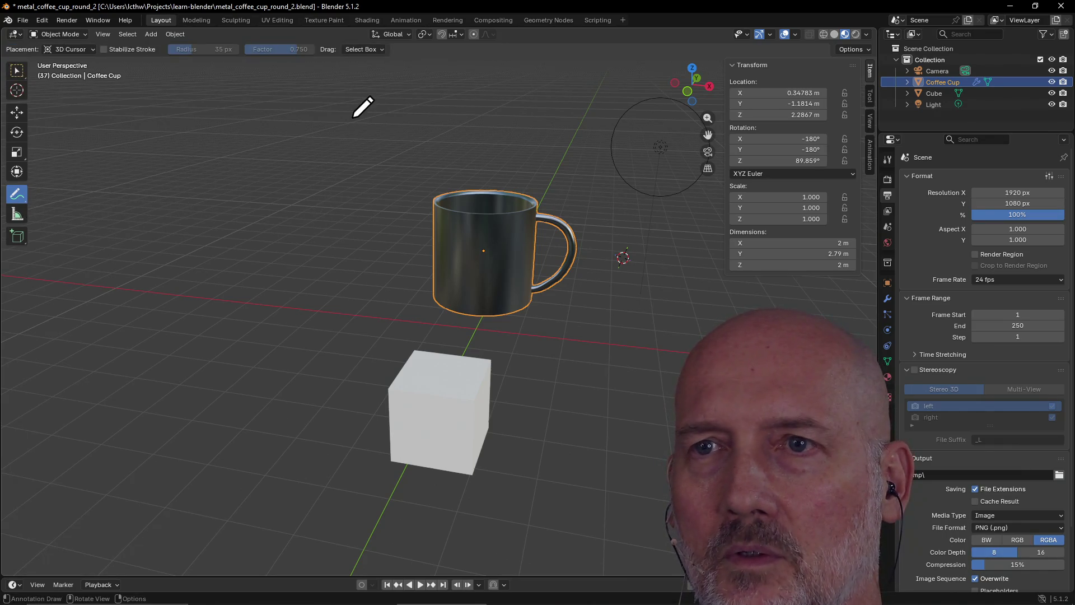
Step: Draw an arrow with the 'Wrong' label pointing at the mug, redoing one bad stroke
drag(351, 119, 419, 162)
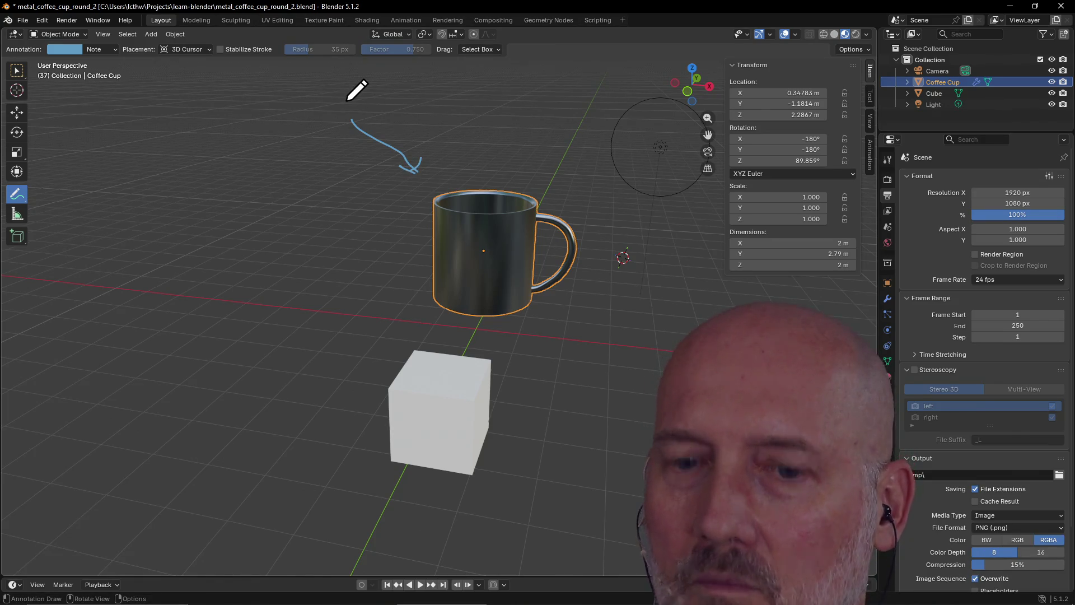
key(ctrl+z)
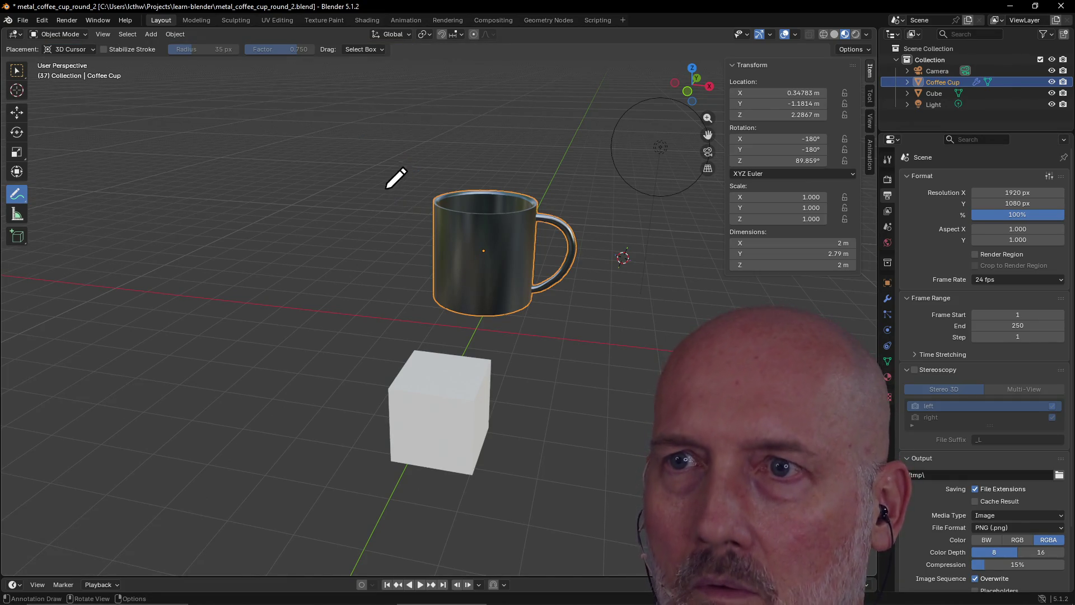
drag(335, 142, 407, 193)
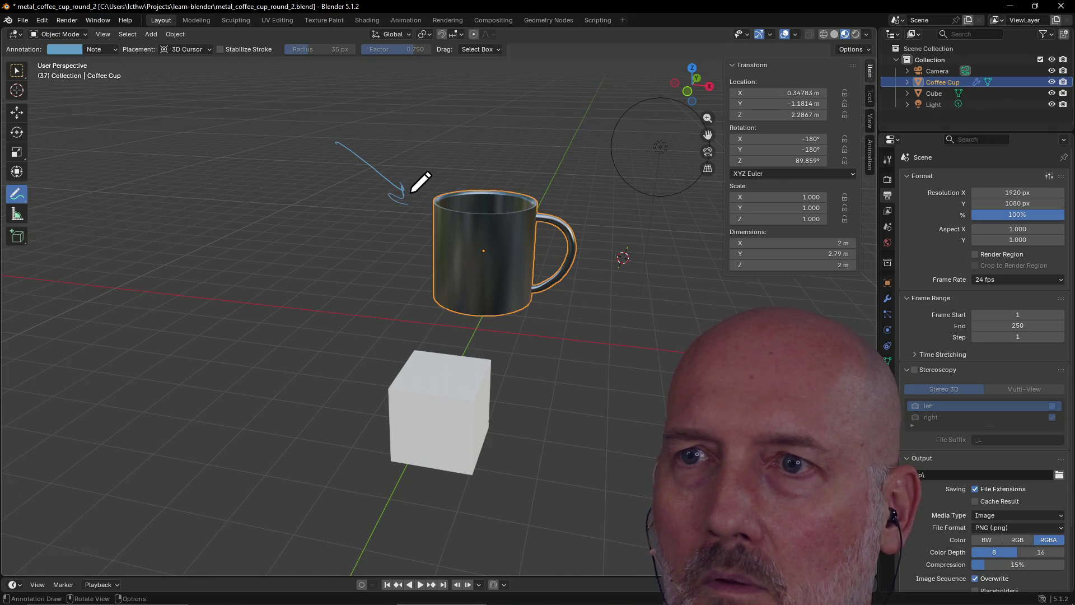
mouse_move(360, 109)
mouse_down()
mouse_move(368, 136)
mouse_move(372, 102)
mouse_move(436, 129)
mouse_up()
Step: Draw an upward arrow below the mug with a handwritten note under it
drag(526, 327, 542, 379)
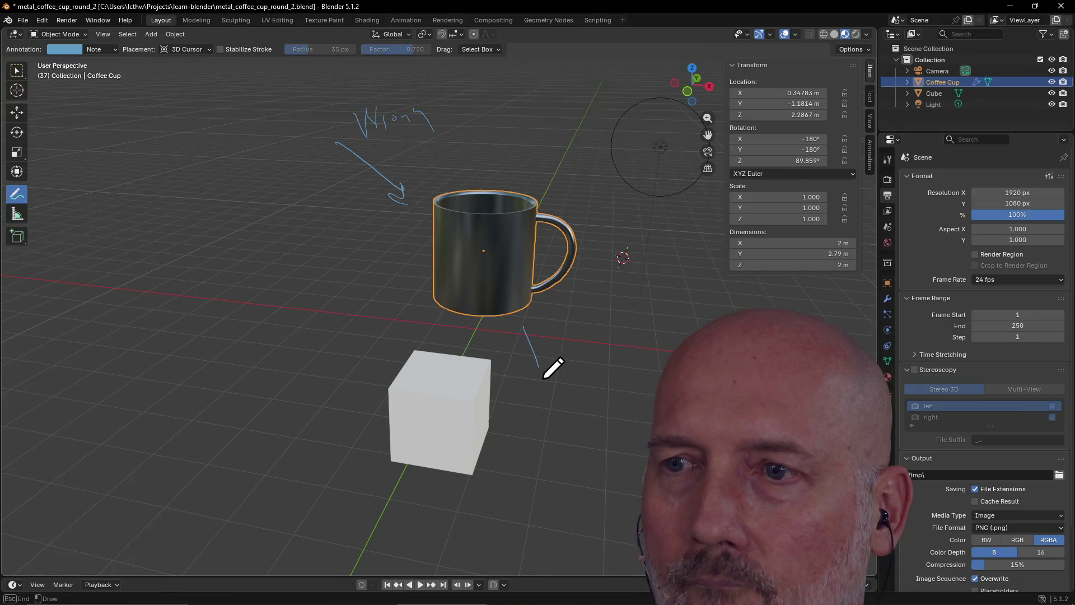
drag(521, 340, 535, 342)
mouse_move(550, 392)
mouse_down()
mouse_move(563, 413)
mouse_move(584, 393)
mouse_move(592, 402)
mouse_up()
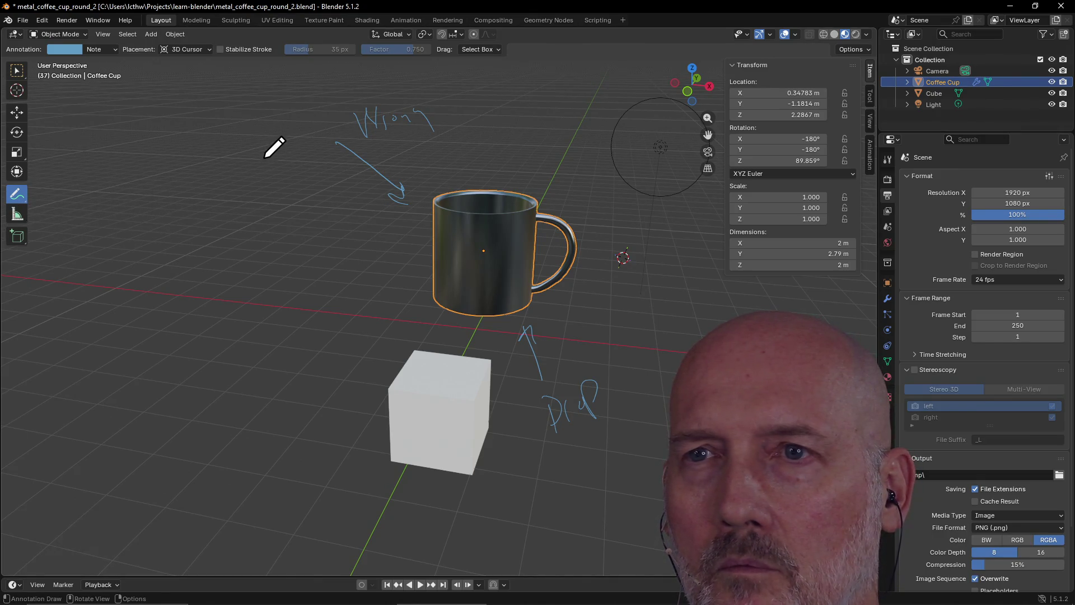
Step: Delete the Coffee Cup from the object menu, then undo to restore it
right_click(360, 133)
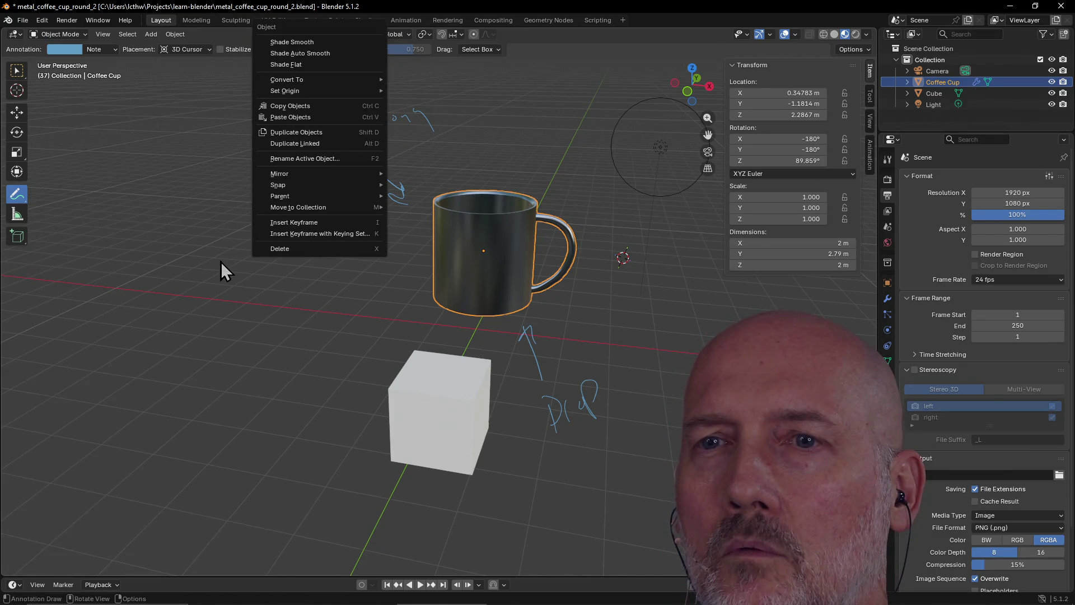
click(280, 251)
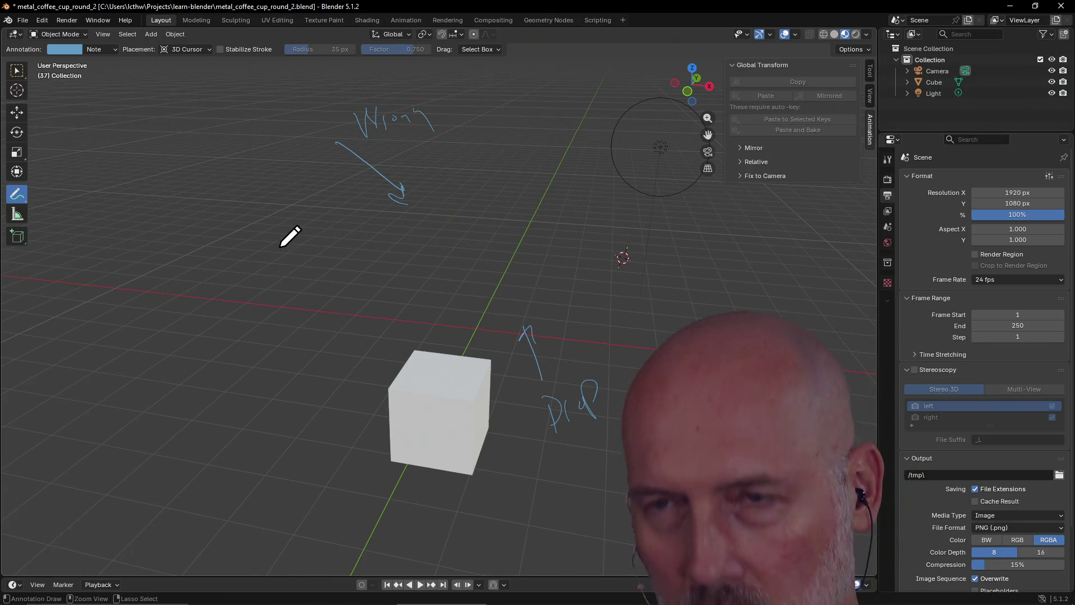
key(ctrl+z)
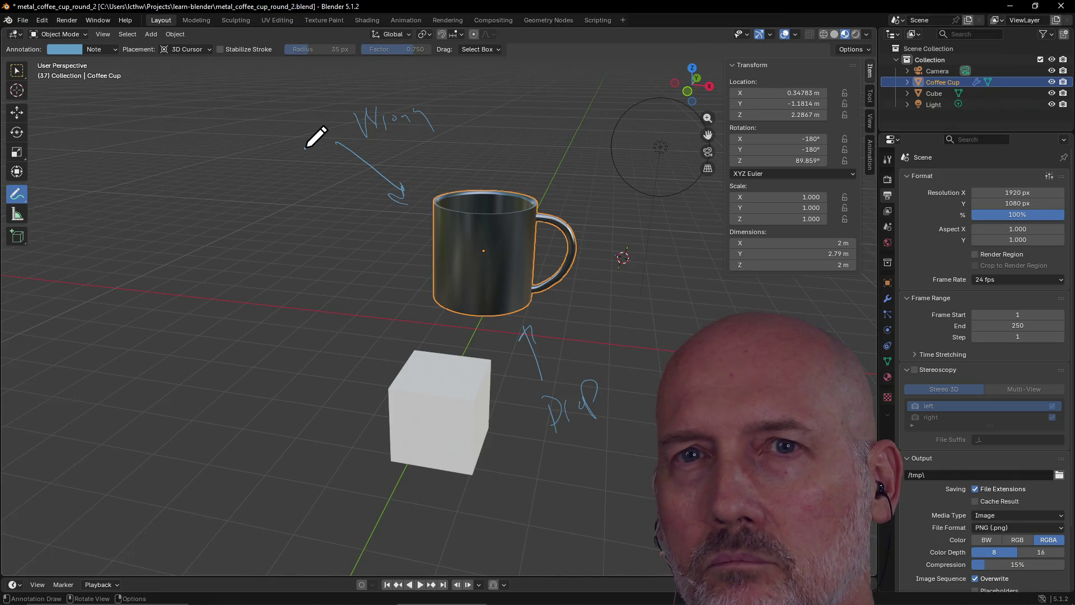
Step: Draw a squiggly annotation stroke left of the mug and switch to the manual
right_click(17, 195)
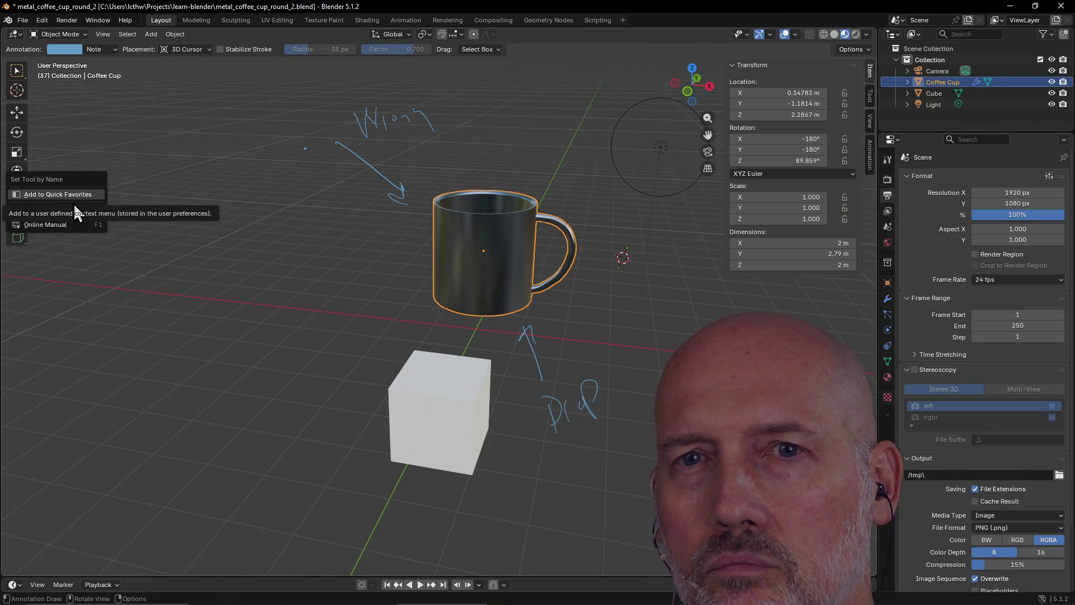
click(63, 244)
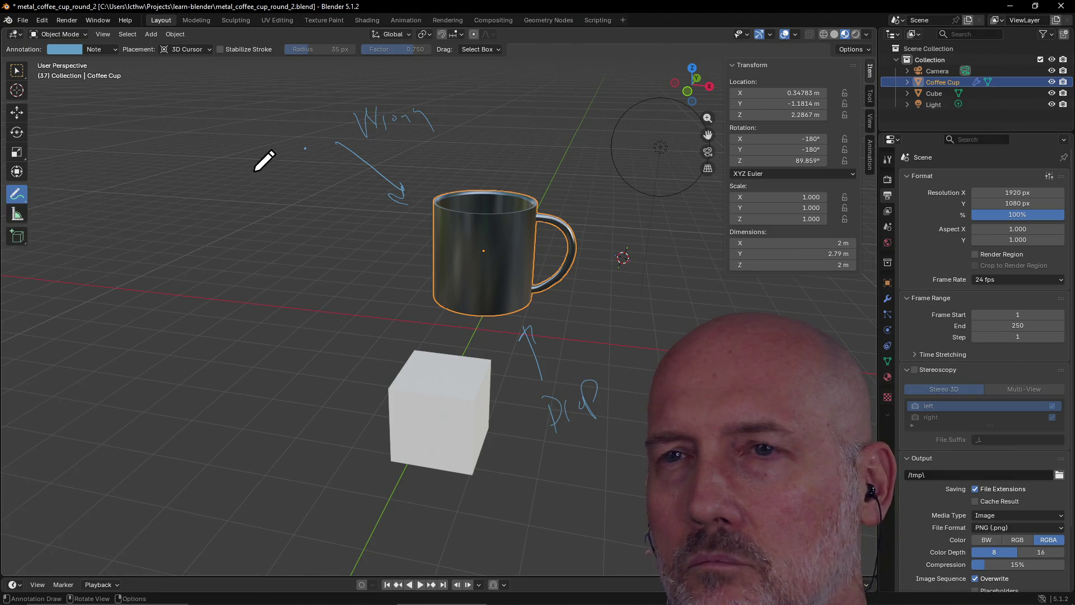
drag(324, 175, 364, 268)
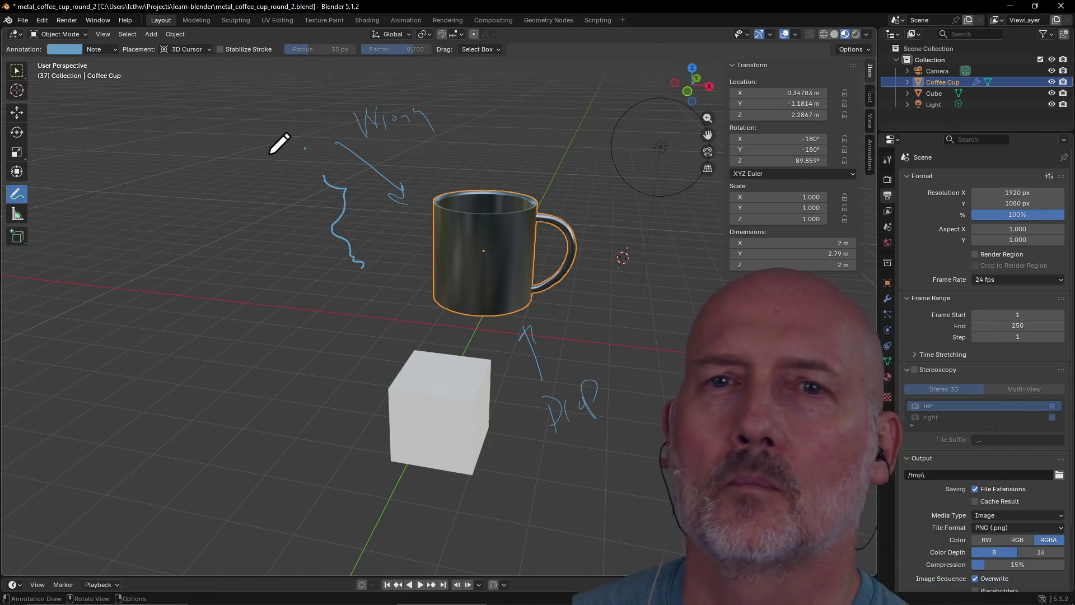
key(alt+Tab)
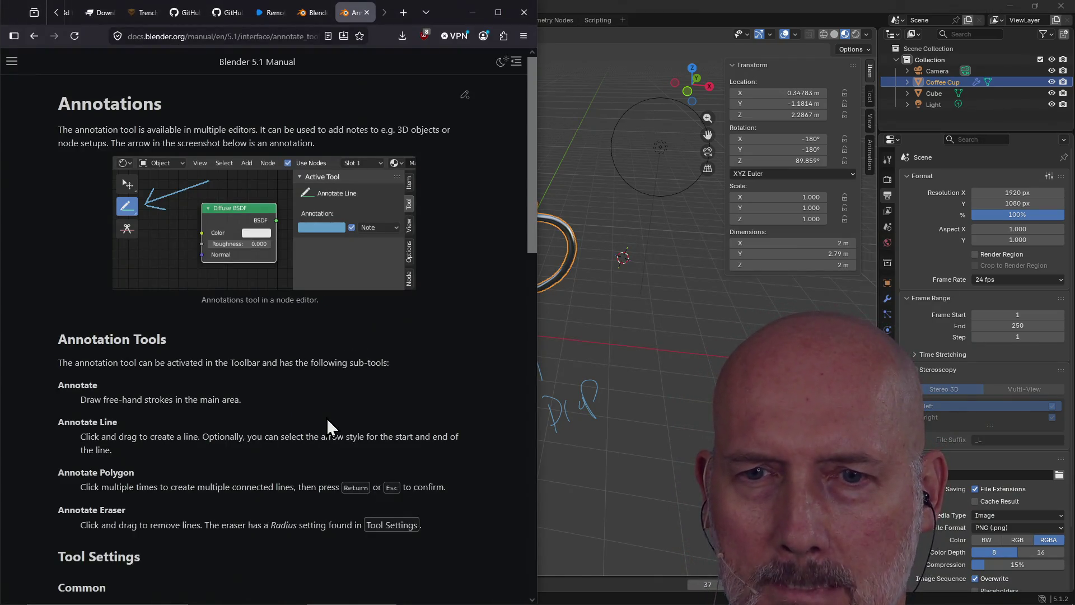
Step: Scroll through the manual's Annotation Tools list, then return to Blender
scroll(327, 419, down, 3)
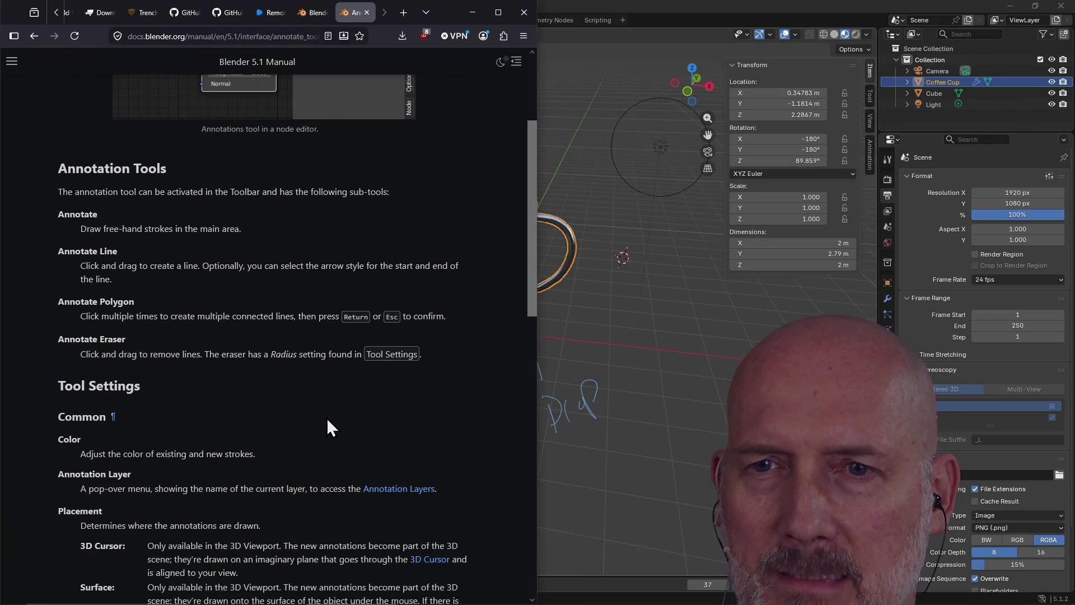
scroll(327, 418, up, 1)
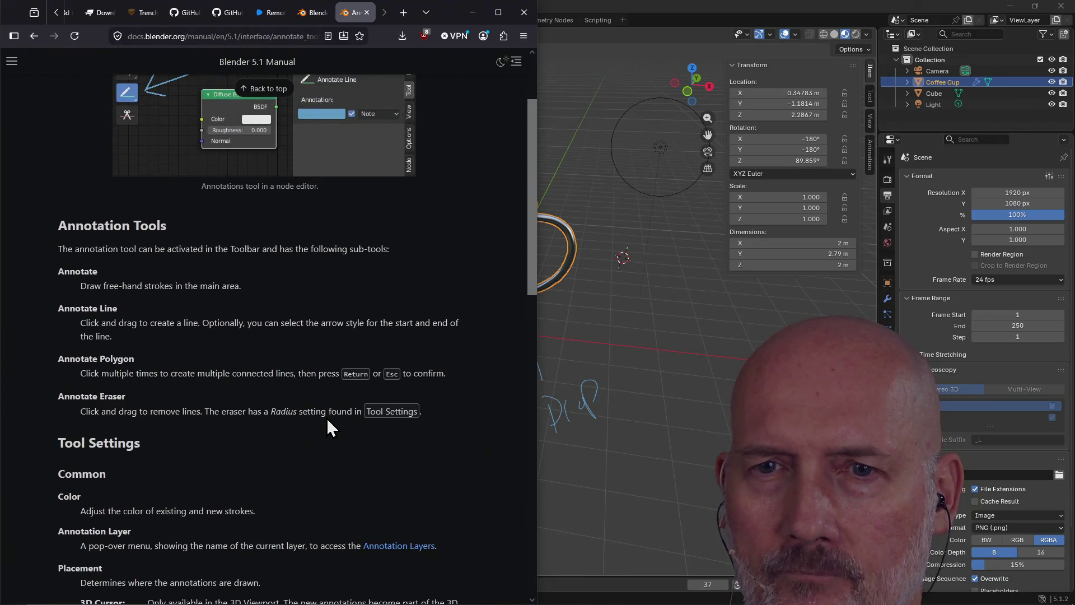
scroll(327, 419, down, 1)
scroll(327, 418, up, 1)
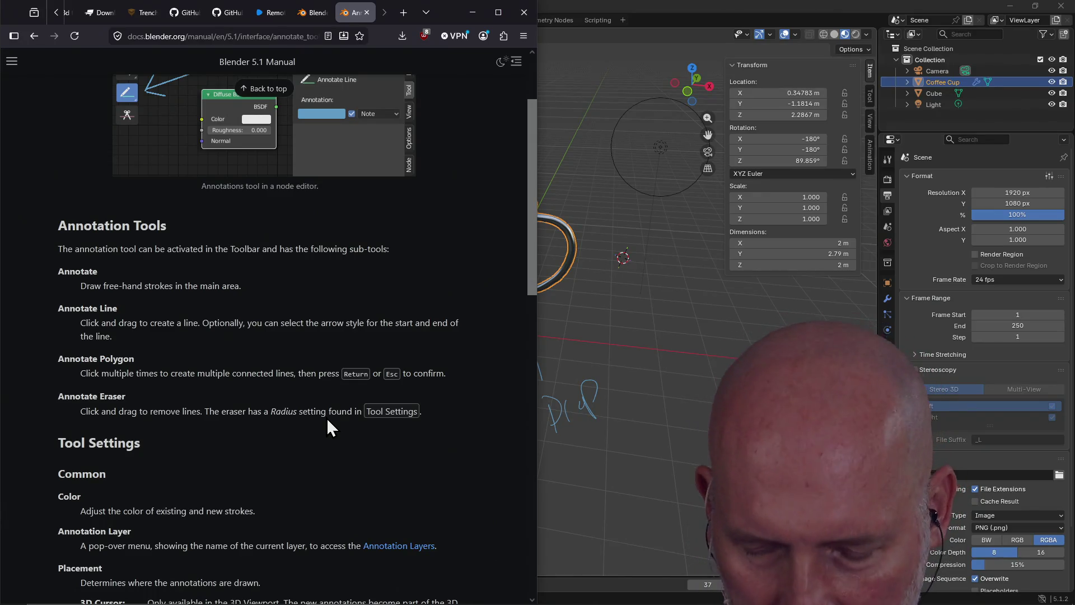
key(alt+Tab)
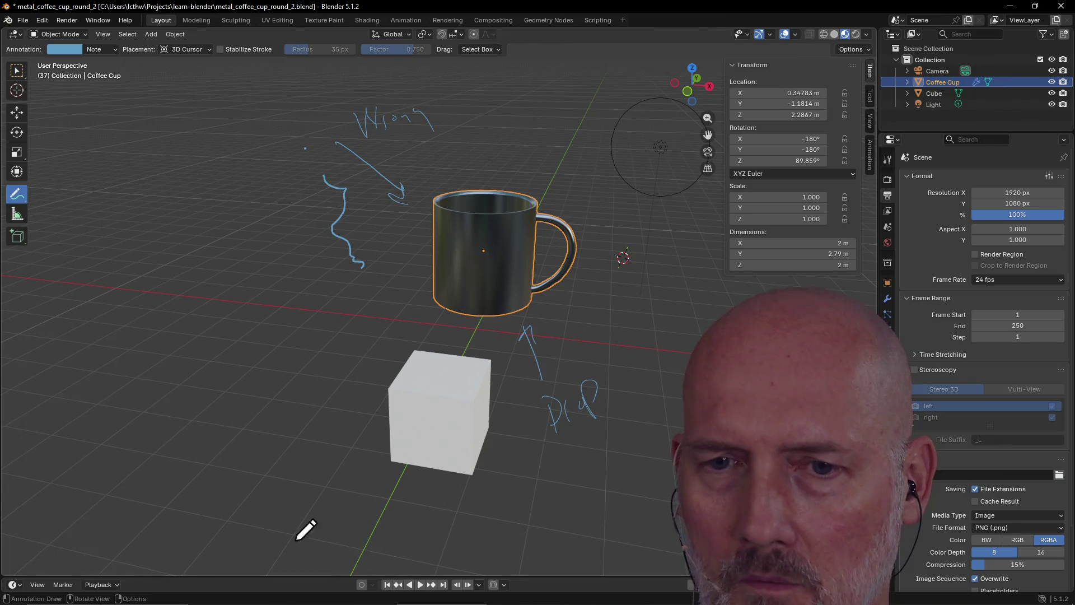
Step: Open and close the timeline's marker and view menus without changes
click(70, 587)
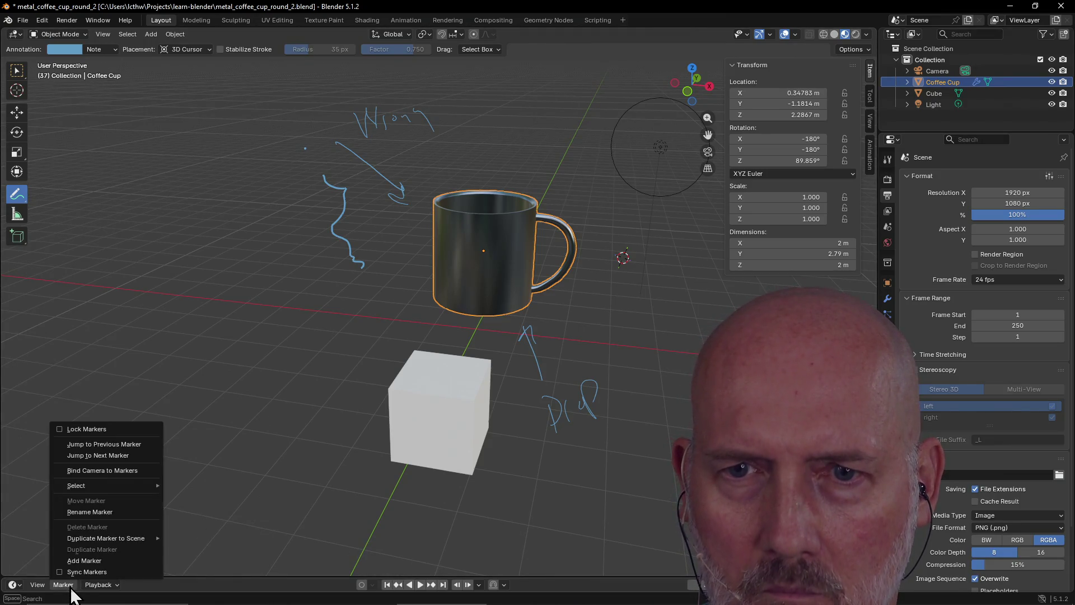
click(42, 588)
click(40, 591)
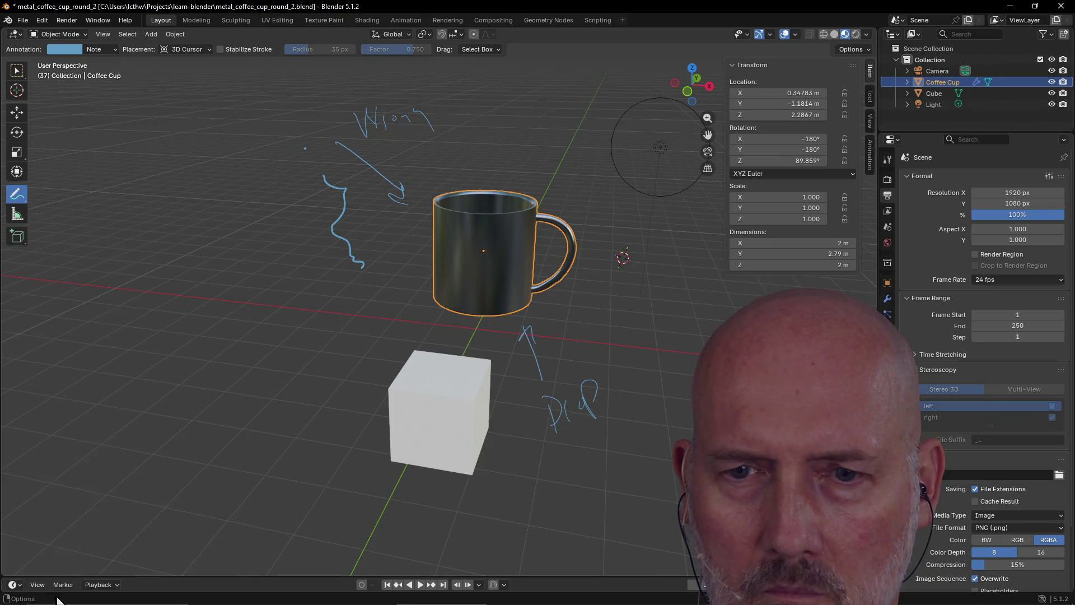
Step: Switch to Annotate Eraser and wipe every annotation stroke around the mug and cube
click(18, 196)
click(18, 203)
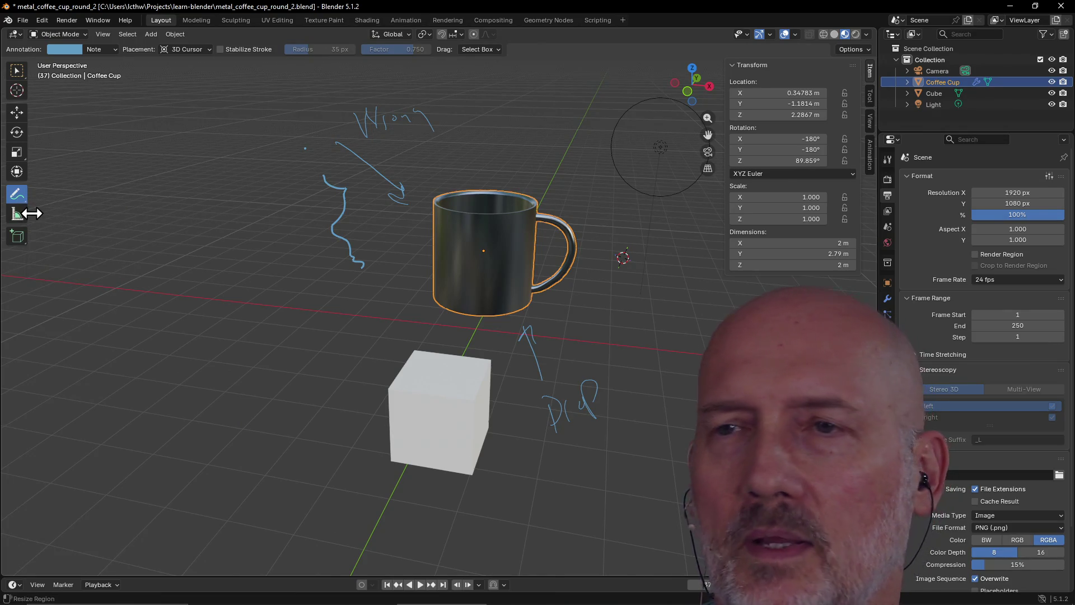
click(12, 200)
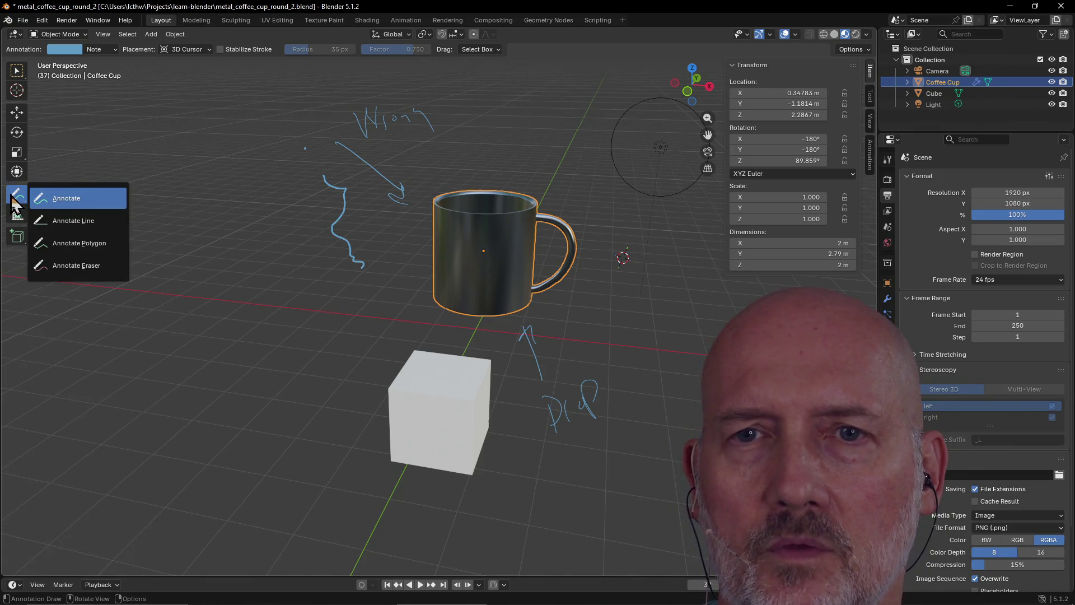
click(71, 259)
mouse_move(433, 119)
mouse_down()
mouse_move(396, 104)
mouse_move(376, 211)
mouse_move(432, 151)
mouse_move(388, 116)
mouse_up()
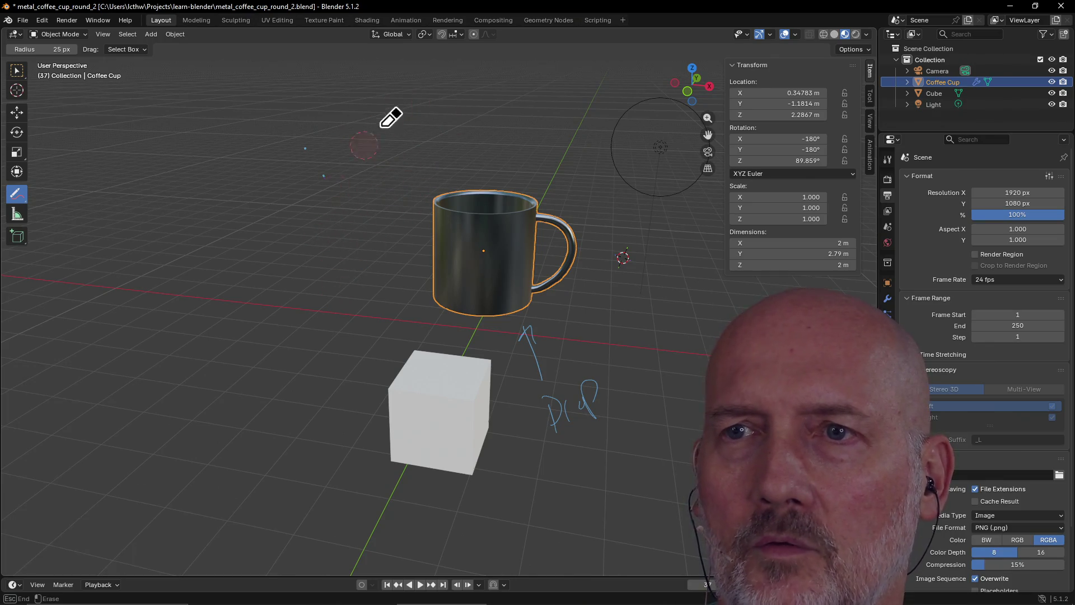
mouse_move(315, 159)
mouse_down()
mouse_move(517, 347)
mouse_move(549, 359)
mouse_move(577, 406)
mouse_move(610, 387)
mouse_up()
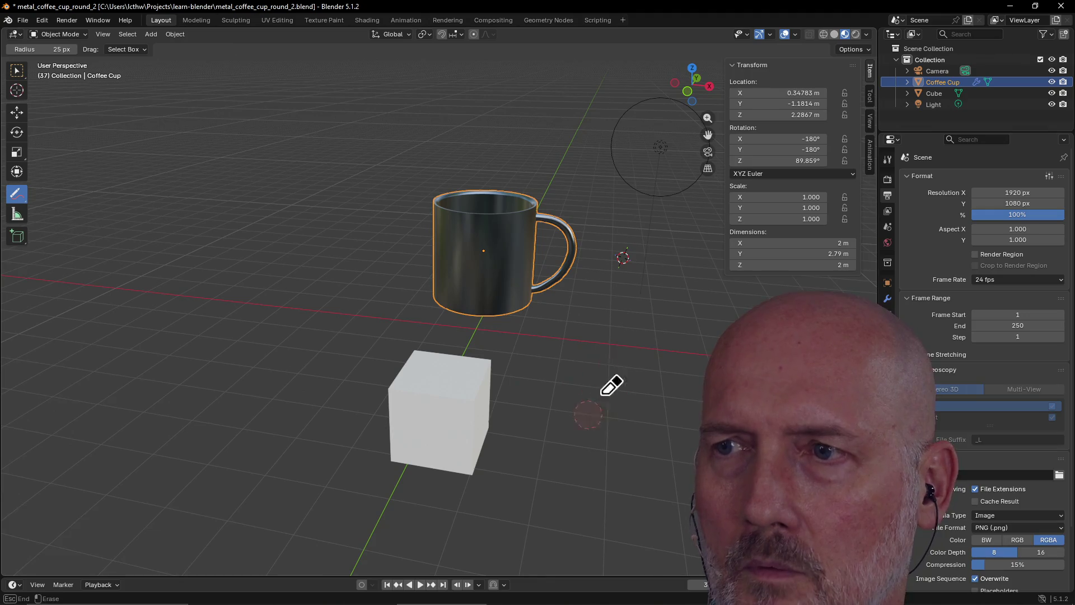
click(15, 196)
Step: Draw three straight annotation lines near the mug and cube with Annotate Line
click(79, 221)
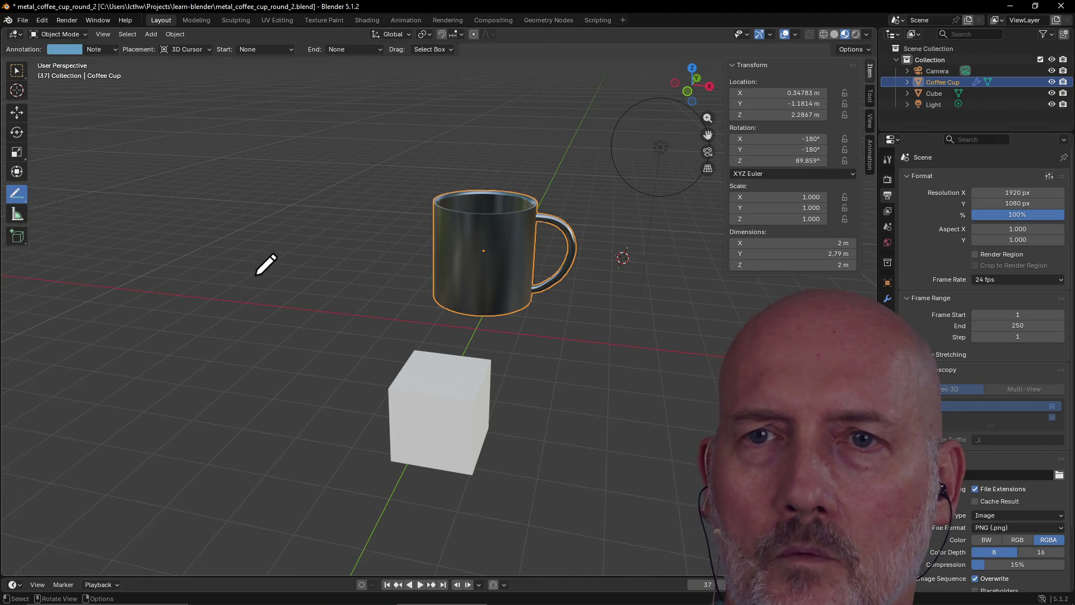
mouse_move(210, 179)
mouse_down()
mouse_move(372, 278)
mouse_move(369, 227)
mouse_up()
drag(355, 312, 423, 320)
drag(391, 369, 486, 298)
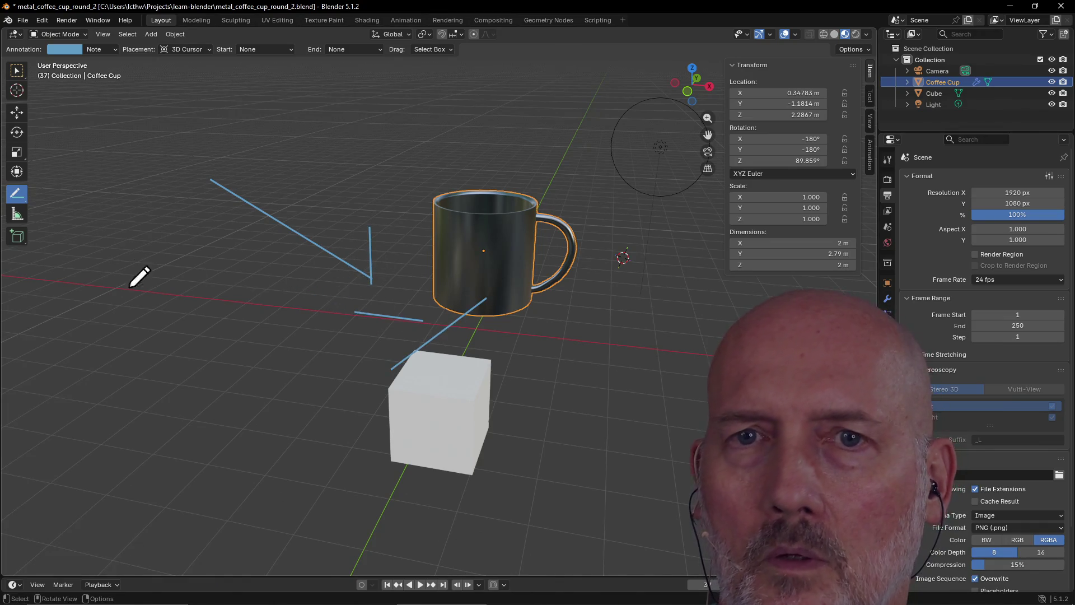
Step: Draw a polygon annotation across the cube and mug, then erase the strokes
click(15, 197)
click(73, 243)
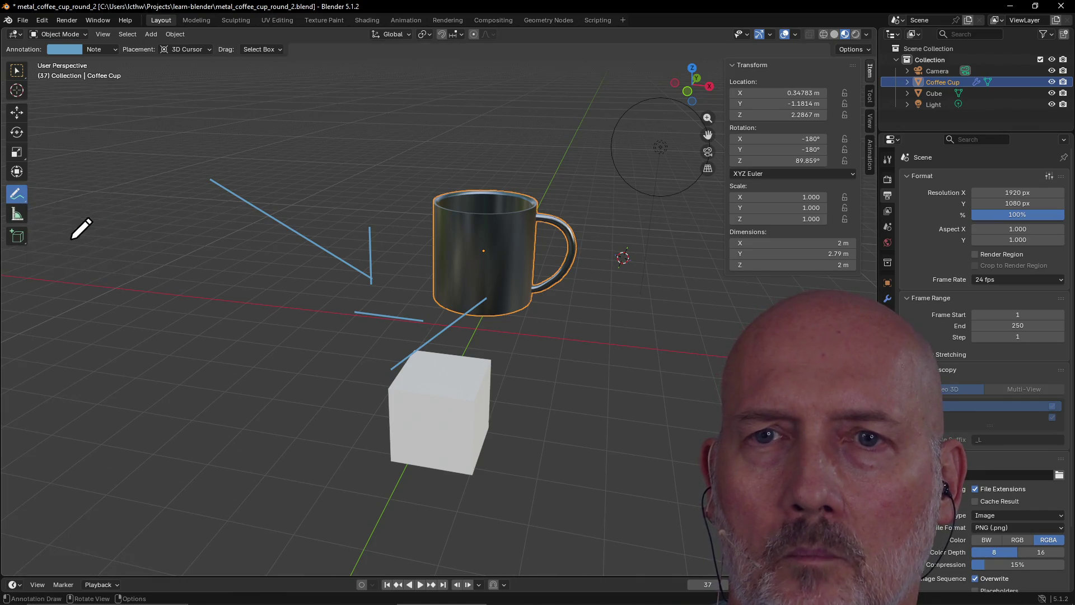
mouse_move(292, 387)
mouse_down()
mouse_move(305, 344)
mouse_move(280, 271)
mouse_move(385, 248)
mouse_move(387, 341)
mouse_up()
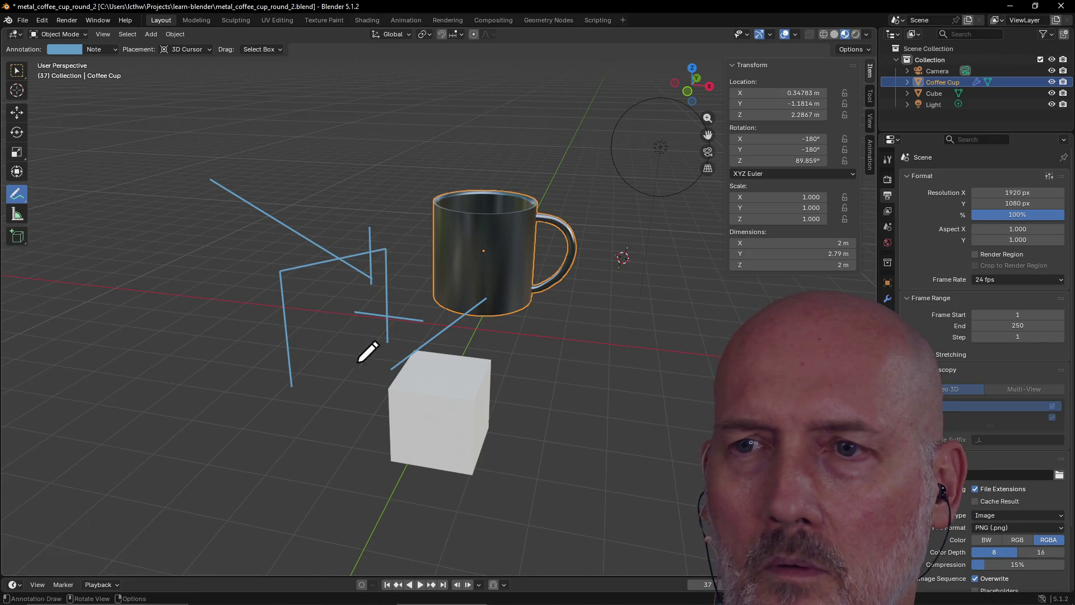
click(386, 341)
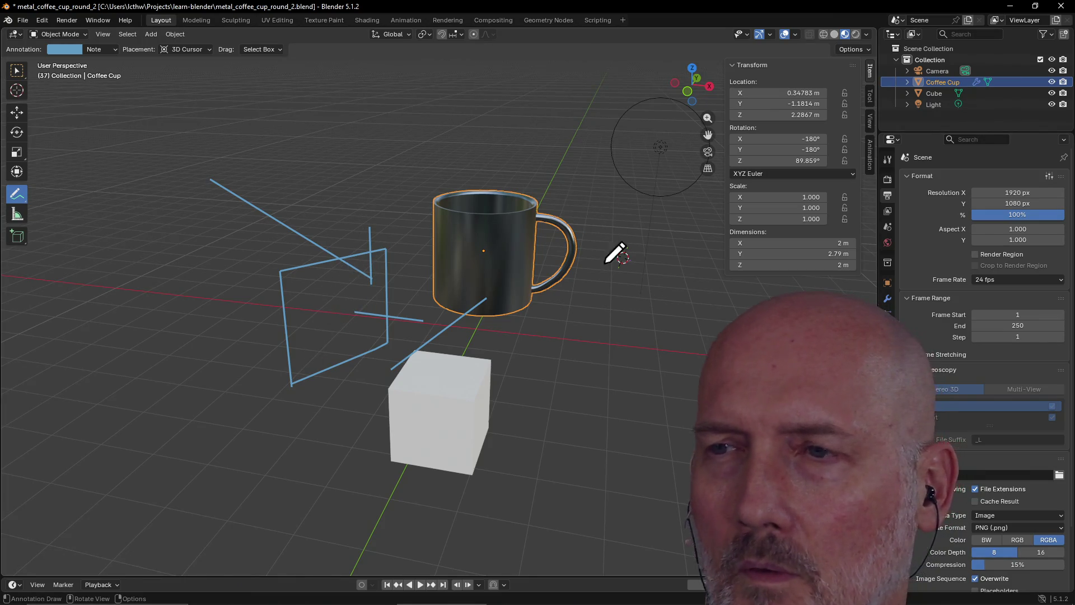
ctrl+click(601, 215)
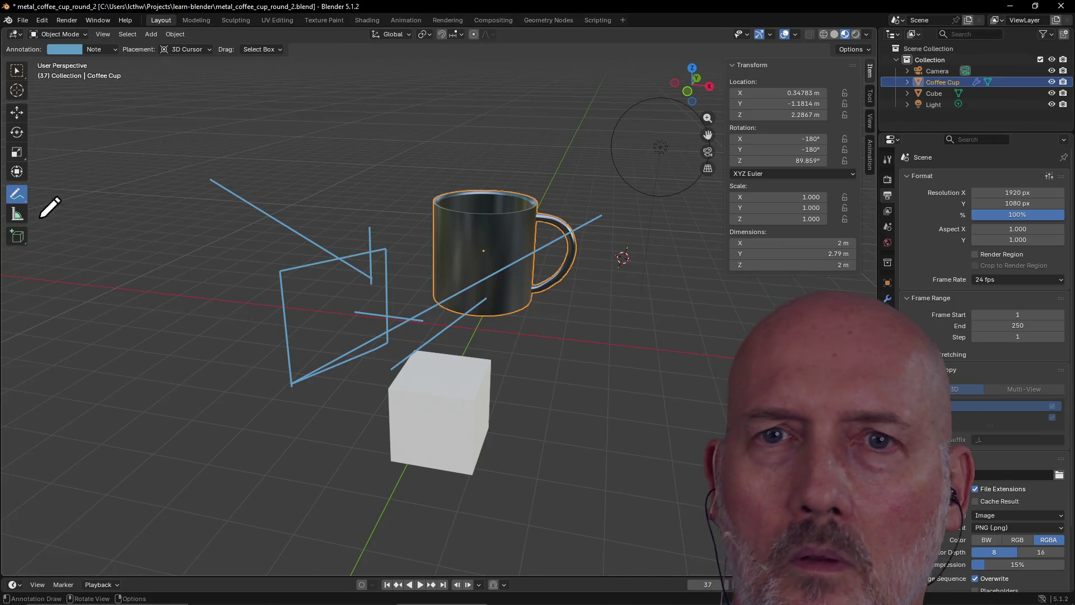
drag(19, 199, 72, 271)
mouse_move(220, 197)
mouse_down()
mouse_move(344, 222)
mouse_move(370, 215)
mouse_move(305, 298)
mouse_move(483, 278)
mouse_move(579, 220)
mouse_move(292, 385)
mouse_move(283, 291)
mouse_up()
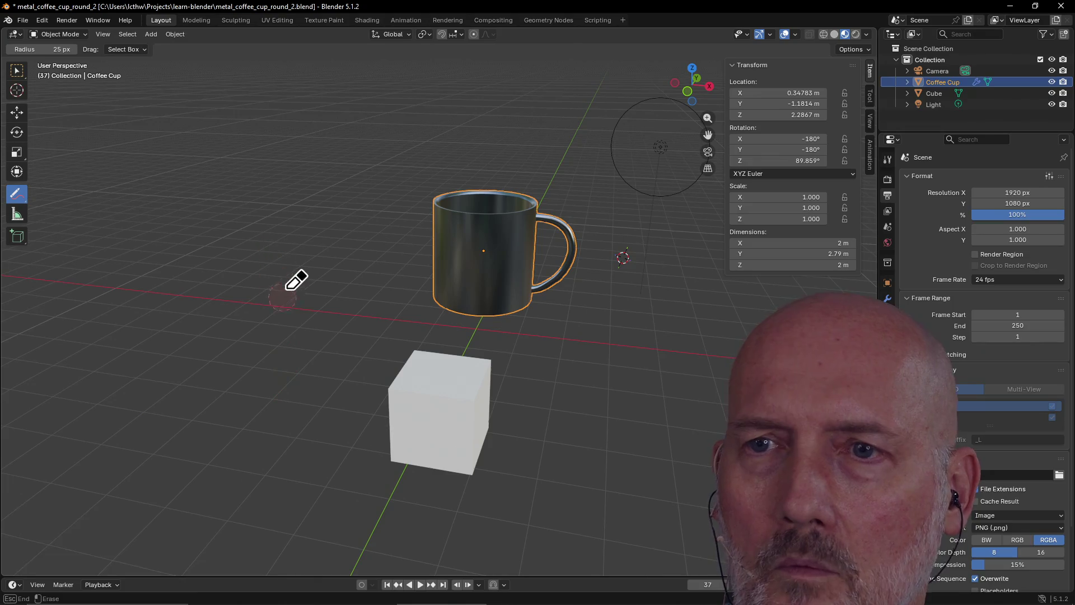
Step: Make Select Box the active tool in the left toolbar
click(18, 74)
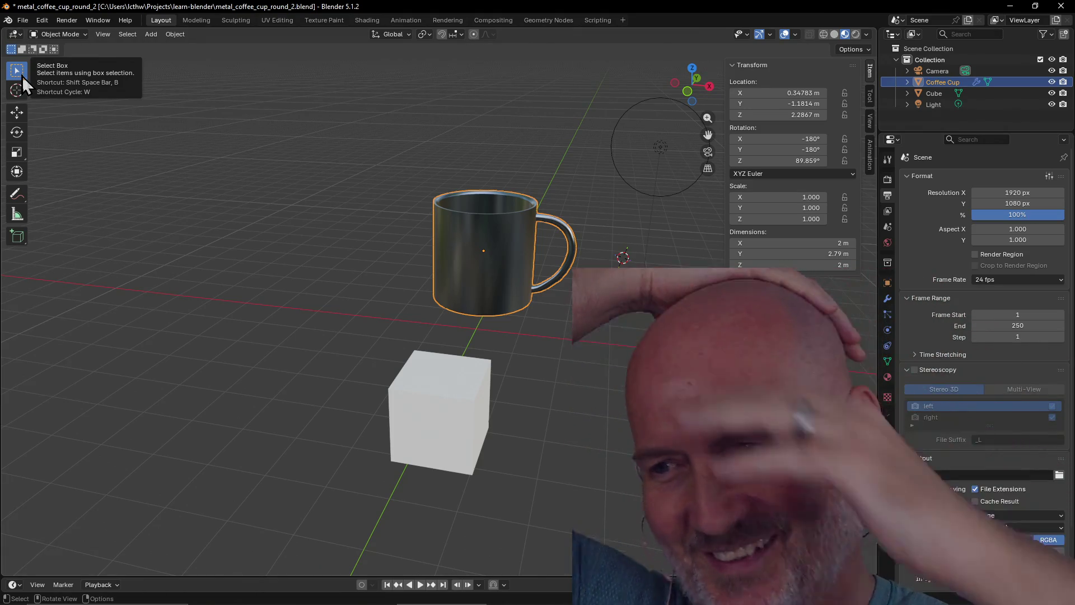
Step: Finish reading the manual's Annotations page, go on to the Selecting page, and return to Blender
key(alt+Tab)
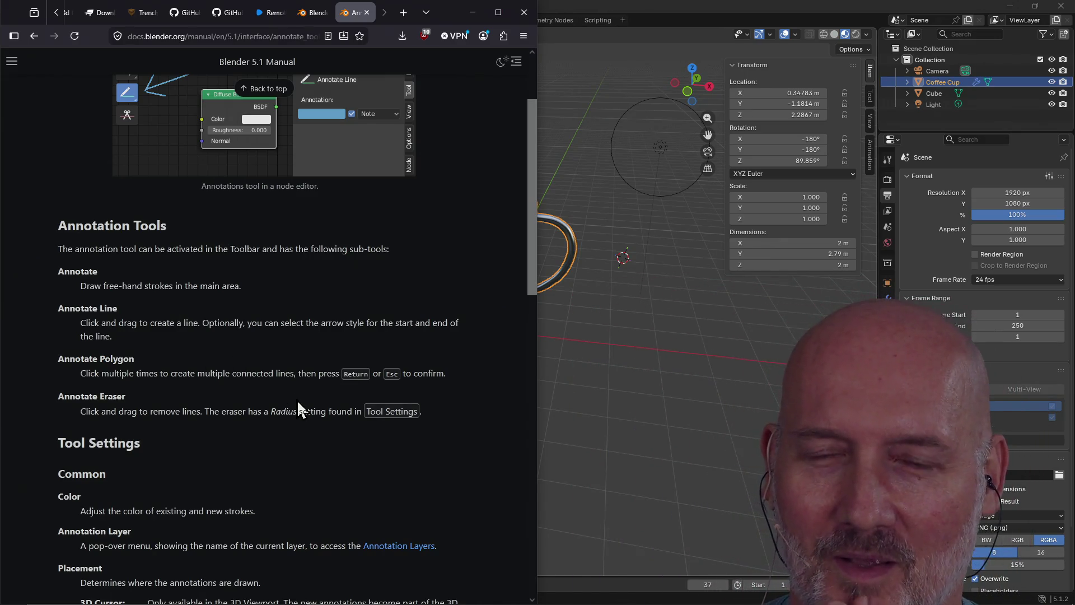
scroll(297, 399, down, 2)
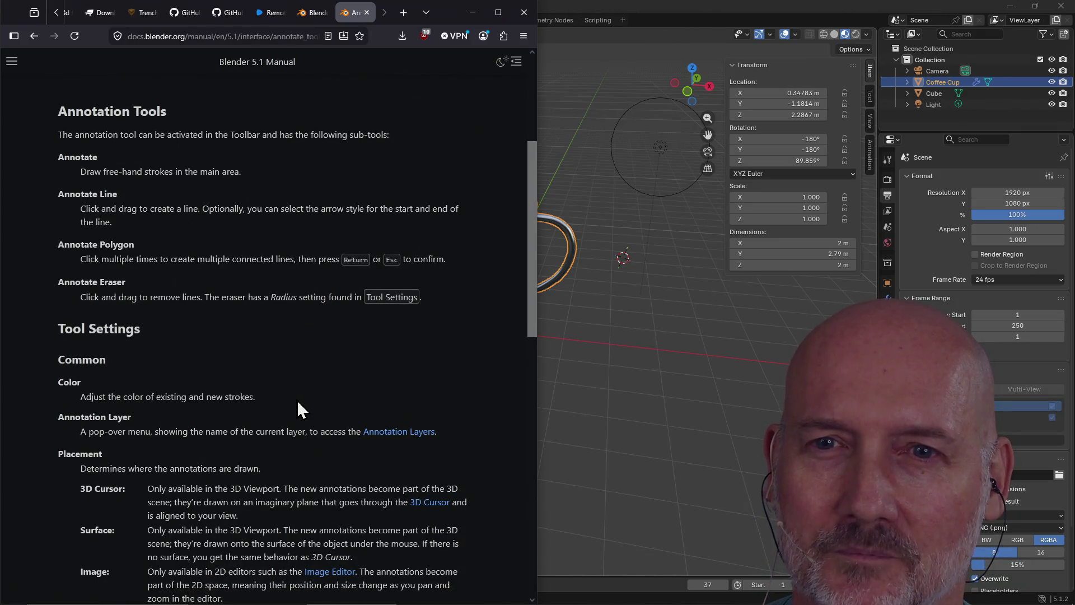
scroll(297, 400, down, 3)
scroll(297, 400, down, 4)
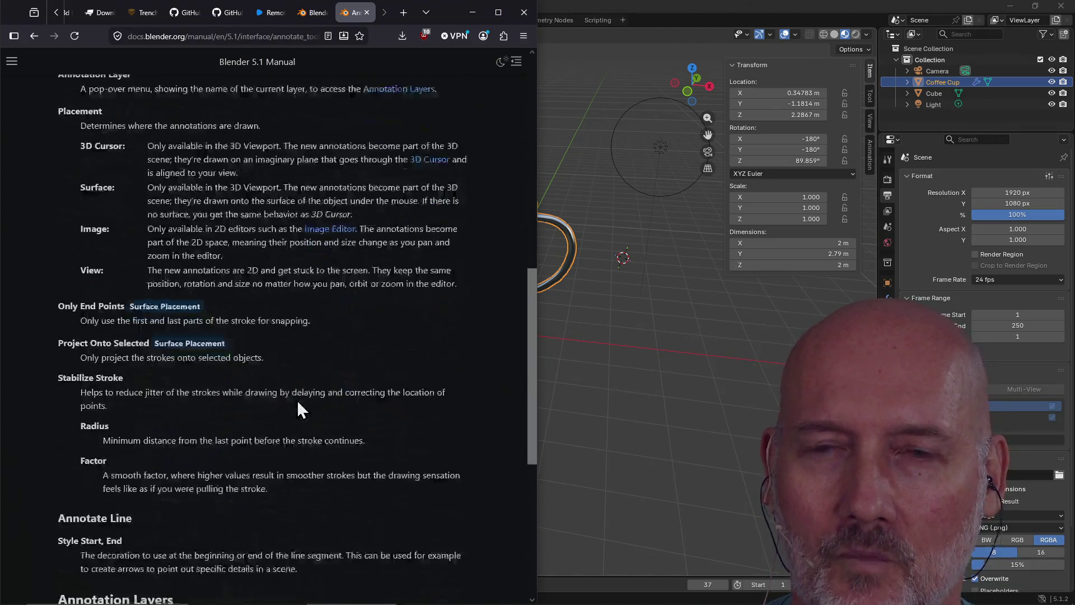
scroll(297, 400, down, 5)
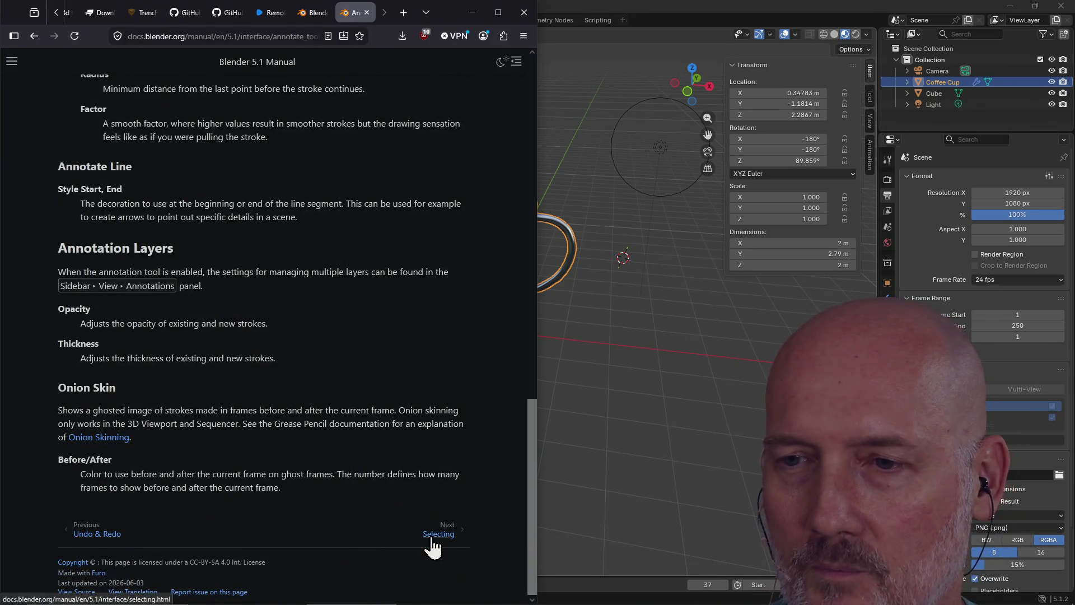
click(431, 537)
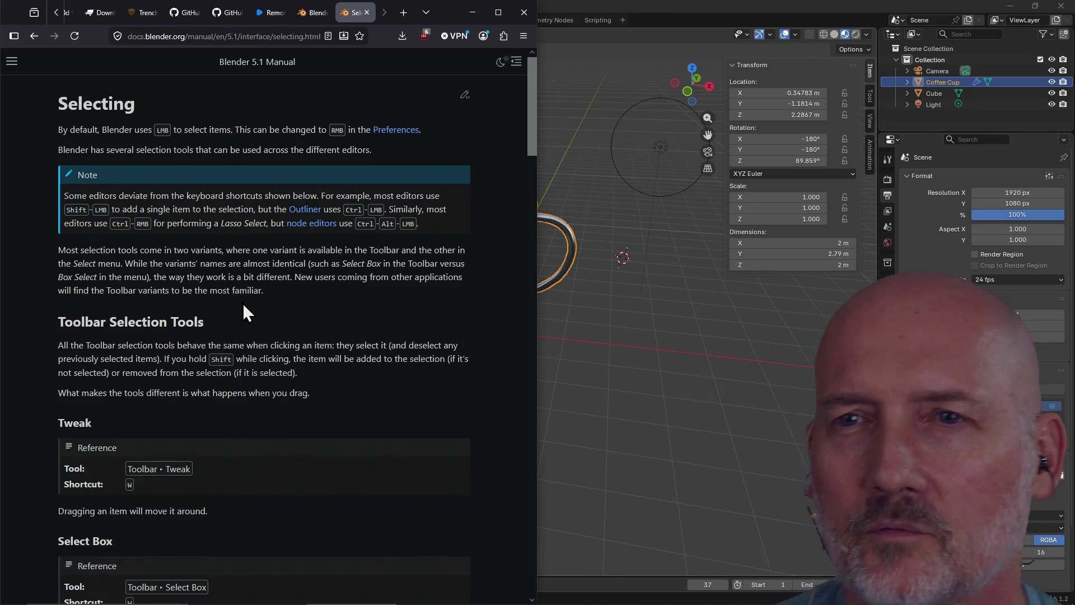
click(622, 13)
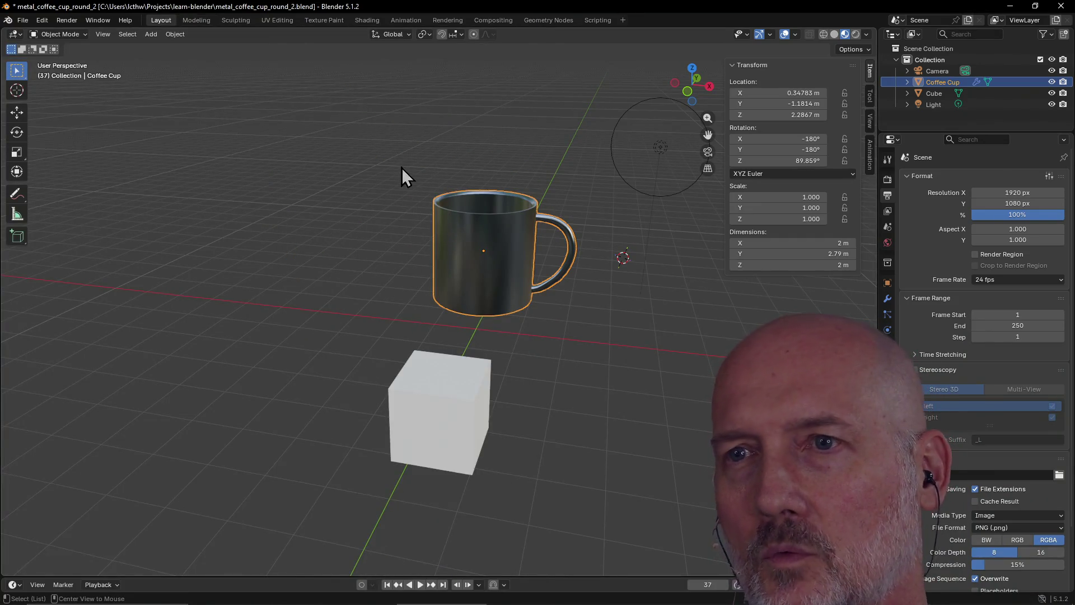
Step: Box-select the coffee cup so it joins the cube in the selection
mouse_move(410, 170)
shift+right_down()
mouse_move(472, 258)
mouse_move(384, 199)
mouse_move(381, 180)
mouse_move(424, 171)
shift+right_up()
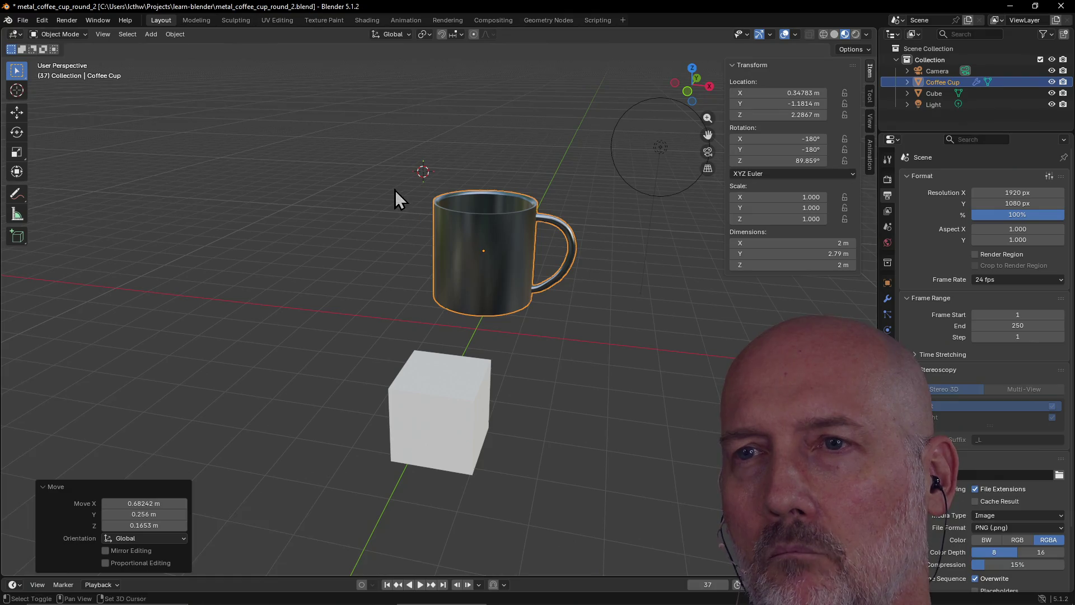
mouse_move(392, 188)
mouse_down()
mouse_move(440, 265)
mouse_move(570, 340)
mouse_move(620, 345)
mouse_up()
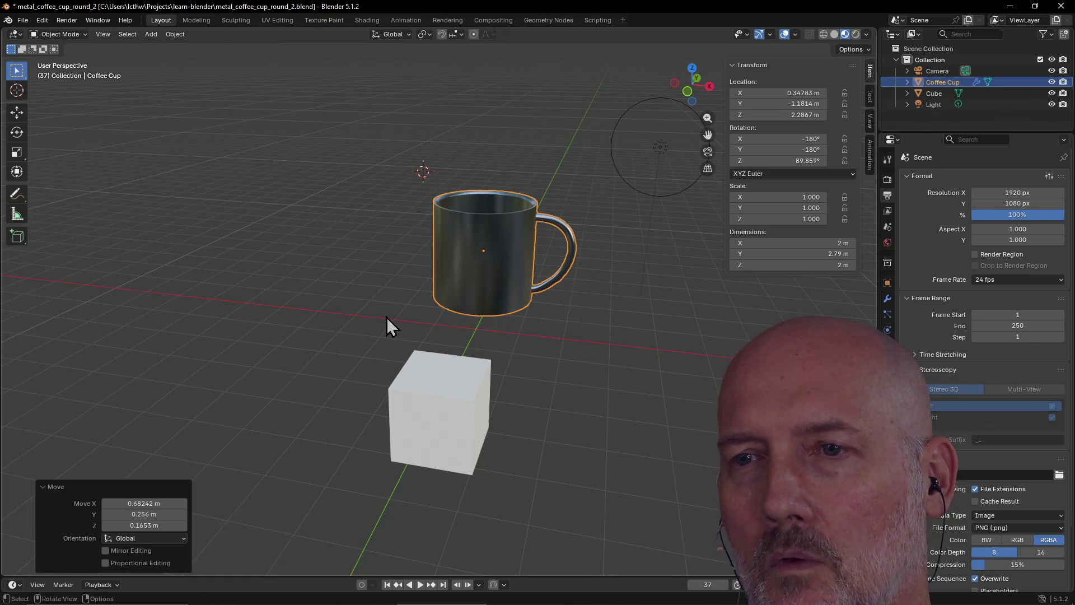
drag(351, 324, 525, 485)
mouse_move(419, 200)
mouse_down()
mouse_move(447, 254)
mouse_move(512, 329)
mouse_up()
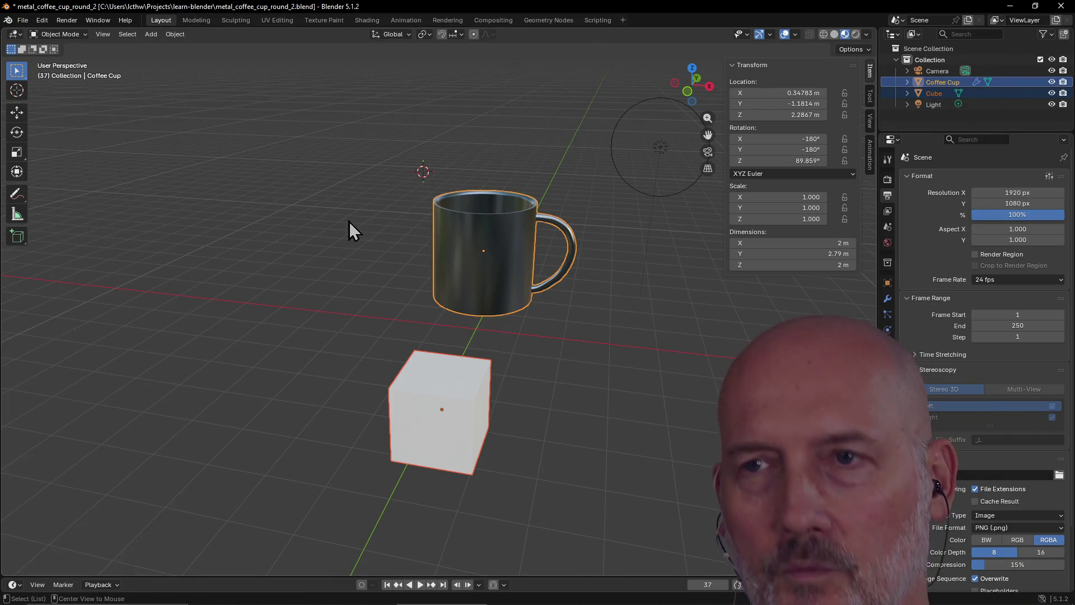
Step: Bring up and dismiss the shading pie, then switch to the Scripting workspace
key(z)
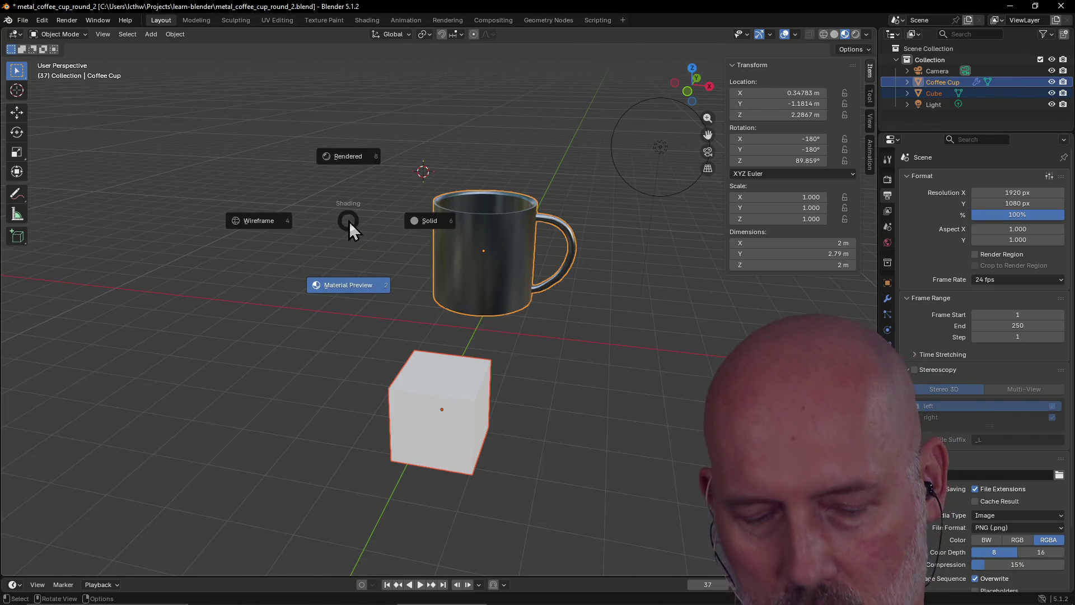
key(Escape)
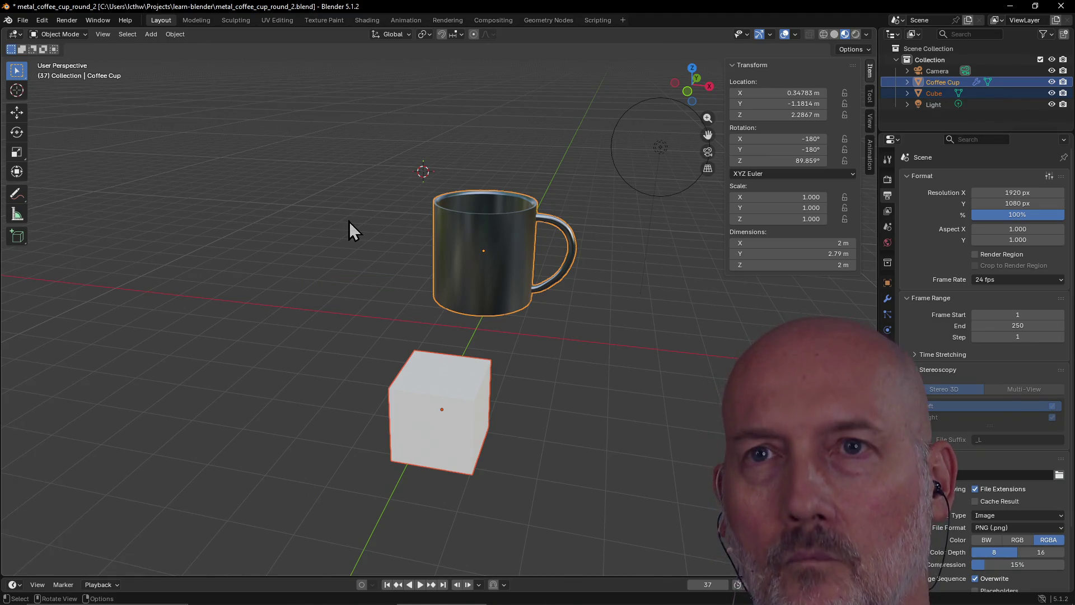
key(ctrl+Page_Up)
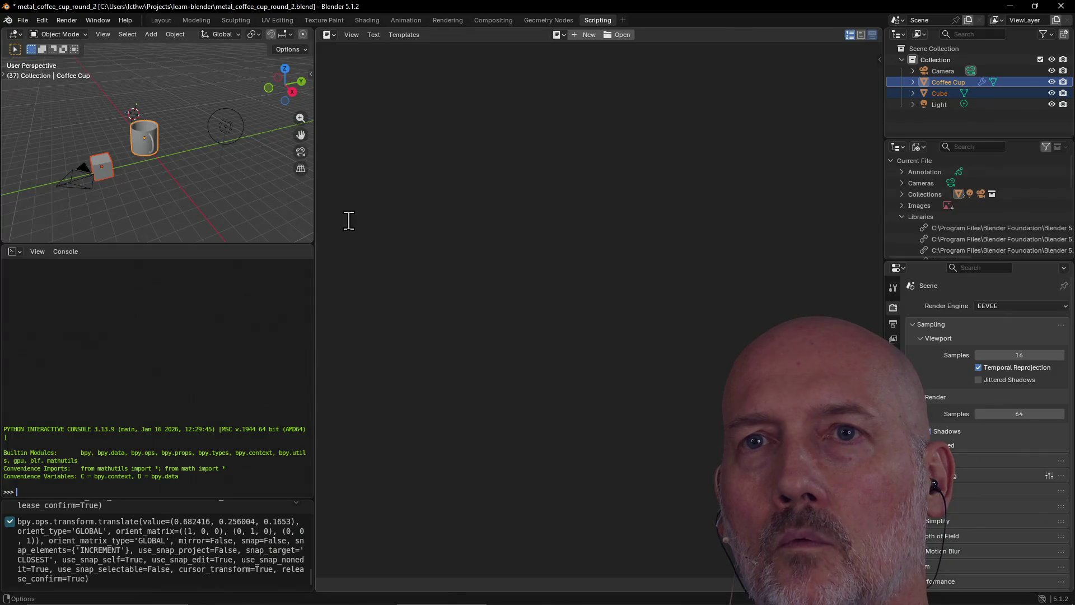
Step: In the Modeling workspace, circle-select the cup body and rim vertices, leaving the handle's top joint out
key(ctrl+Page_Down)
key(ctrl+Page_Down)
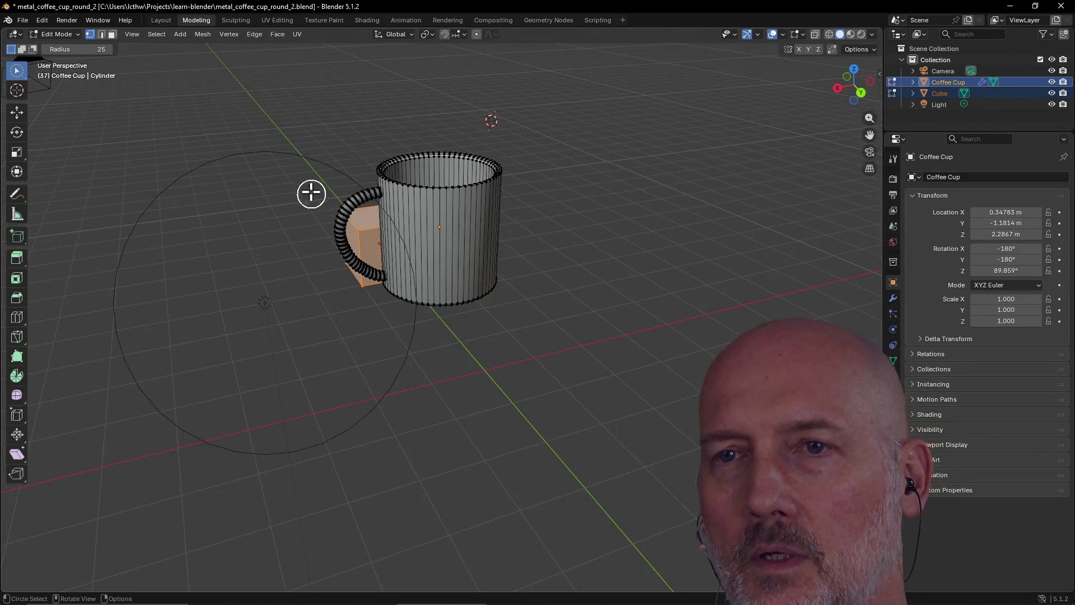
mouse_move(421, 195)
mouse_down()
mouse_move(471, 209)
mouse_move(481, 173)
mouse_move(463, 216)
mouse_move(391, 141)
mouse_move(439, 201)
mouse_move(408, 199)
mouse_move(464, 164)
mouse_move(494, 165)
mouse_up()
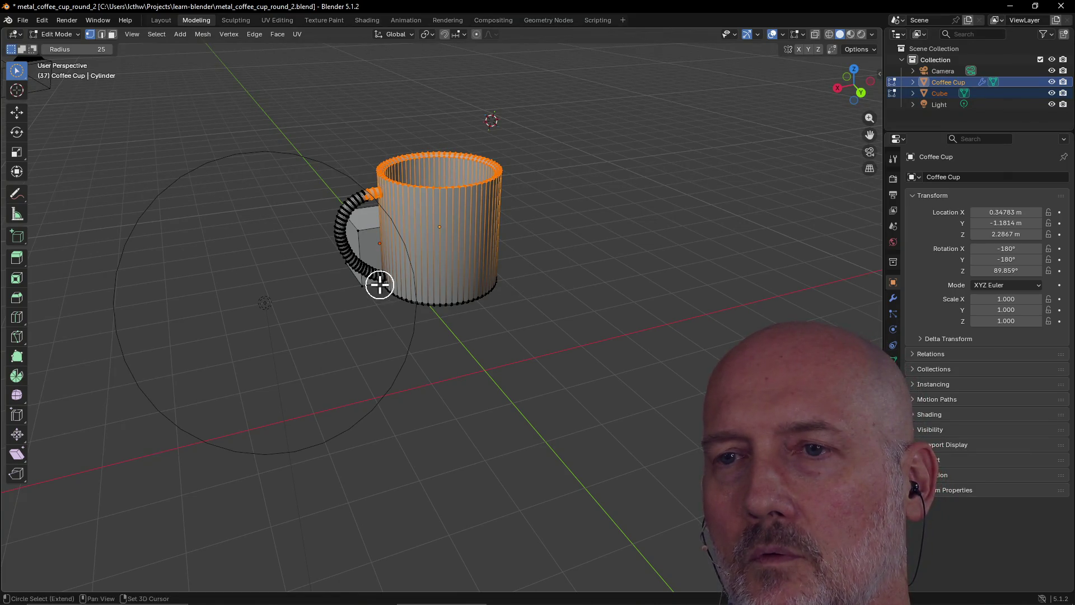
mouse_move(380, 285)
mouse_down()
mouse_move(476, 305)
mouse_move(489, 276)
mouse_move(393, 305)
mouse_move(348, 226)
mouse_up()
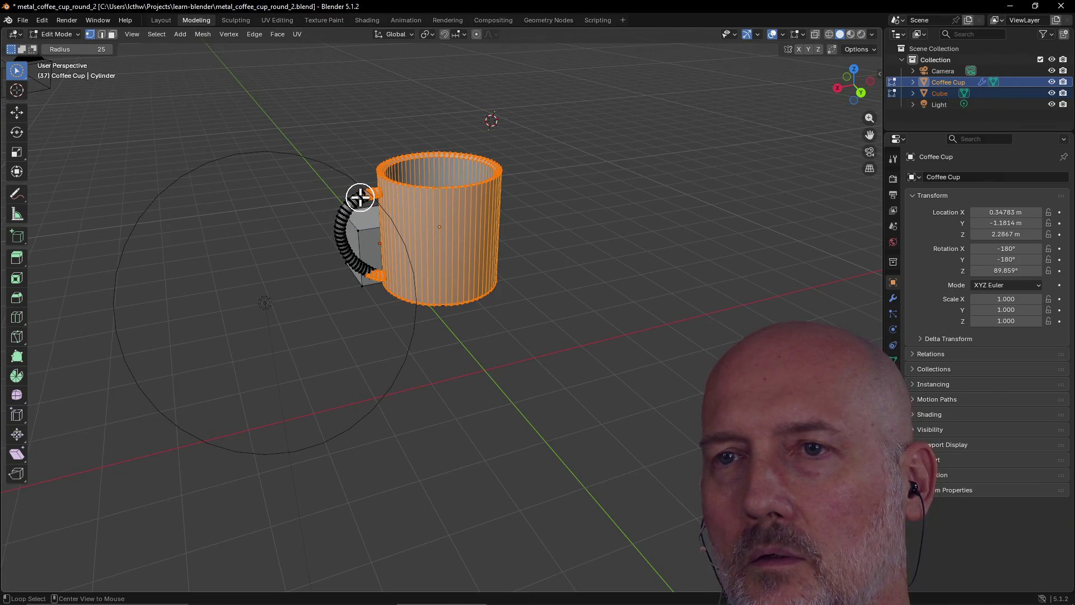
mouse_move(336, 231)
shift+mouse_down()
mouse_move(397, 188)
mouse_move(392, 163)
mouse_move(437, 153)
mouse_move(489, 166)
mouse_move(392, 186)
mouse_move(435, 247)
mouse_move(494, 301)
mouse_move(477, 285)
mouse_move(364, 275)
mouse_move(403, 293)
mouse_move(422, 228)
mouse_move(397, 268)
shift+mouse_up()
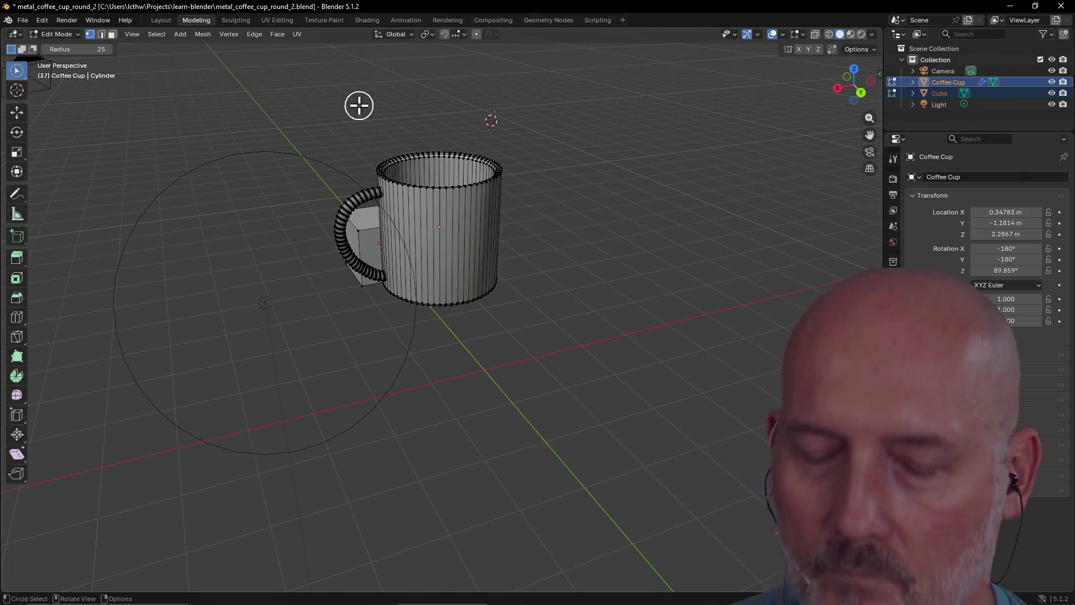
Step: Bring TourBox Console forward and display the Reaper preset's button mappings
key(alt+Tab)
key(alt+Tab)
key(alt+Tab)
key(alt+Tab)
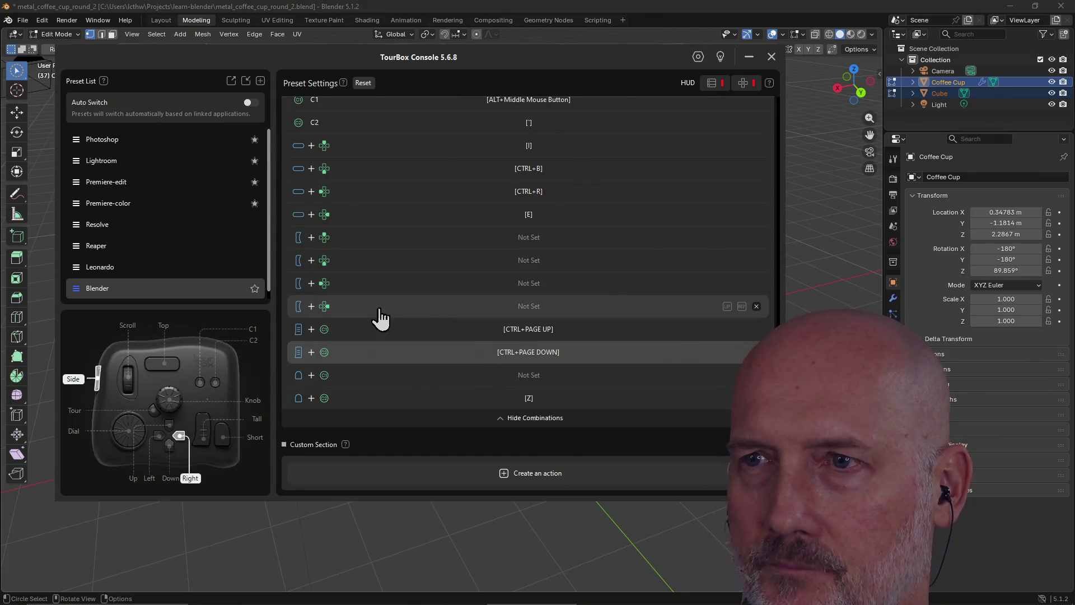
click(136, 247)
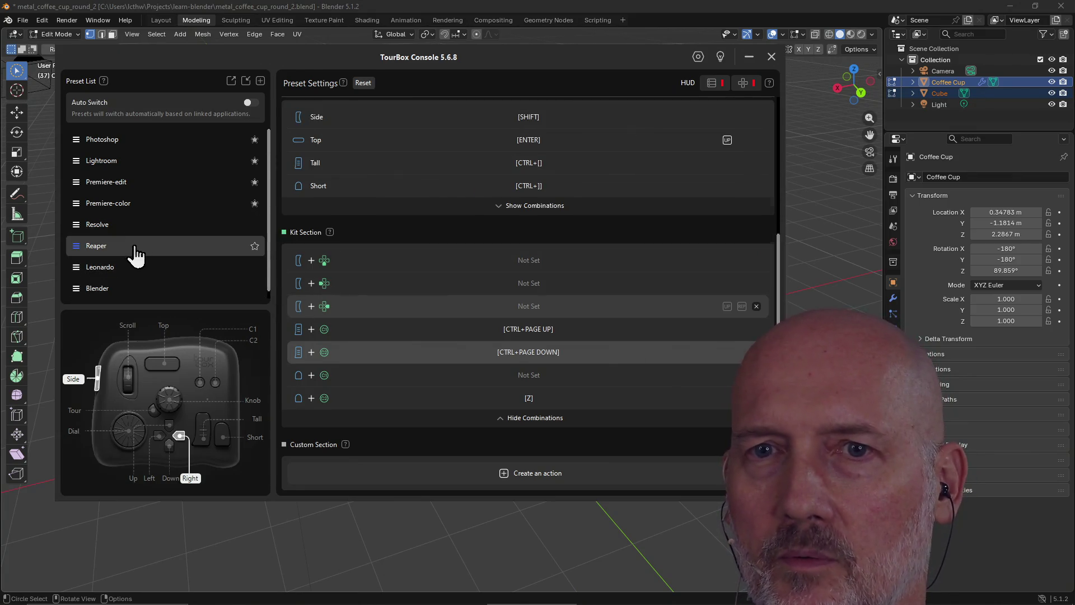
scroll(445, 267, up, 1)
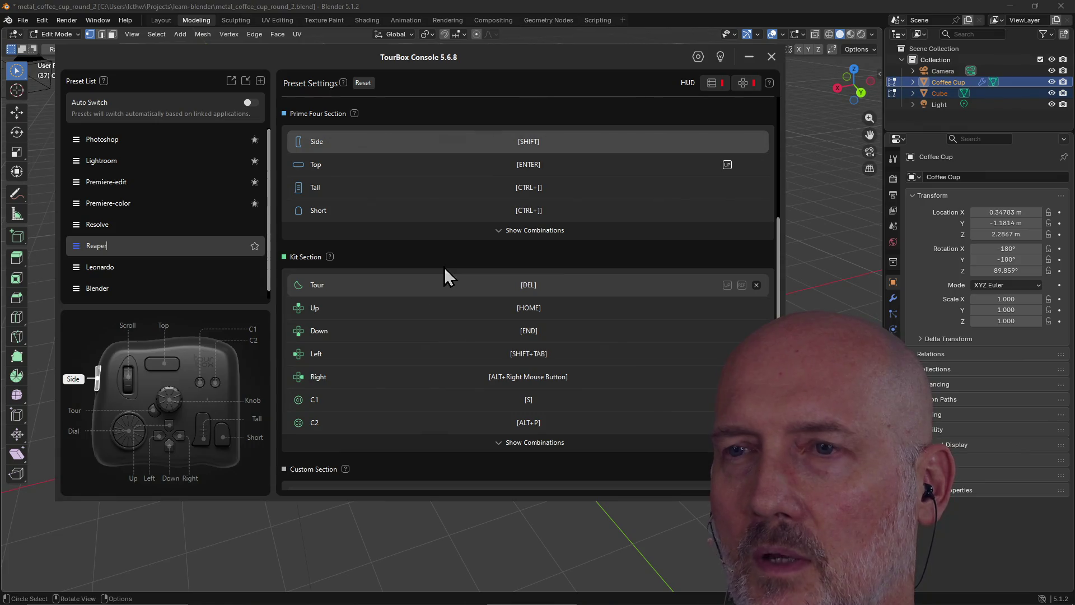
Step: Review the Blender preset's mappings in TourBox Console, then close it
click(144, 288)
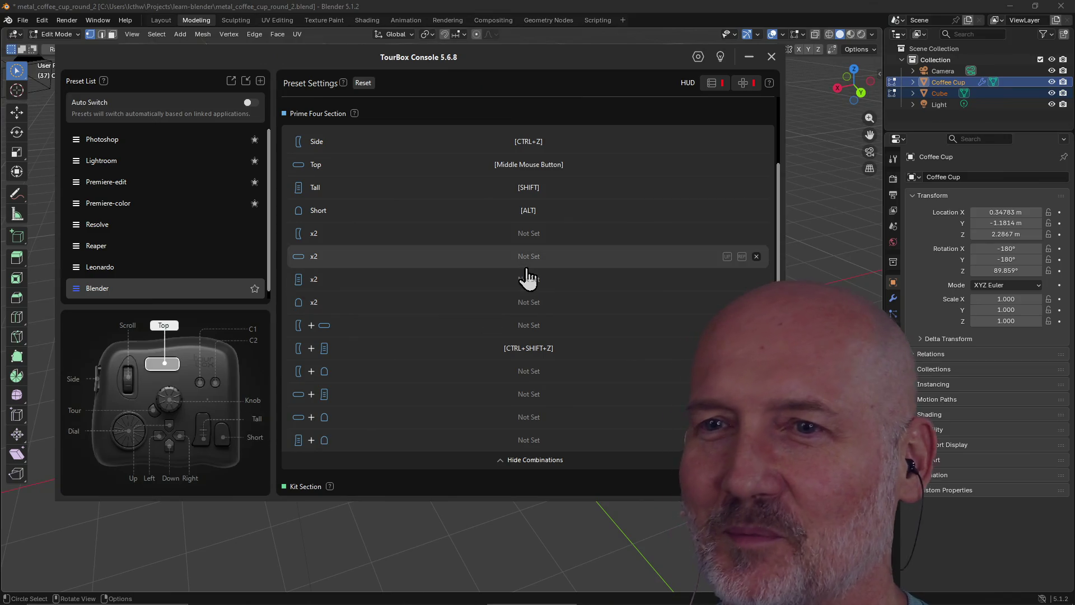
click(589, 5)
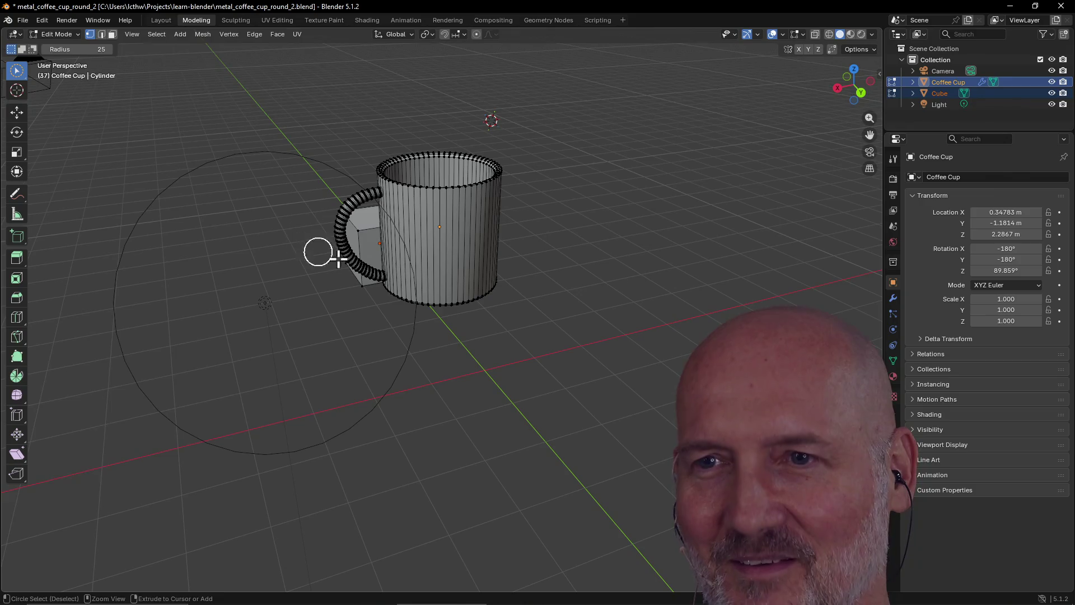
Step: Orbit to the handle side, recenter the view, and return to the Layout workspace
mouse_move(328, 217)
middle_down()
mouse_move(474, 241)
mouse_move(472, 195)
mouse_move(259, 319)
middle_up()
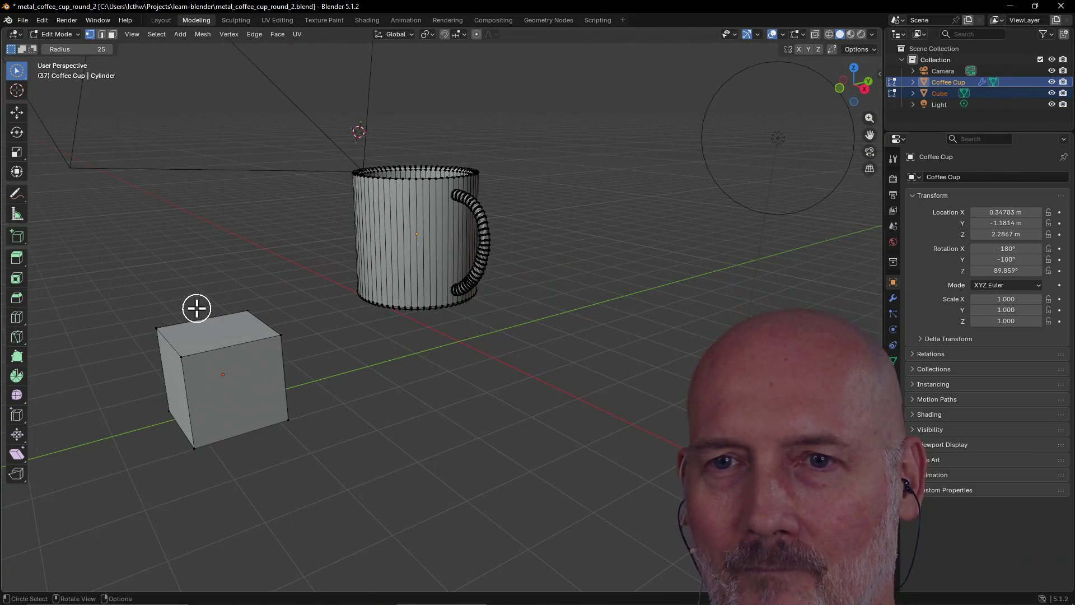
alt+middle_click(135, 242)
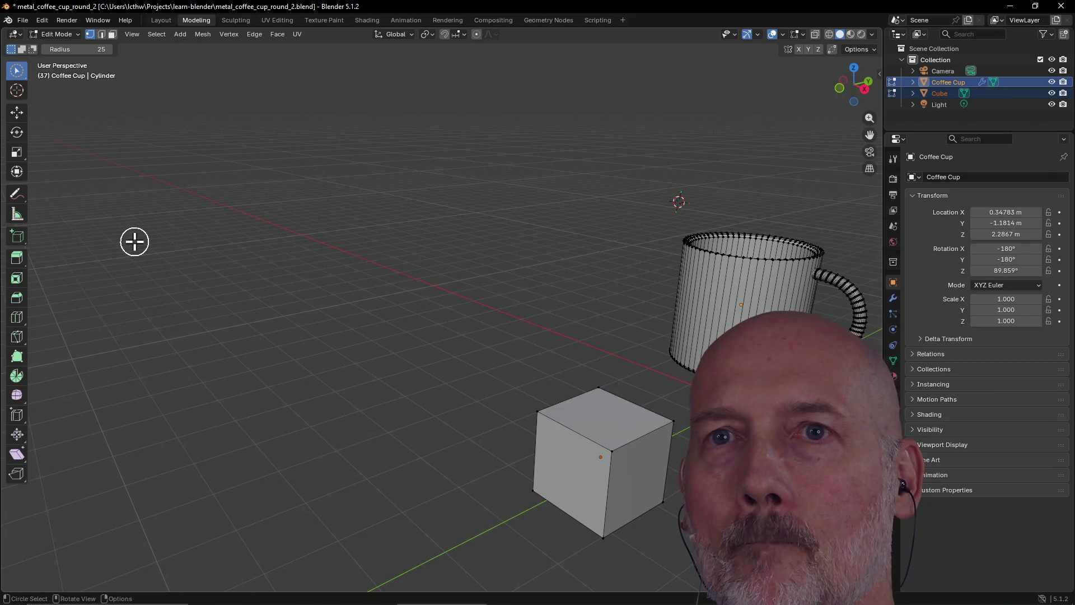
key(ctrl+Page_Up)
Step: Select the cube alone, lift it behind the cup, and scale it down to a small block
click(428, 382)
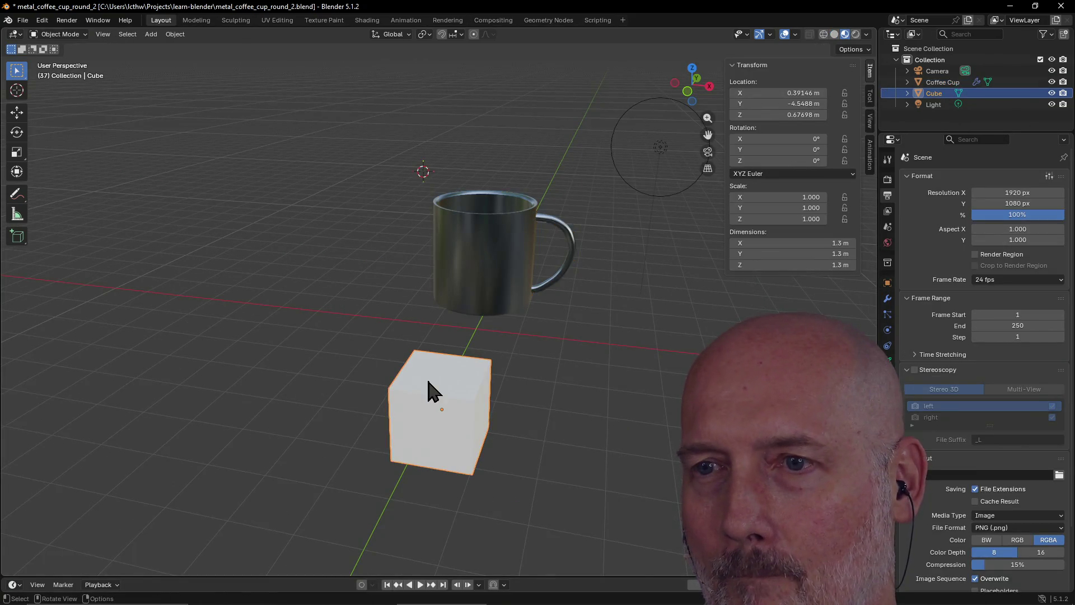
key(g)
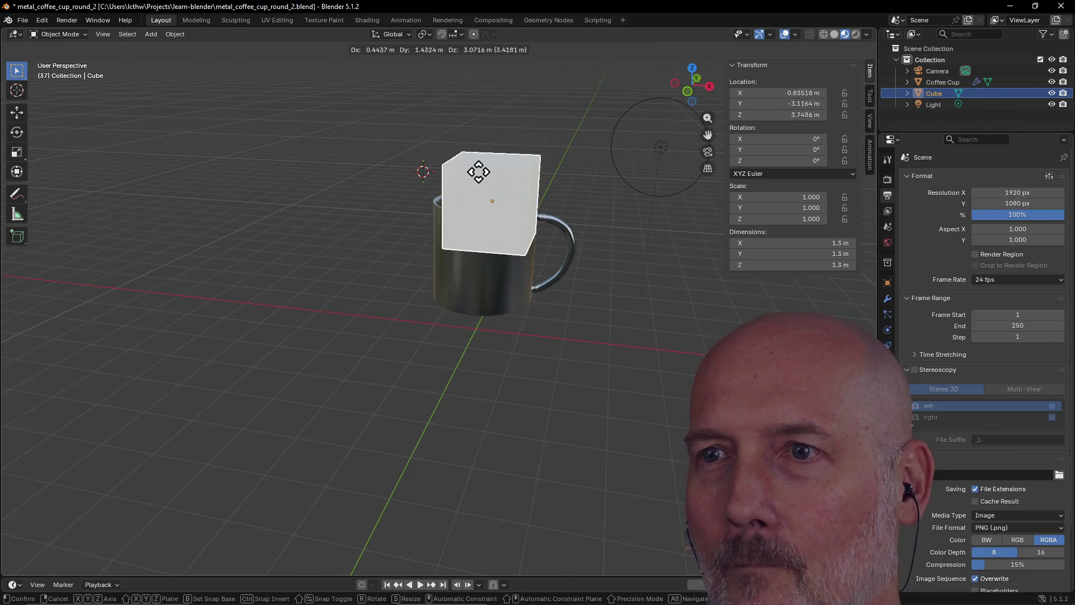
click(478, 149)
mouse_move(492, 163)
middle_down()
mouse_move(367, 216)
mouse_move(376, 263)
middle_up()
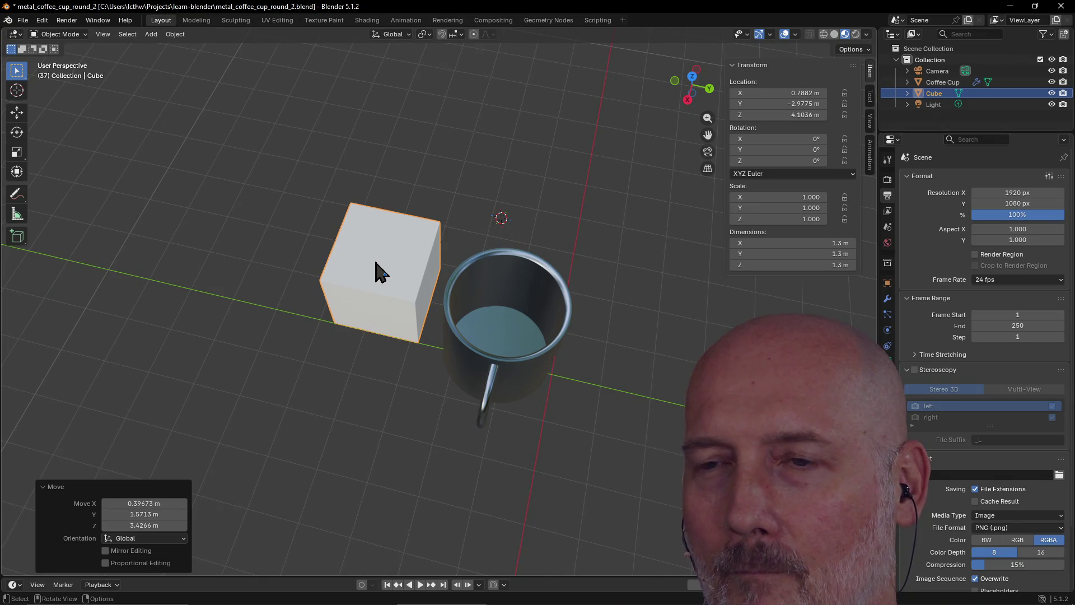
key(s)
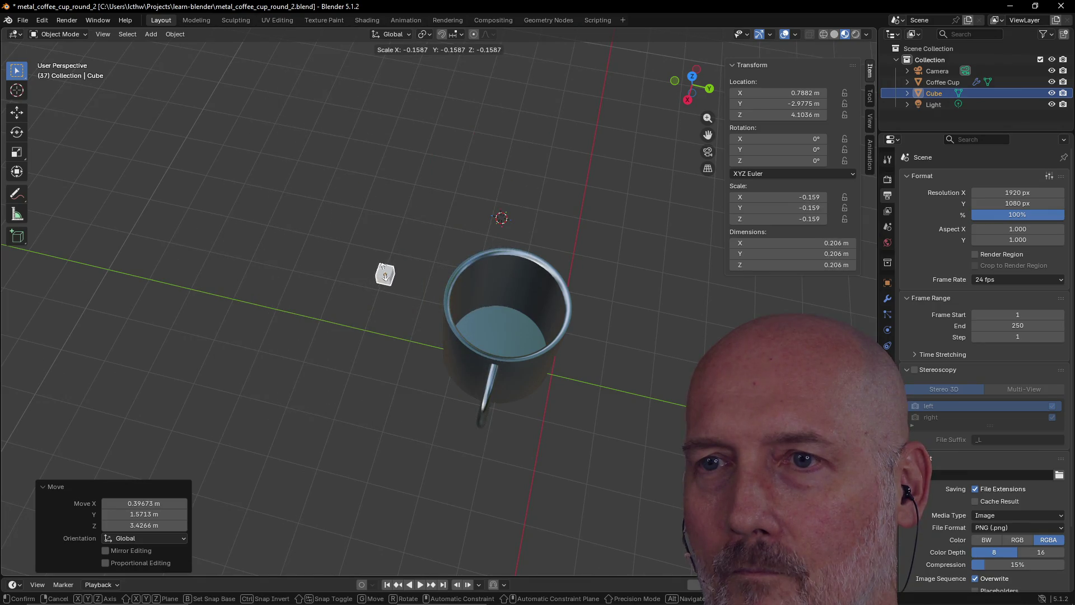
click(383, 272)
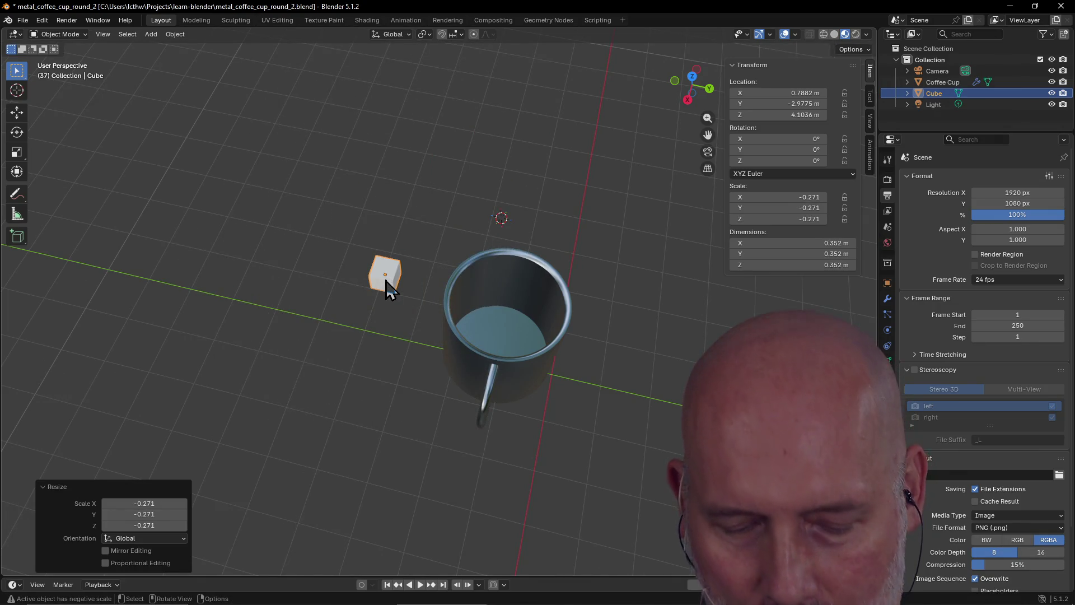
Step: Move the small cube into the cup, checking its placement from a side view
key(g)
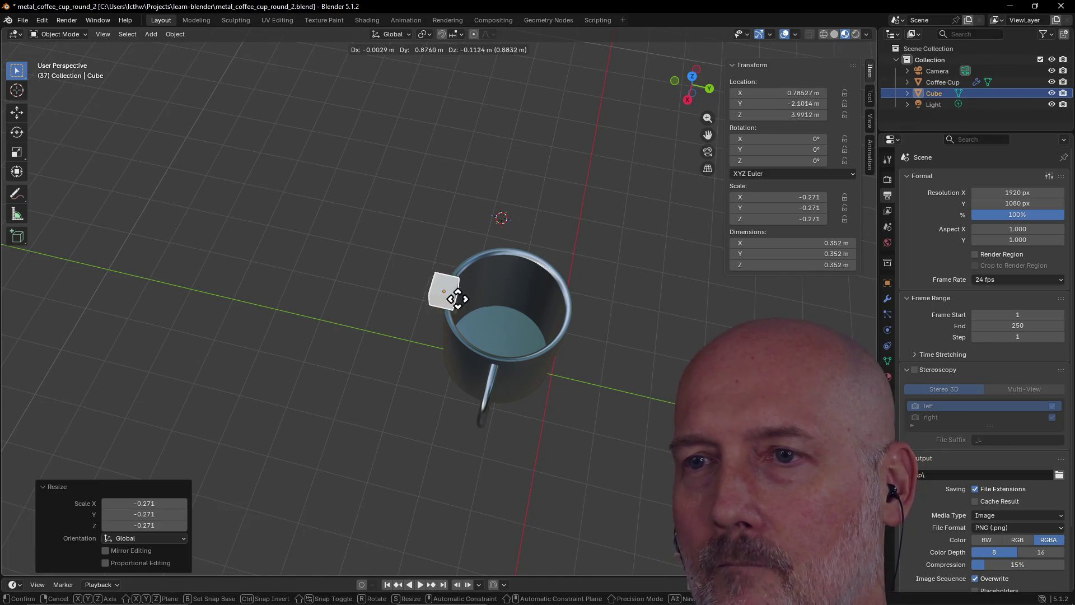
click(507, 317)
scroll(508, 317, up, 3)
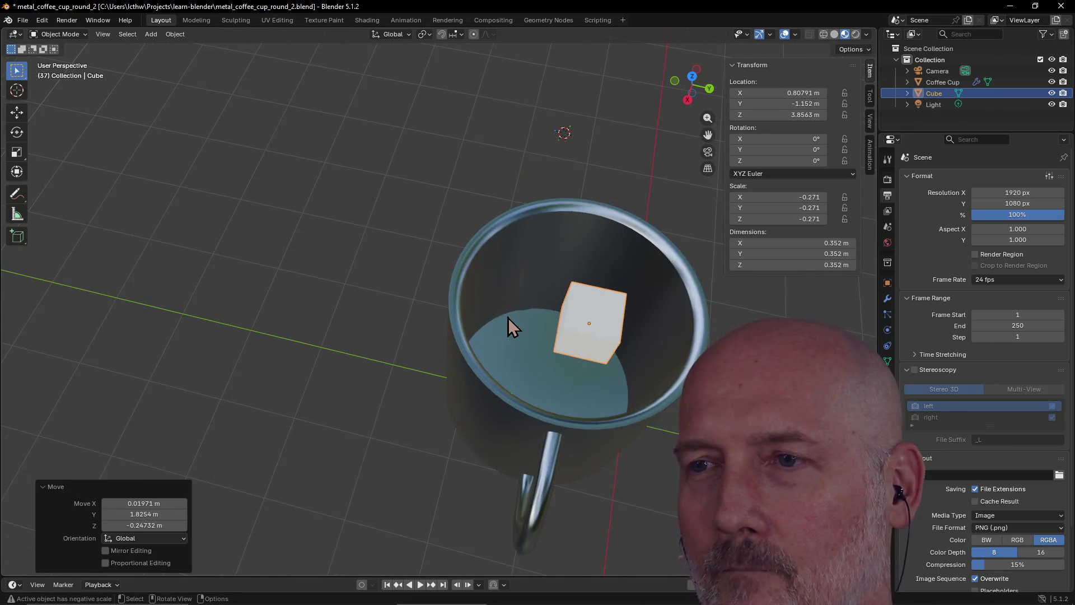
mouse_move(505, 296)
middle_down()
mouse_move(675, 323)
mouse_move(668, 273)
mouse_move(639, 216)
middle_up()
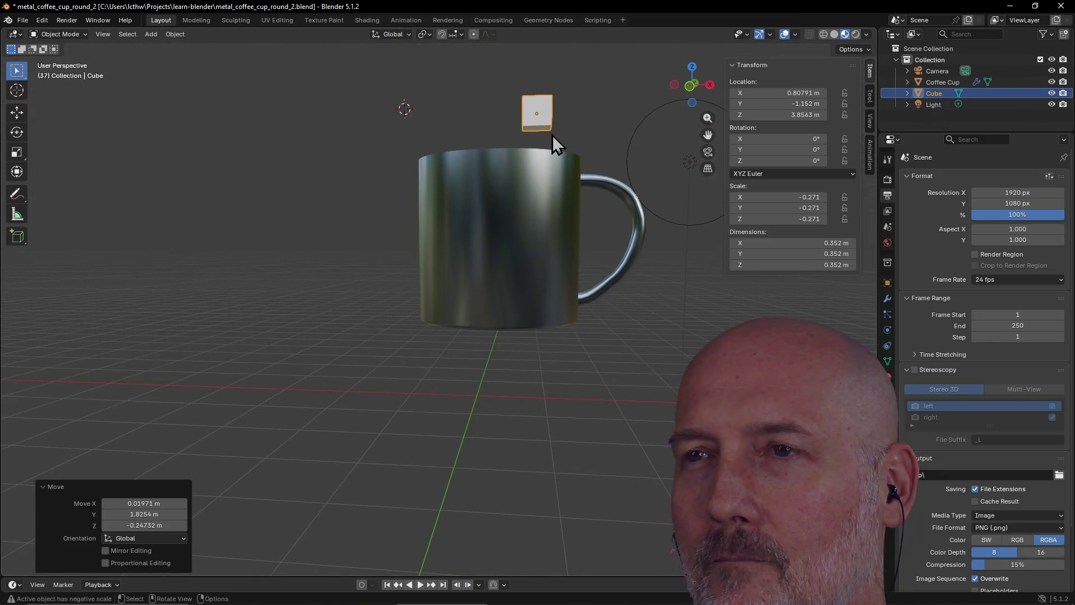
scroll(552, 135, down, 2)
key(g)
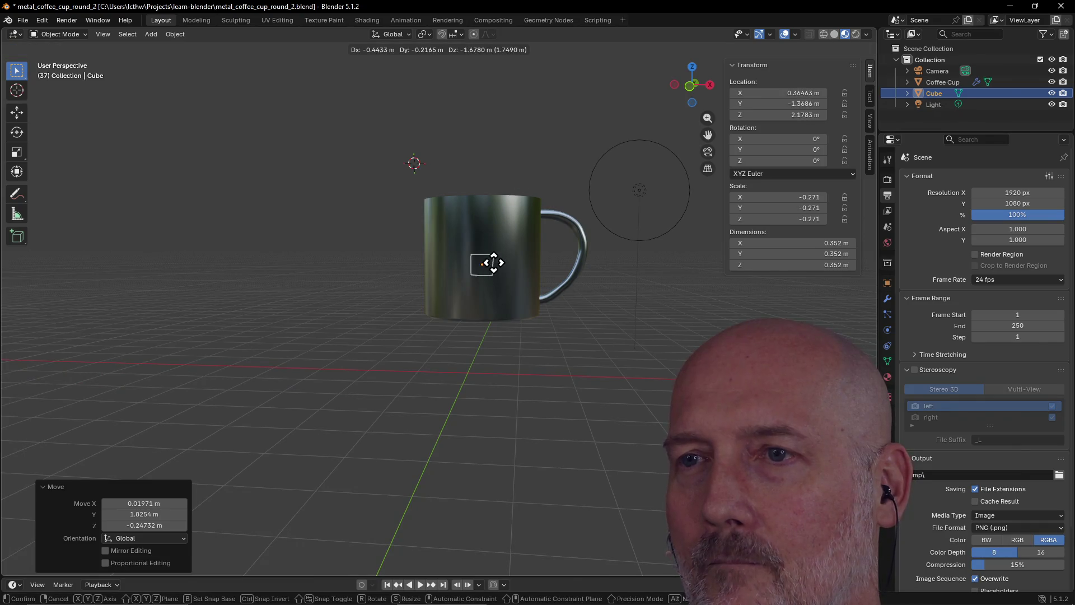
click(490, 284)
Step: Keep only the cube selected and nudge it across the cup bottom, near Z 1.79 m
mouse_move(533, 226)
middle_down()
mouse_move(351, 318)
mouse_move(320, 301)
mouse_move(185, 341)
mouse_move(314, 315)
mouse_move(324, 298)
mouse_move(310, 310)
mouse_move(417, 423)
middle_up()
scroll(321, 308, up, 4)
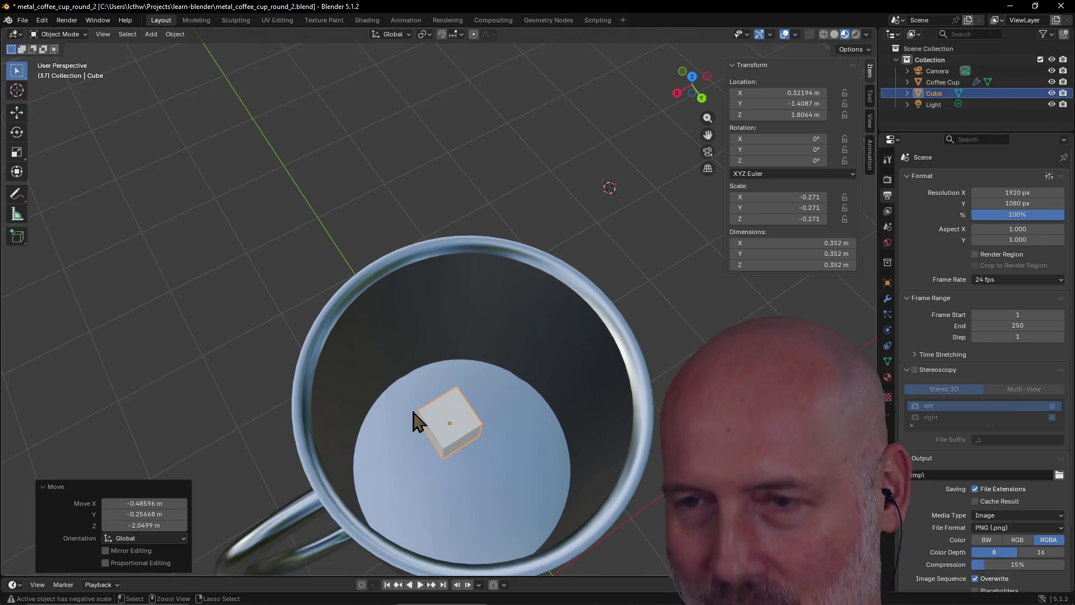
shift+click(449, 434)
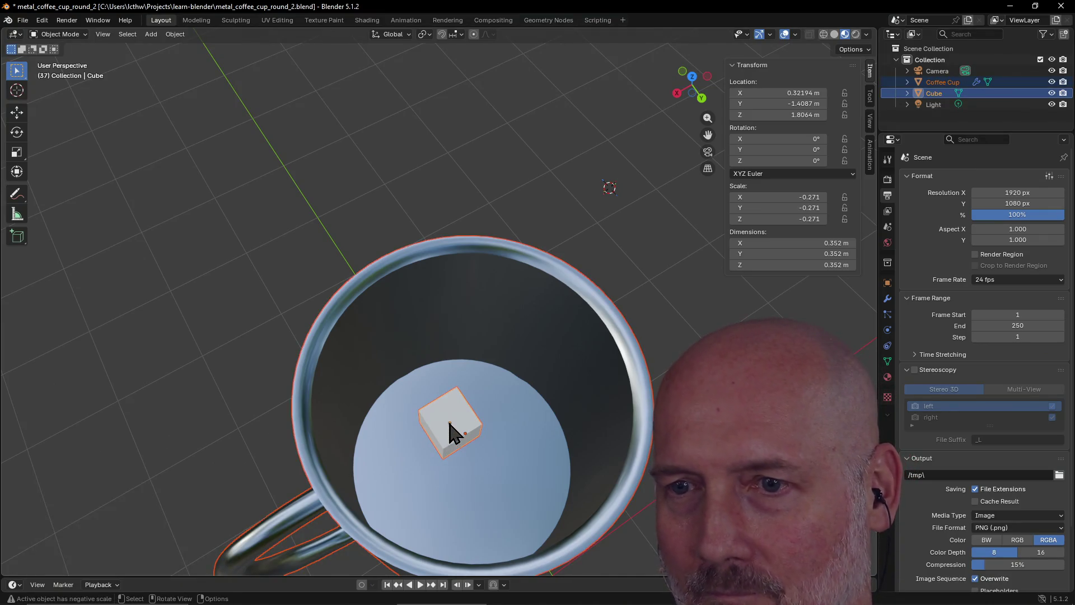
click(450, 431)
mouse_move(449, 434)
mouse_down()
mouse_move(482, 444)
mouse_move(468, 436)
mouse_up()
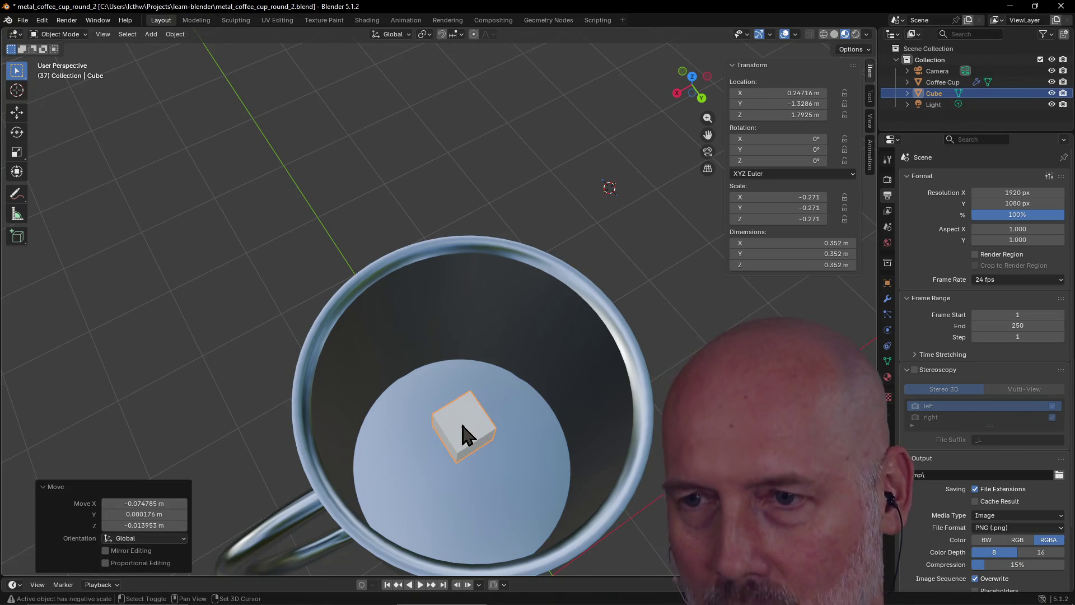
Step: Duplicate the cube three times, placing Cube.001–Cube.003 around the cup floor
key(shift+d)
click(508, 493)
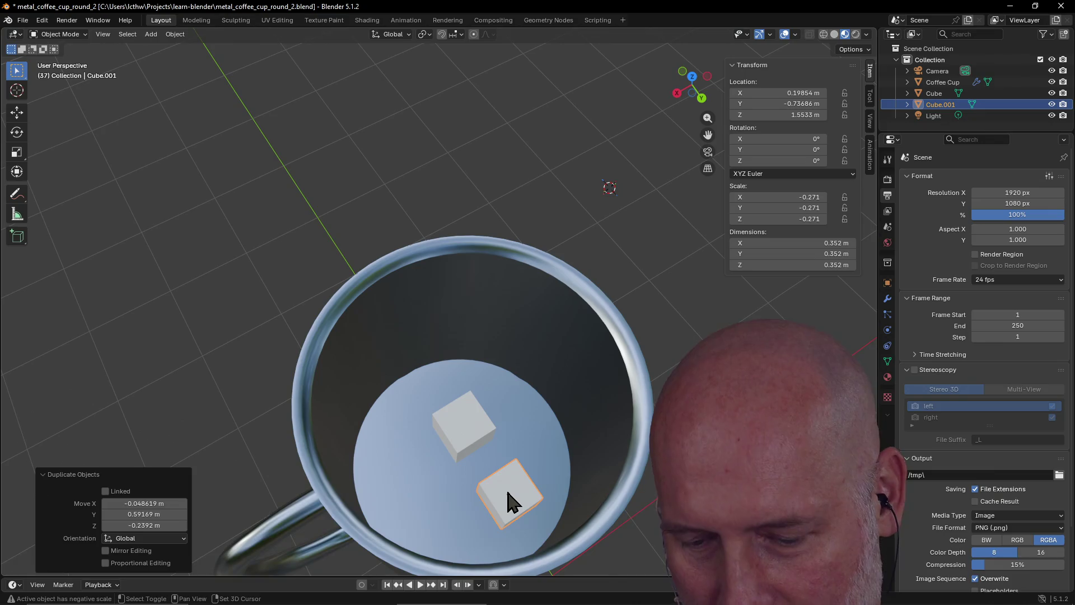
key(shift+d)
click(416, 472)
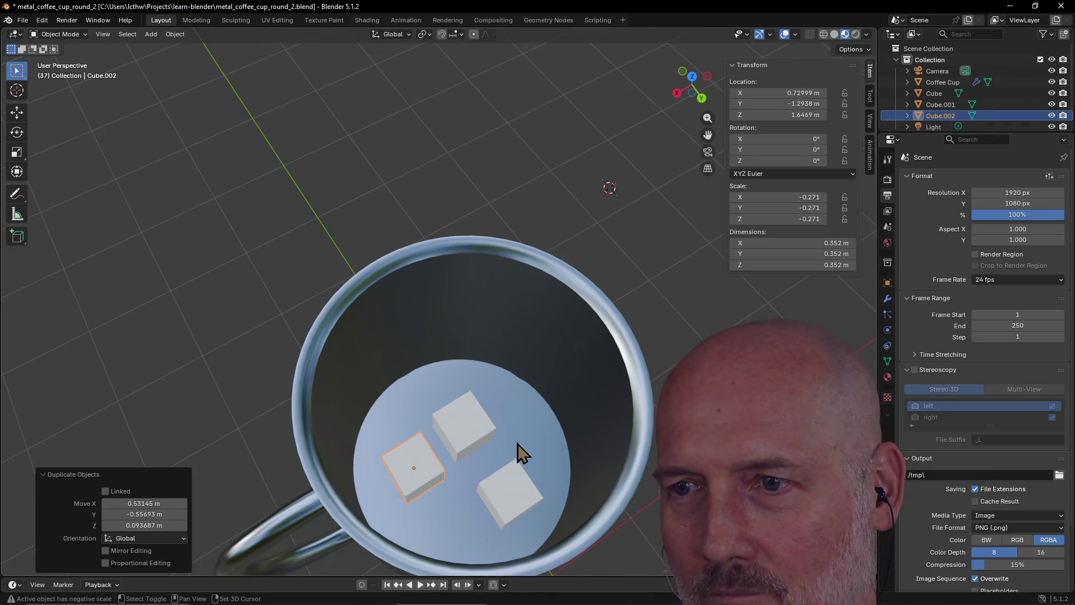
key(shift+d)
click(515, 380)
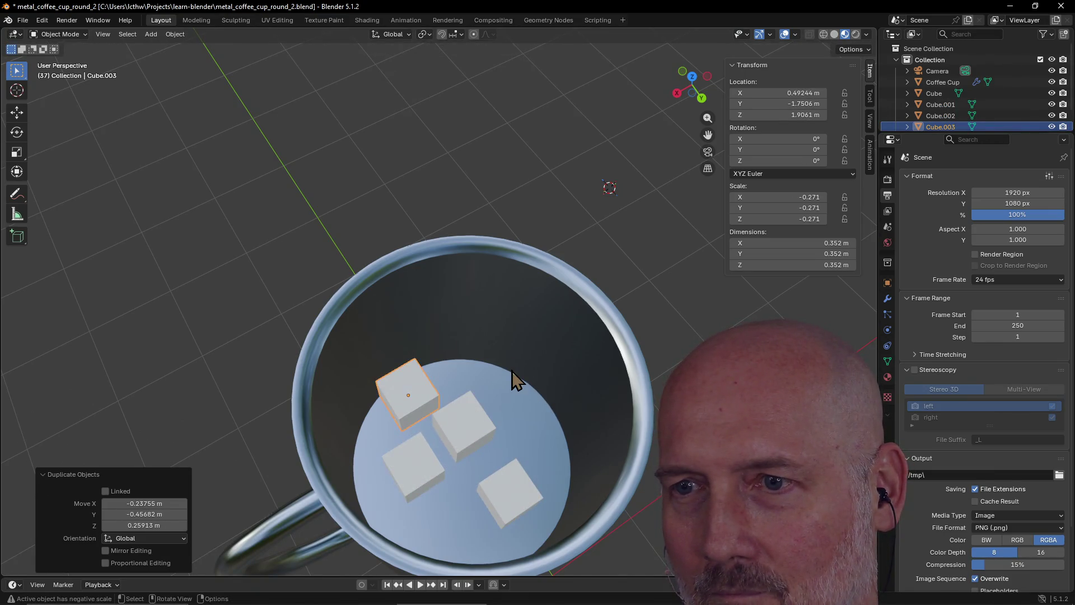
Step: Zoom out to see the whole cup, then switch to the TourBox Console
scroll(470, 435, down, 7)
mouse_move(445, 406)
middle_down()
mouse_move(438, 392)
mouse_move(642, 394)
mouse_move(505, 414)
mouse_move(410, 352)
mouse_move(337, 385)
mouse_move(280, 341)
mouse_move(352, 322)
mouse_move(463, 334)
mouse_move(617, 275)
mouse_move(590, 368)
mouse_move(571, 332)
middle_up()
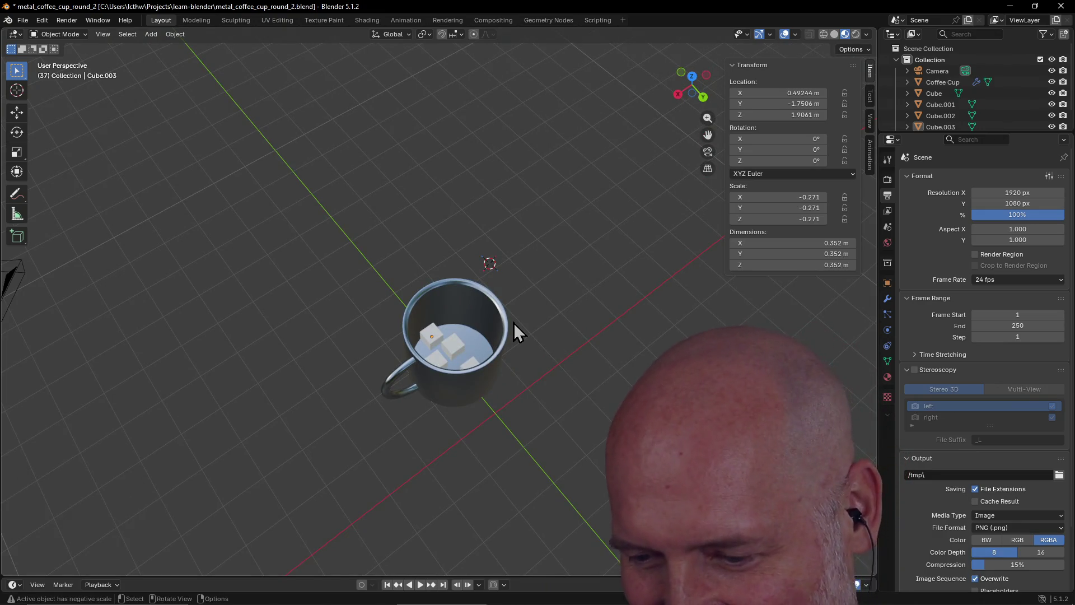
key(alt+Tab)
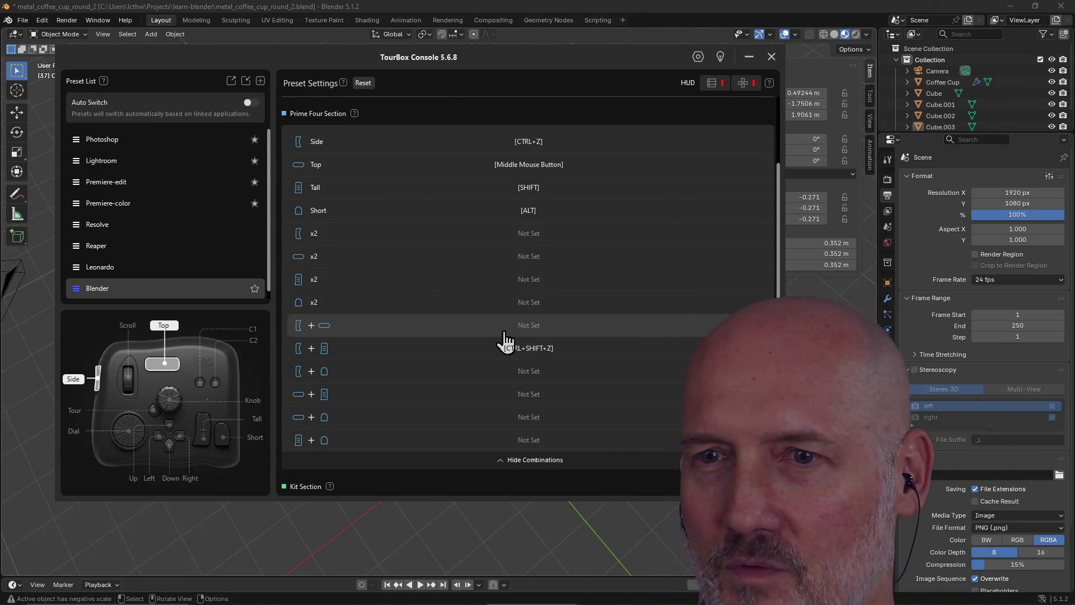
Step: Remap the Side button from CTRL+Z to SHIFT in the Blender preset
click(539, 143)
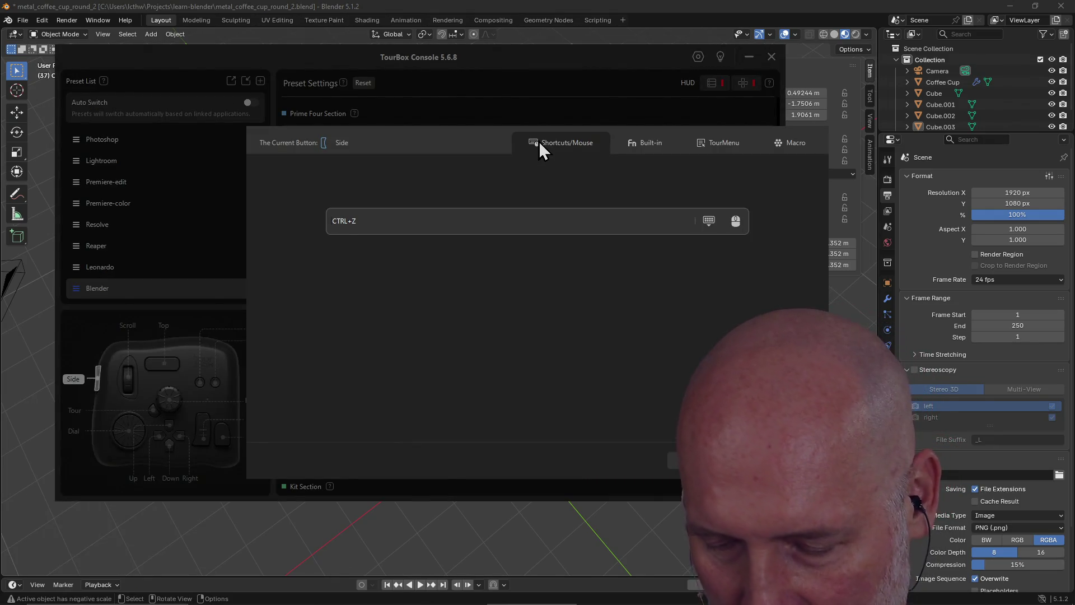
key(shift)
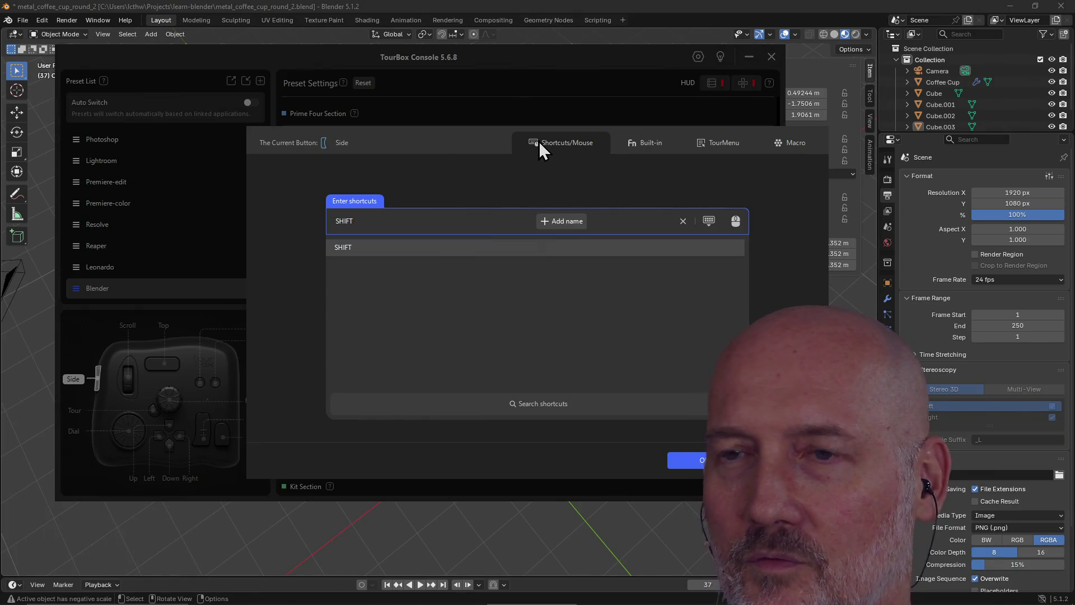
click(697, 461)
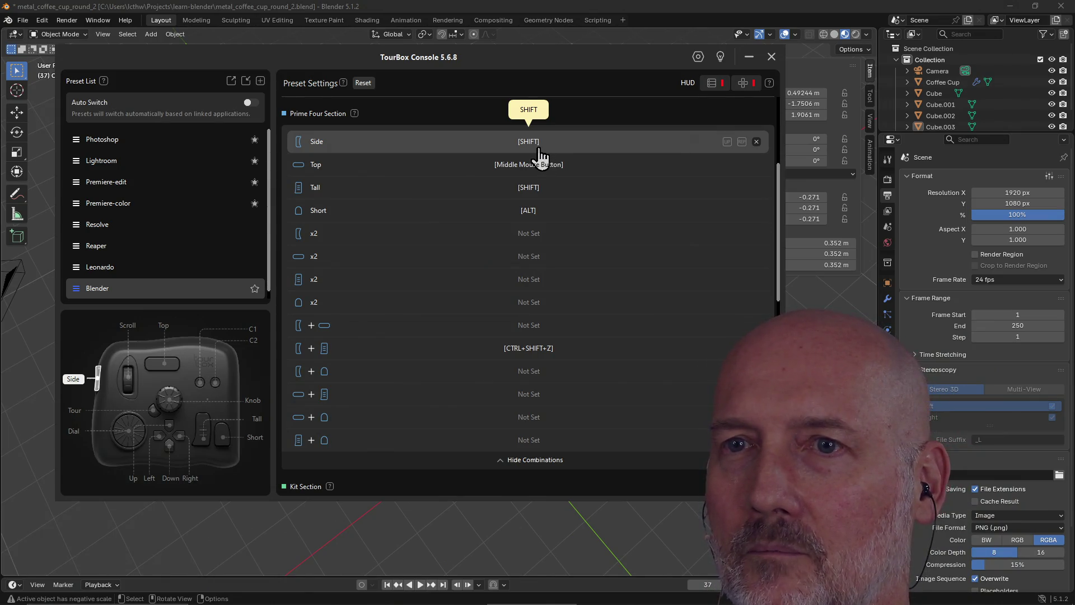
Step: Remap the Tall button to CTRL in the Blender preset
scroll(540, 156, down, 2)
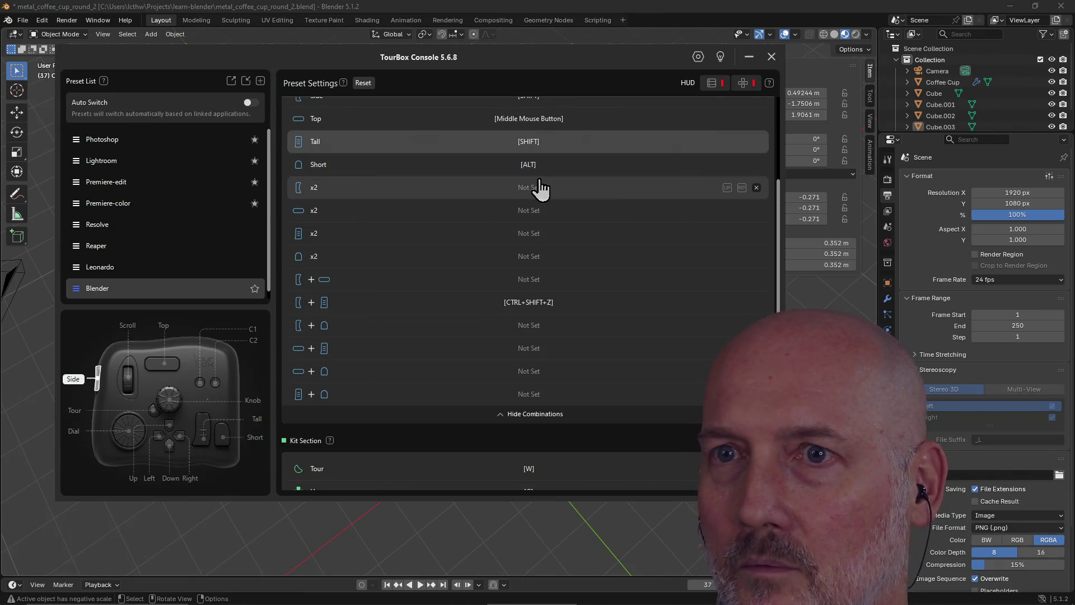
click(533, 140)
key(ctrl)
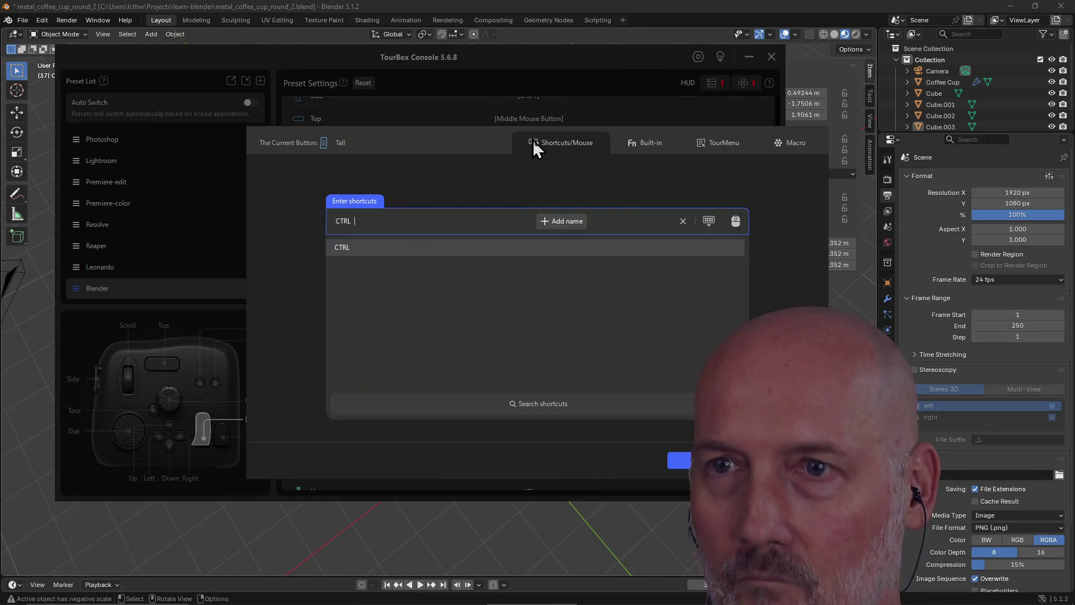
click(686, 462)
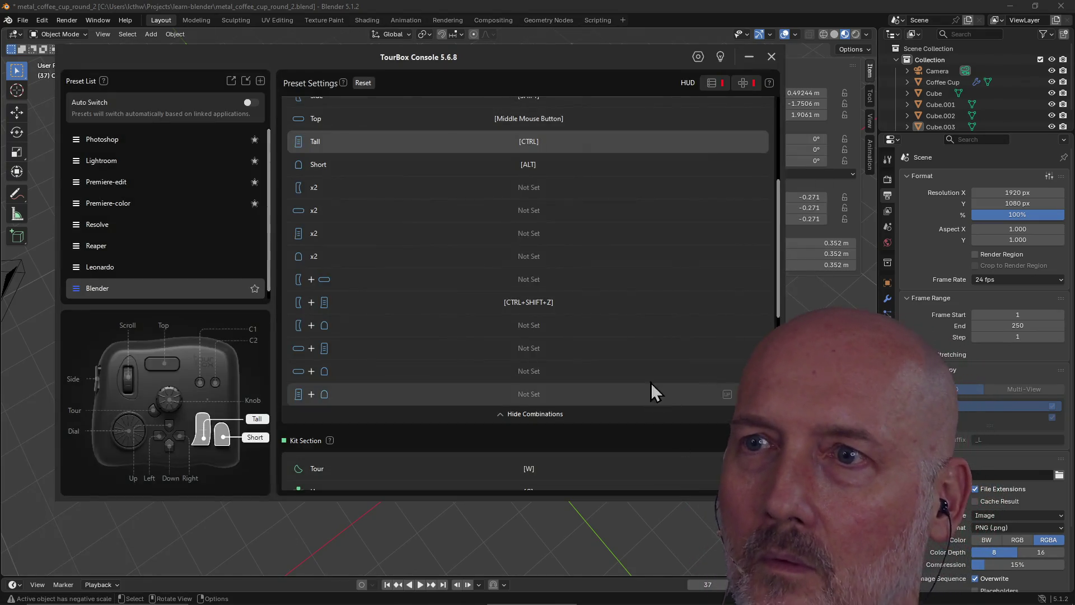
scroll(594, 224, up, 1)
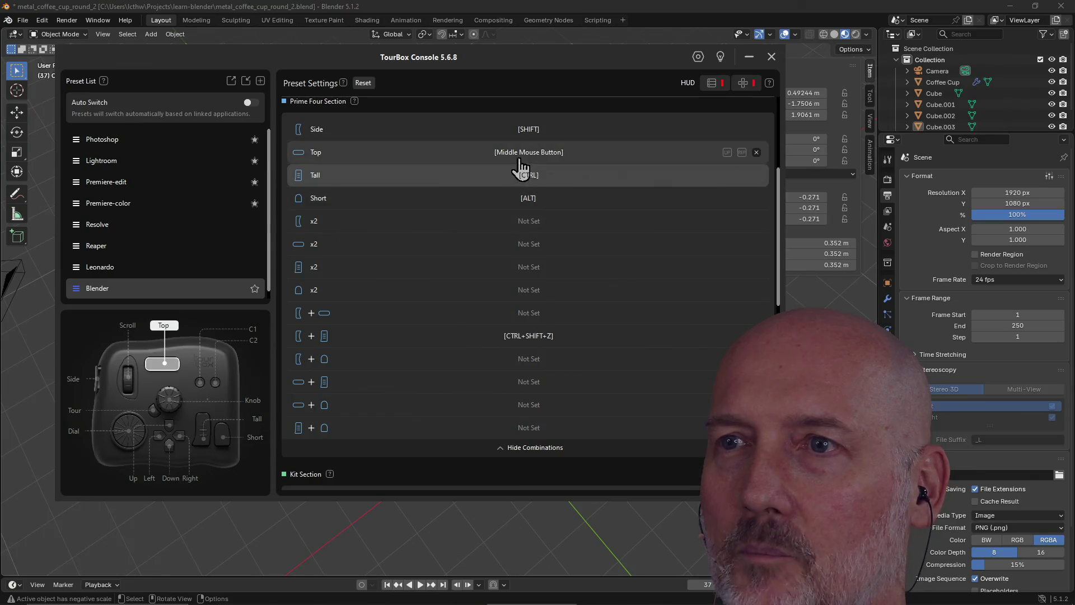
Step: Back in Blender, select the Coffee Cup and enter Edit Mode in the Modeling workspace
click(577, 2)
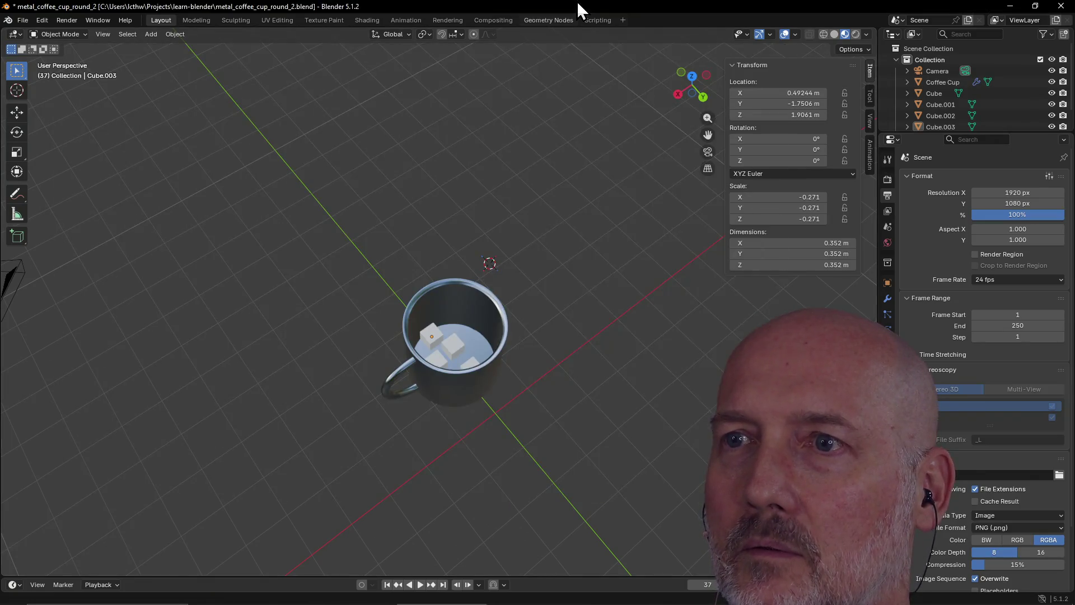
mouse_move(523, 149)
middle_down()
mouse_move(444, 304)
mouse_move(559, 257)
mouse_move(505, 304)
mouse_move(464, 280)
mouse_move(460, 296)
middle_up()
click(452, 327)
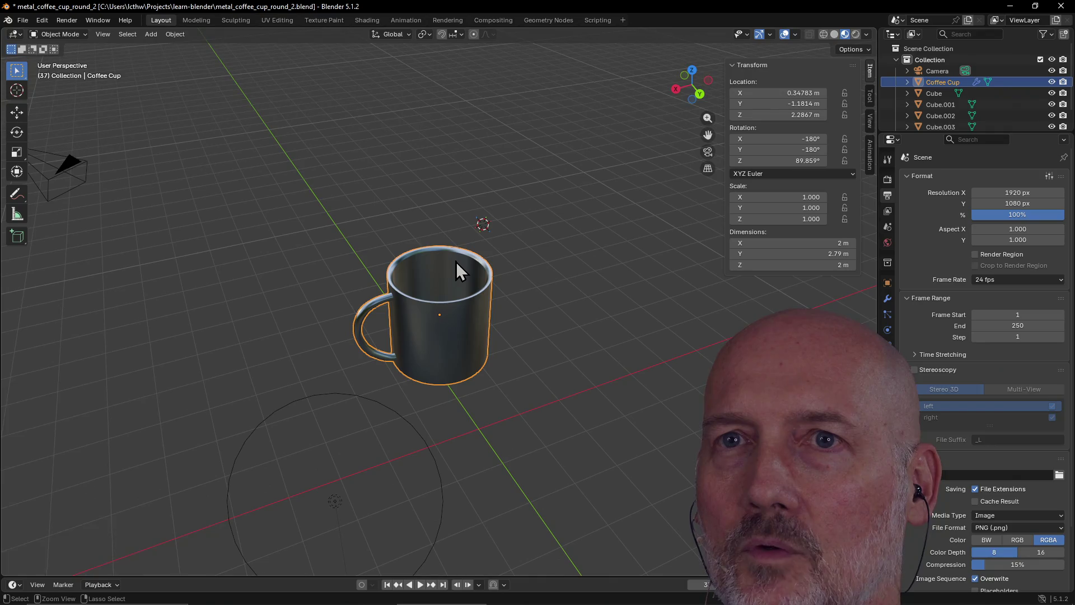
key(ctrl+Page_Down)
mouse_move(473, 276)
middle_down()
mouse_move(620, 281)
mouse_move(581, 219)
mouse_move(562, 155)
middle_up()
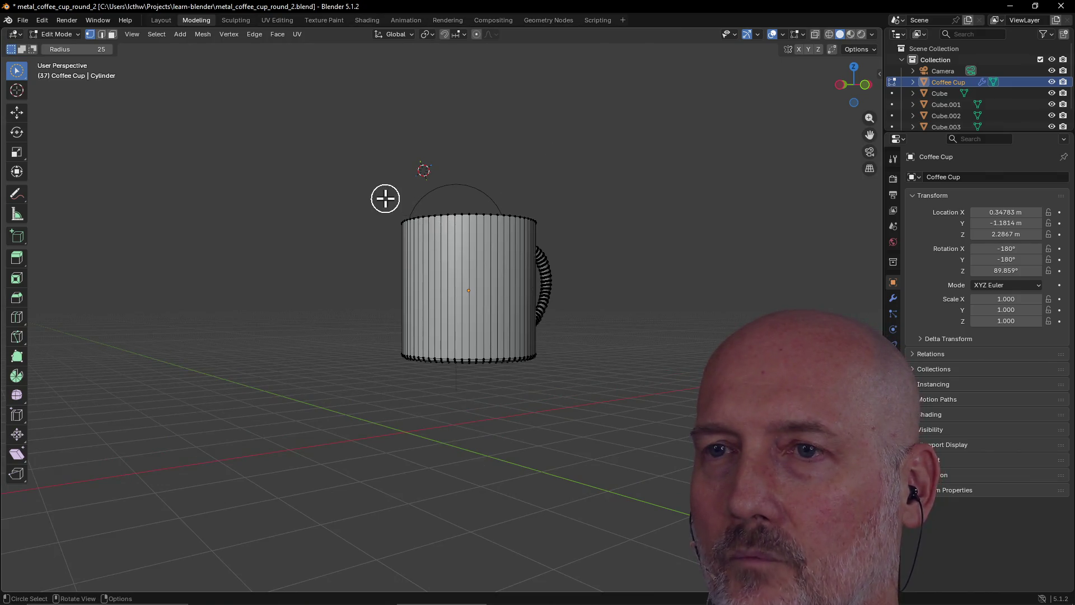
Step: Select a few side edges, then zoom into a straight-down Top view of the cup
mouse_move(383, 197)
mouse_down()
mouse_move(552, 360)
mouse_move(446, 331)
mouse_move(426, 264)
mouse_up()
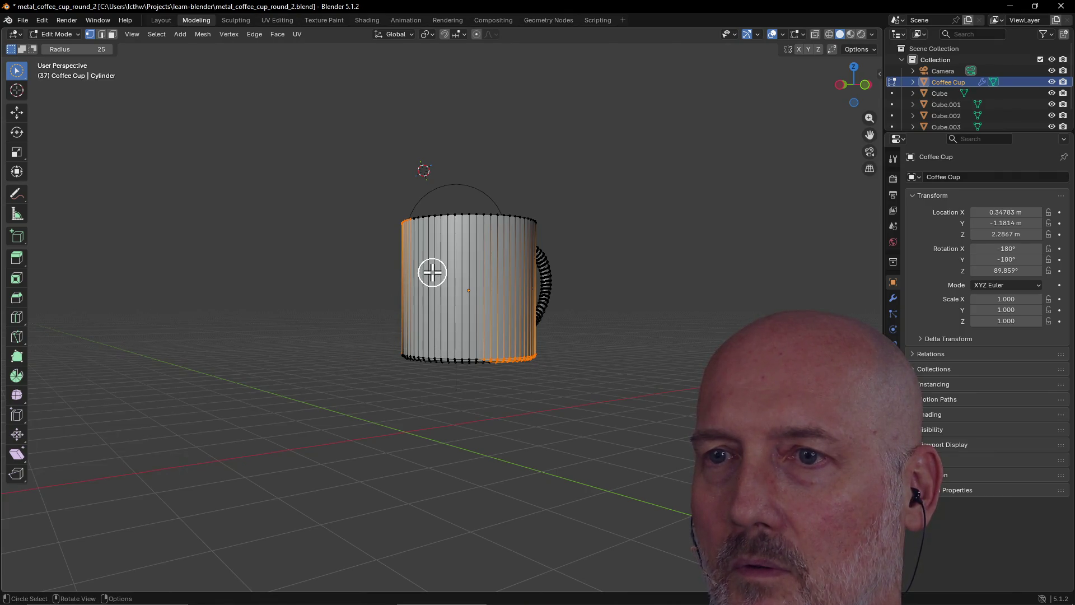
mouse_move(432, 272)
middle_down()
mouse_move(385, 352)
mouse_move(493, 255)
middle_up()
middle_drag(507, 145, 504, 144)
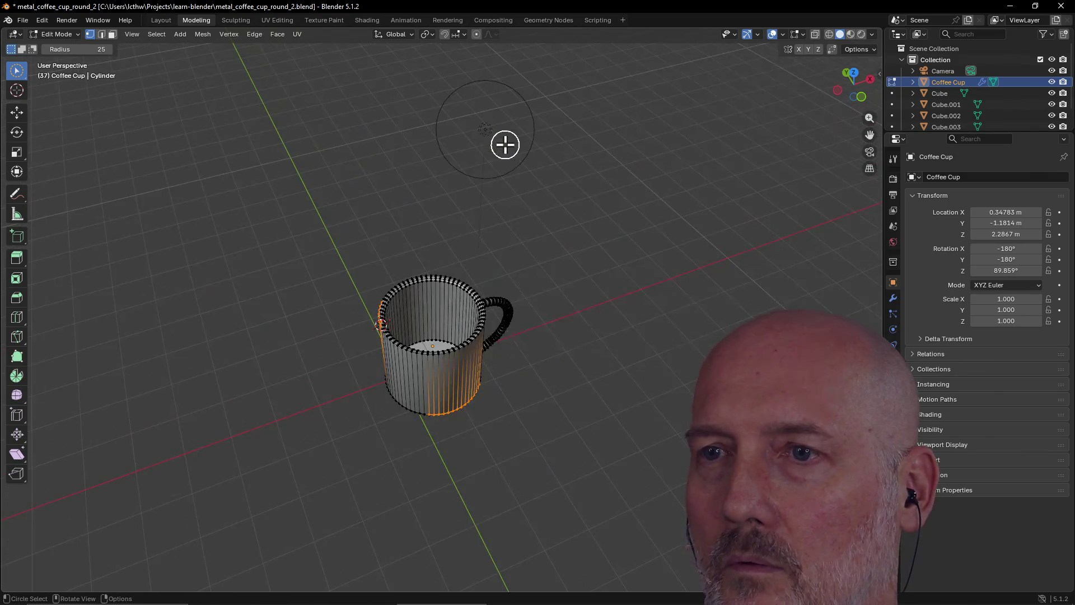
key(grave)
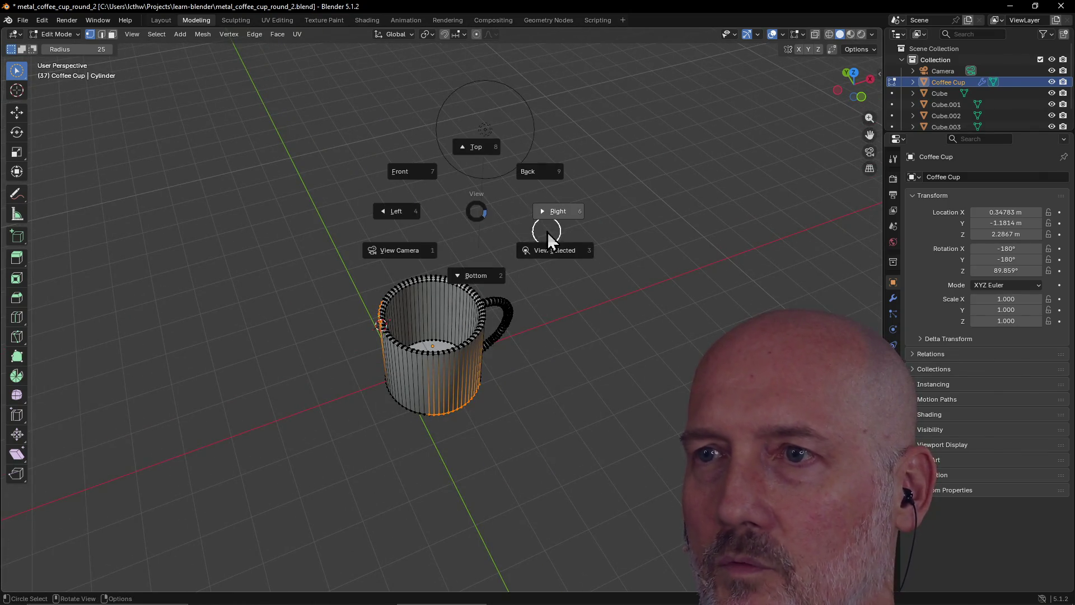
click(480, 150)
scroll(415, 286, up, 4)
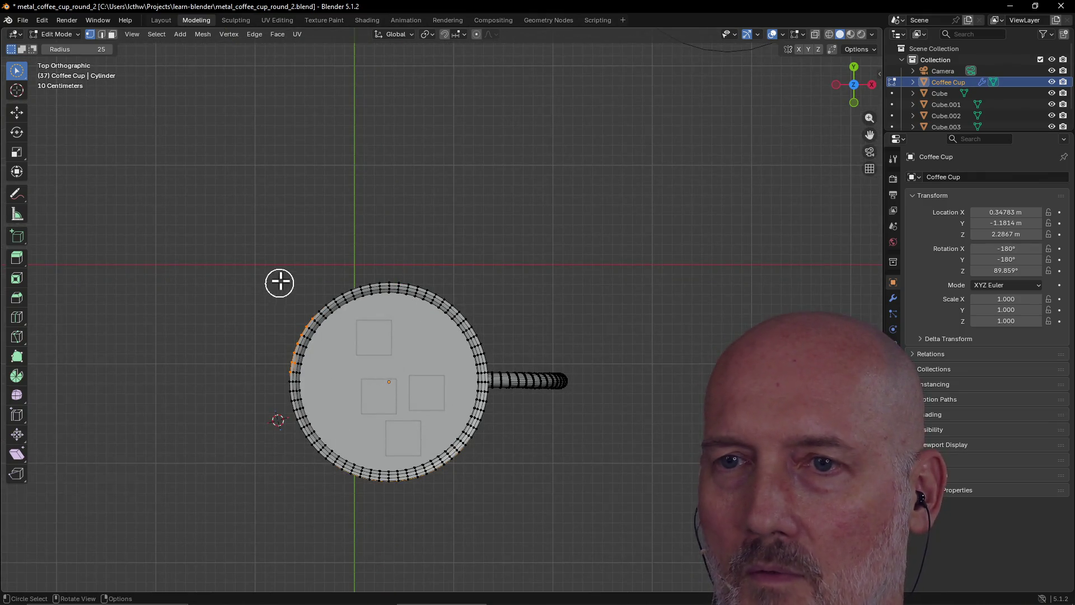
Step: Brush-select the rim vertices around the cup top, deselecting those at the handle joint
key(c)
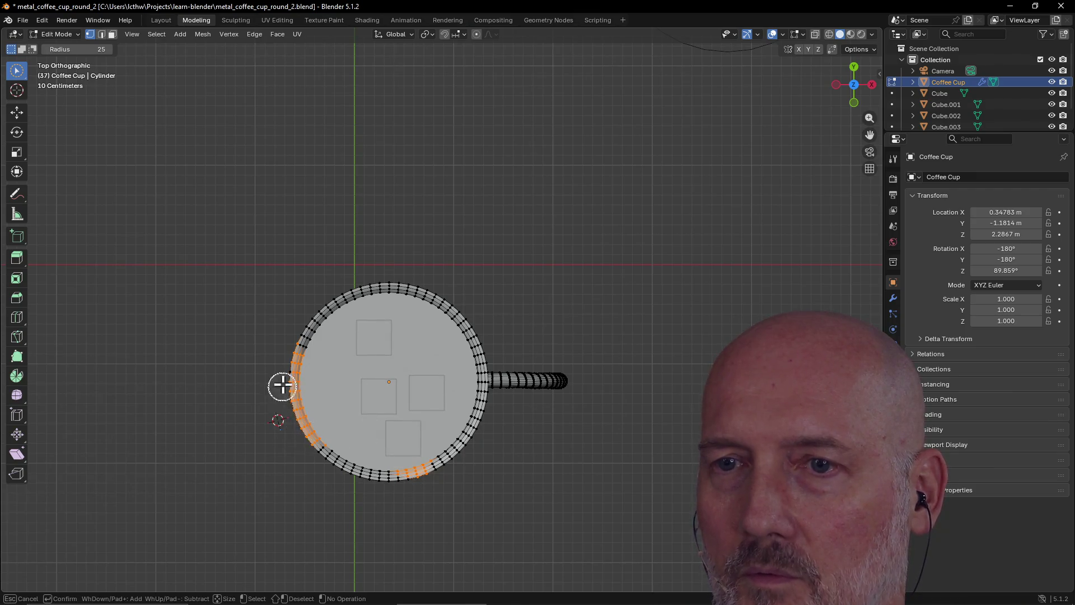
mouse_move(471, 431)
mouse_down()
mouse_move(451, 303)
mouse_move(375, 293)
mouse_move(297, 344)
mouse_up()
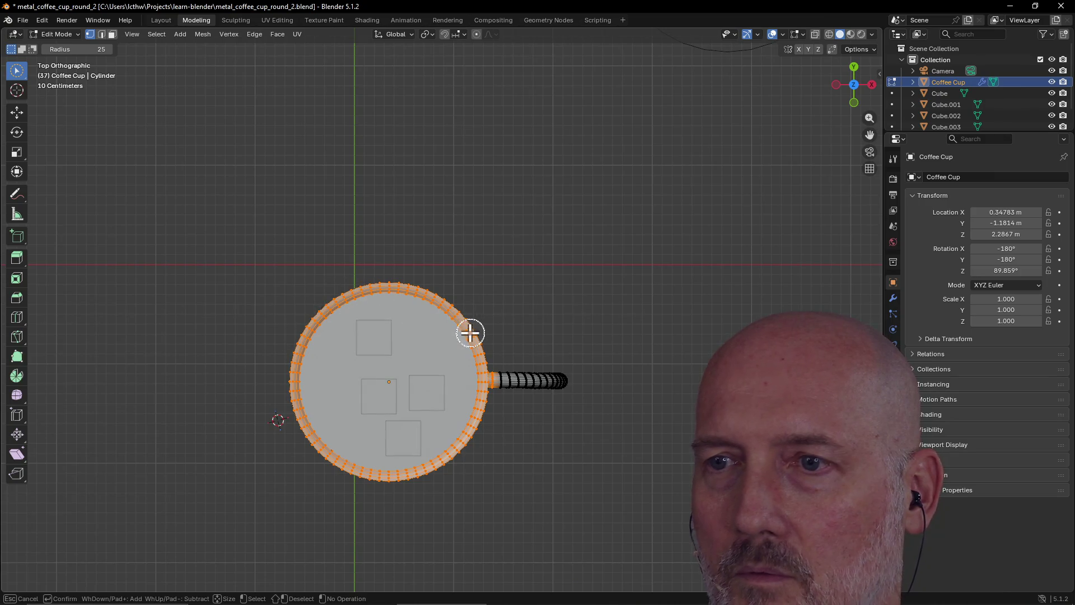
key(Escape)
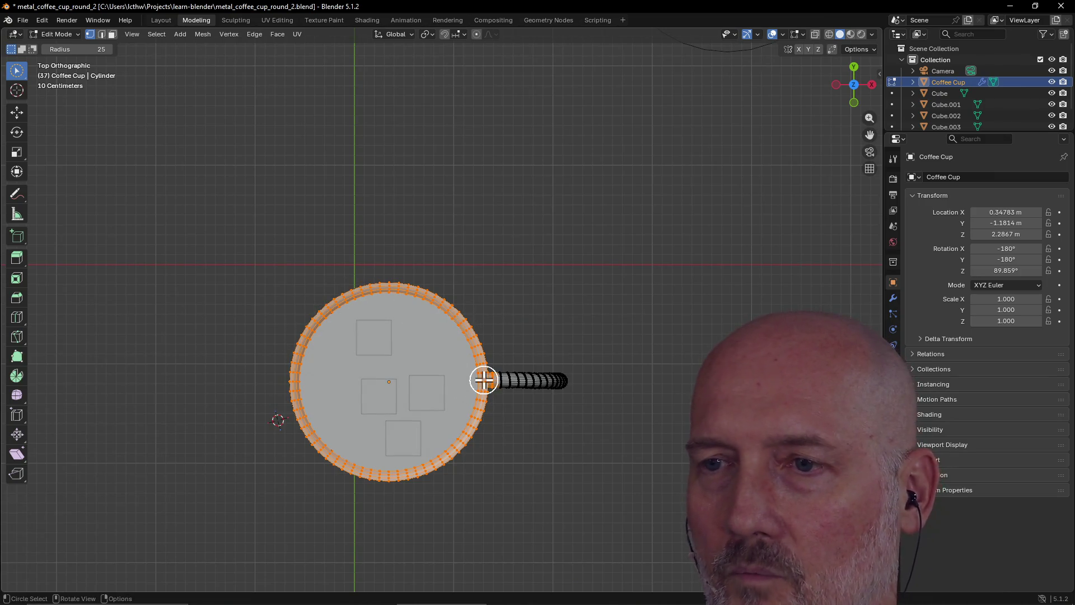
ctrl+drag(477, 374, 477, 358)
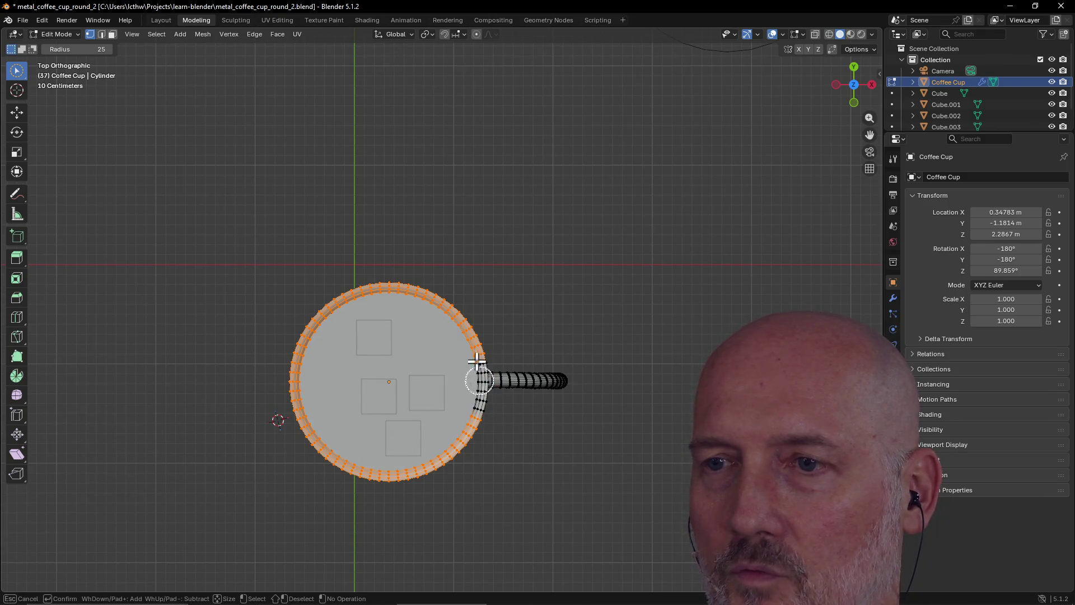
mouse_move(445, 308)
shift+mouse_down()
mouse_move(379, 293)
mouse_move(477, 392)
mouse_move(456, 438)
shift+mouse_up()
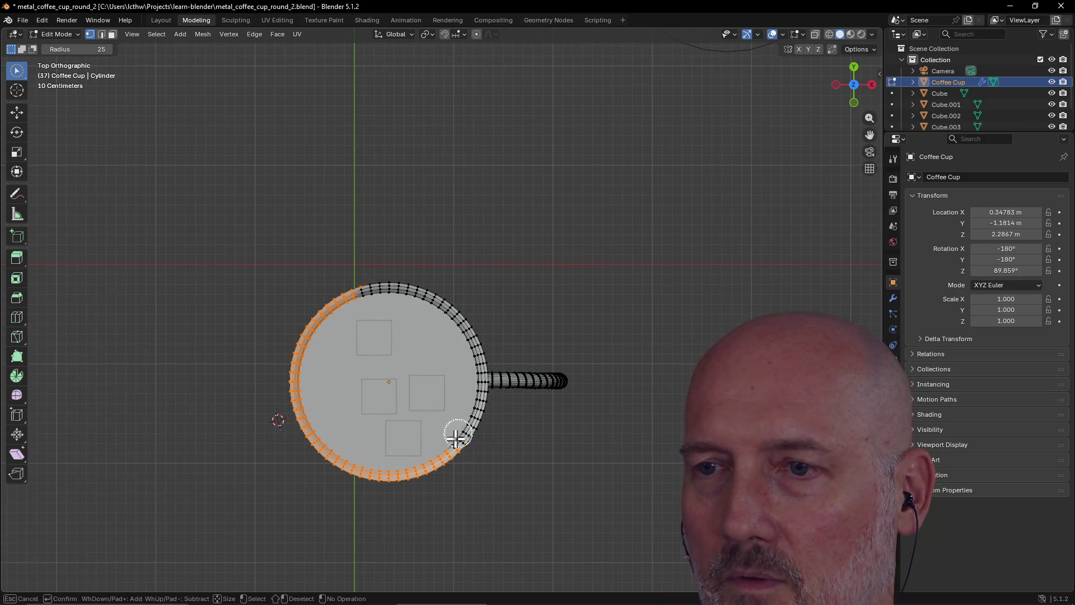
shift+drag(379, 475, 381, 474)
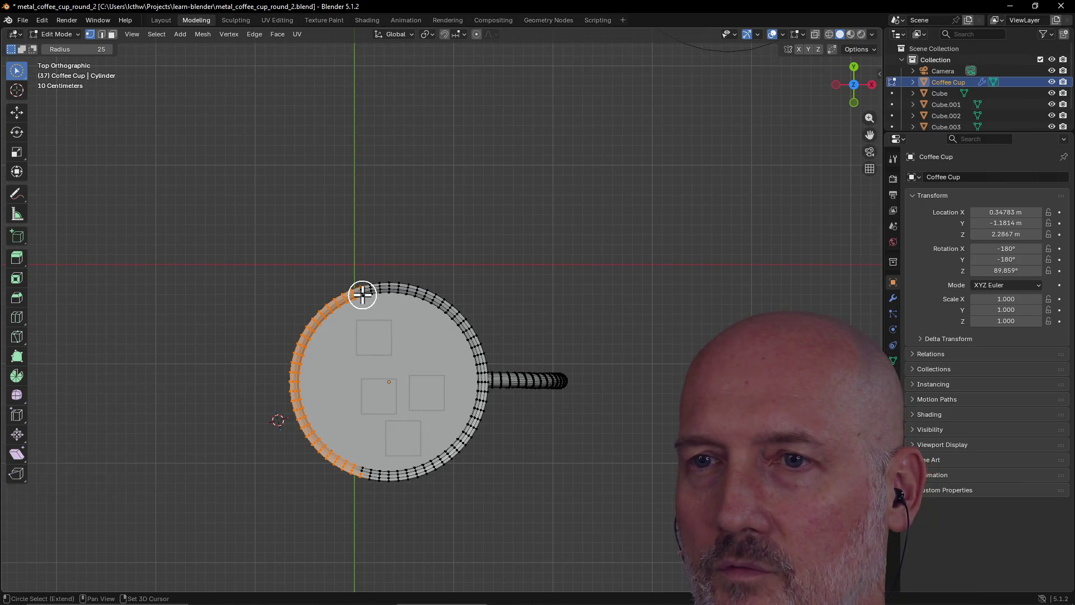
Step: Redo the rim selection, ending with rim vertices from top-right around to the bottom
drag(362, 294, 390, 292)
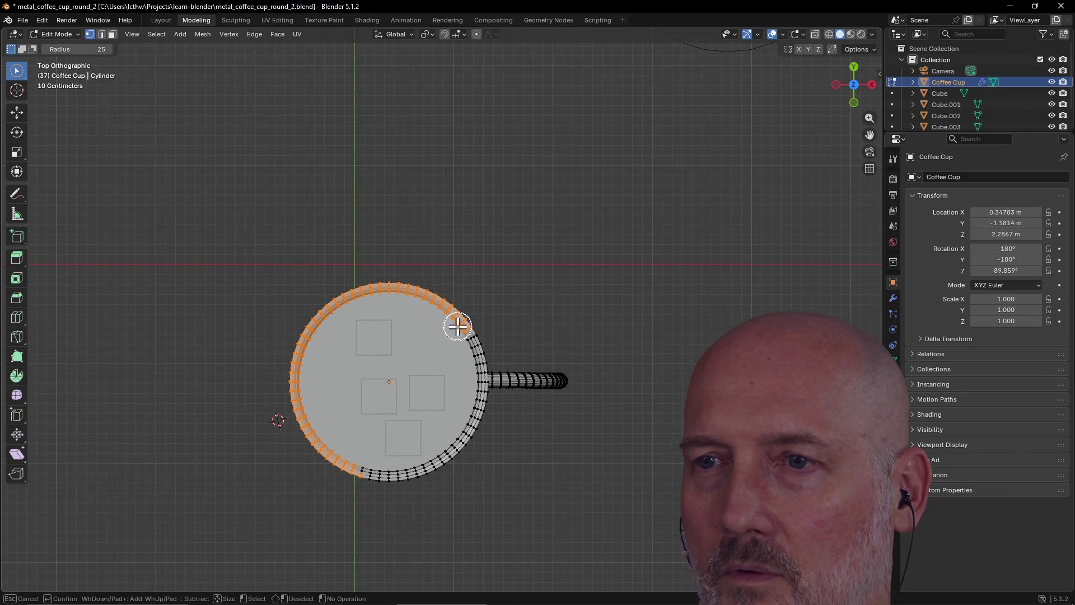
drag(457, 326, 472, 337)
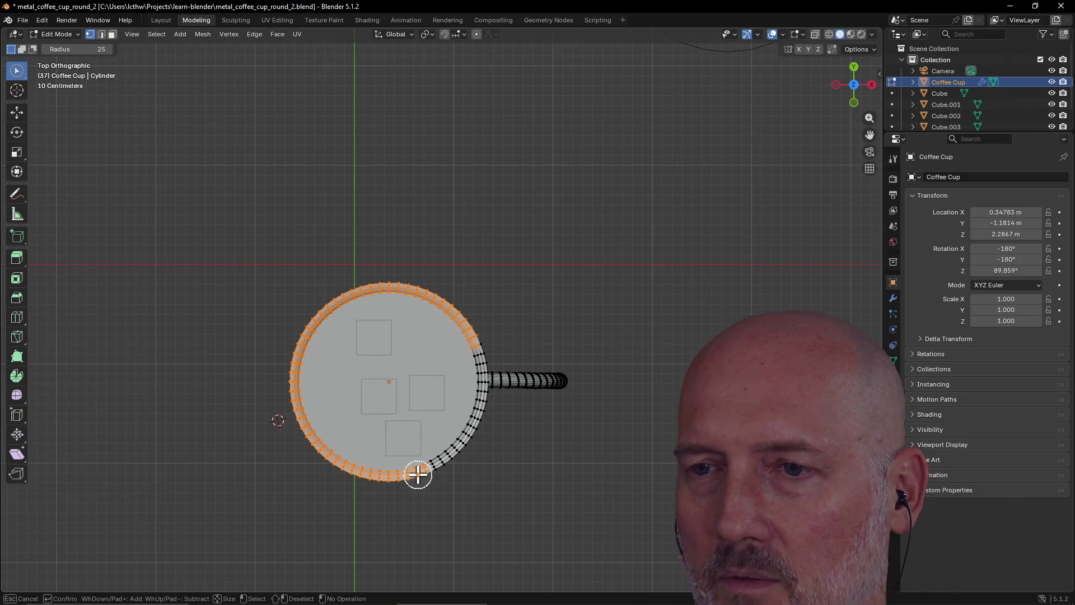
drag(423, 471, 427, 469)
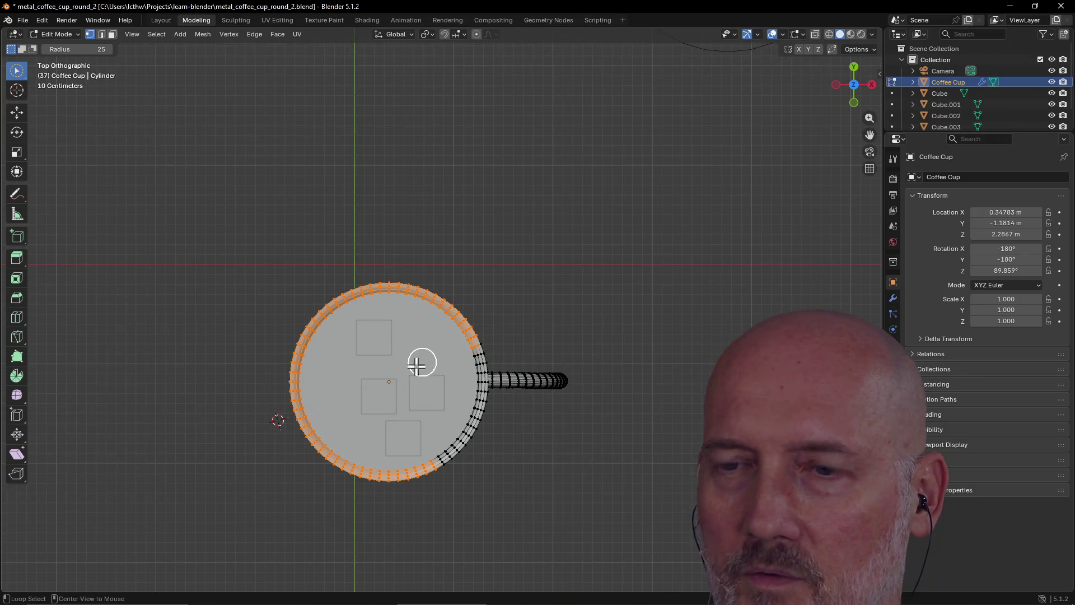
key(alt+a)
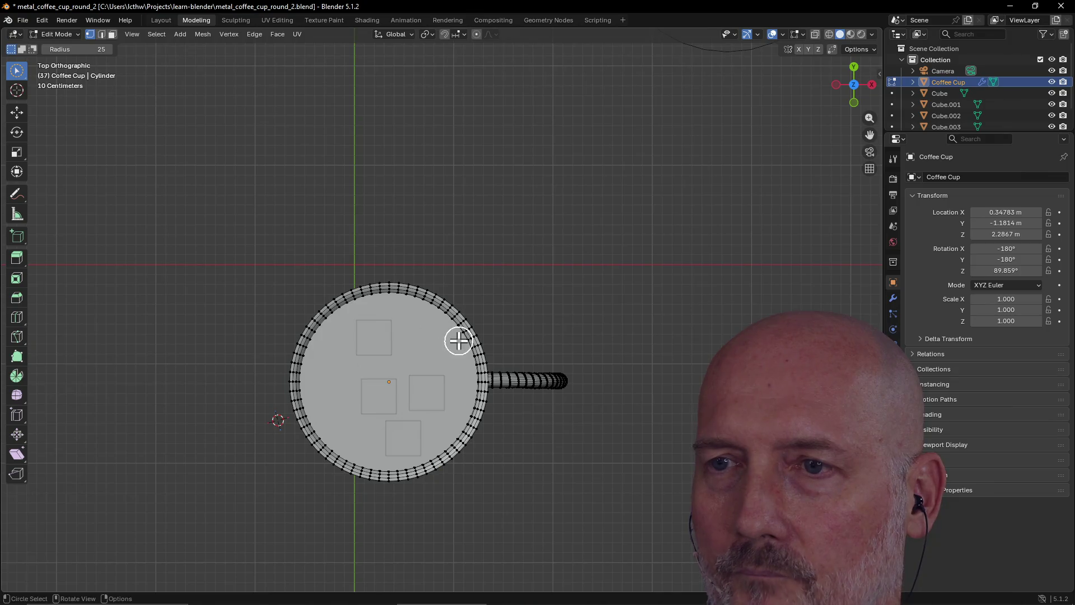
mouse_move(433, 303)
mouse_down()
mouse_move(404, 284)
mouse_move(307, 371)
mouse_move(360, 463)
mouse_move(464, 340)
mouse_up()
Step: Orbit out to a perspective view of the cup, then switch to the manual's Selecting page
mouse_move(458, 316)
middle_down()
mouse_move(351, 259)
mouse_move(453, 128)
mouse_move(590, 151)
mouse_move(475, 170)
mouse_move(388, 211)
mouse_move(410, 193)
middle_up()
scroll(317, 230, down, 6)
scroll(475, 170, up, 5)
scroll(388, 211, up, 3)
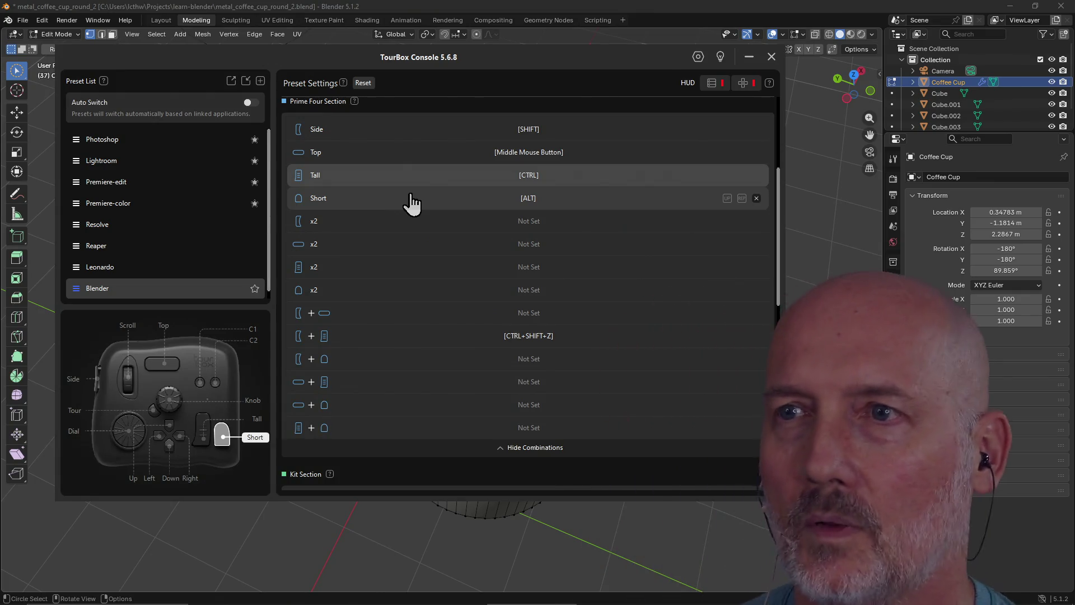
click(486, 13)
key(alt+Tab)
key(alt+Tab)
key(alt+Tab)
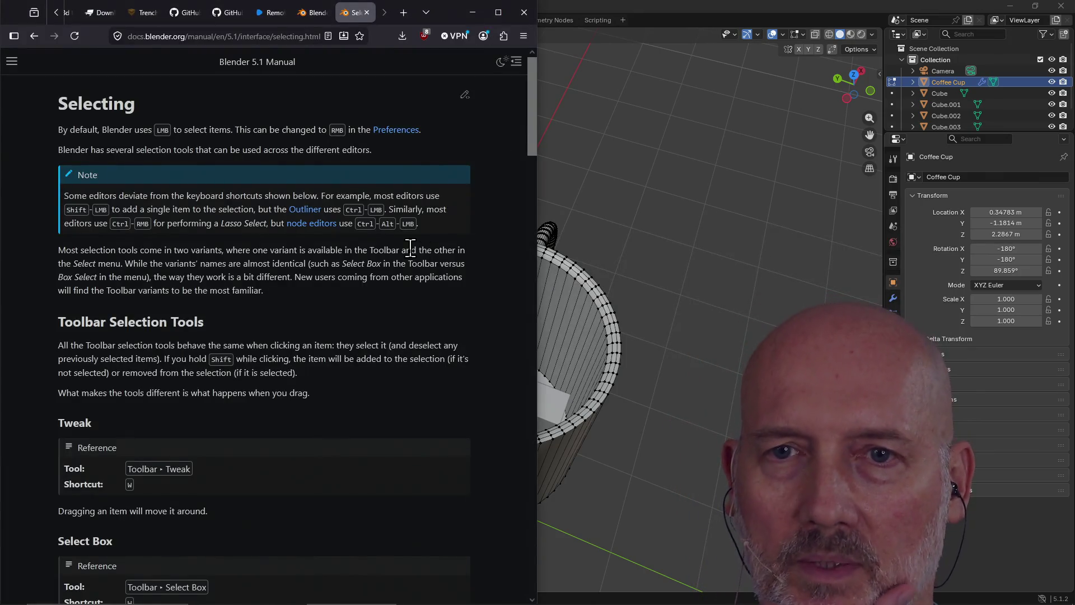
Step: Read the manual's Select Box and Select Circle sections, then return to Blender
scroll(412, 252, down, 9)
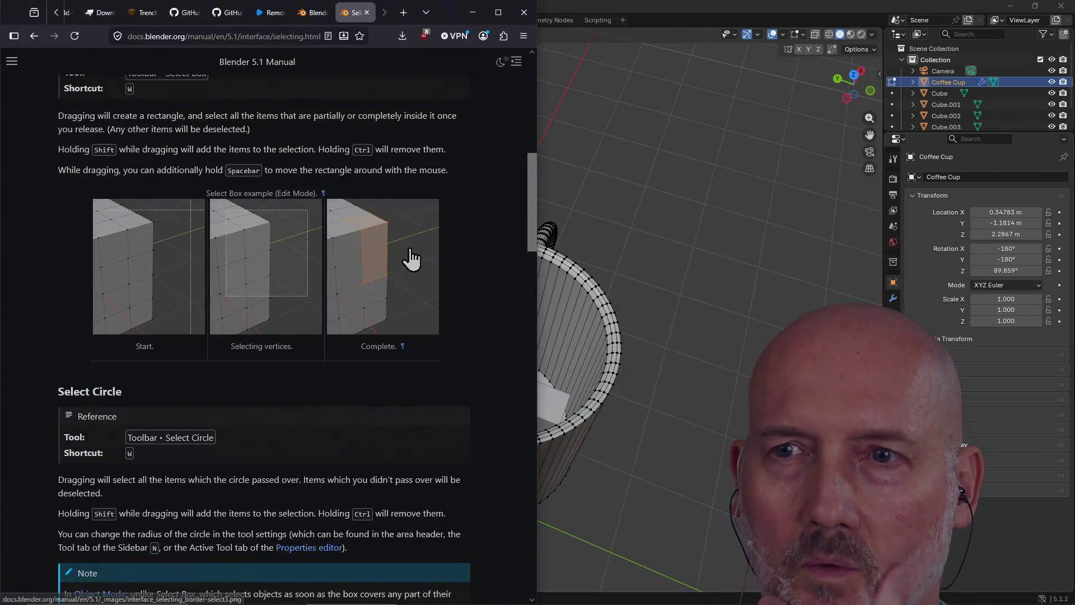
scroll(411, 259, up, 5)
scroll(412, 250, down, 2)
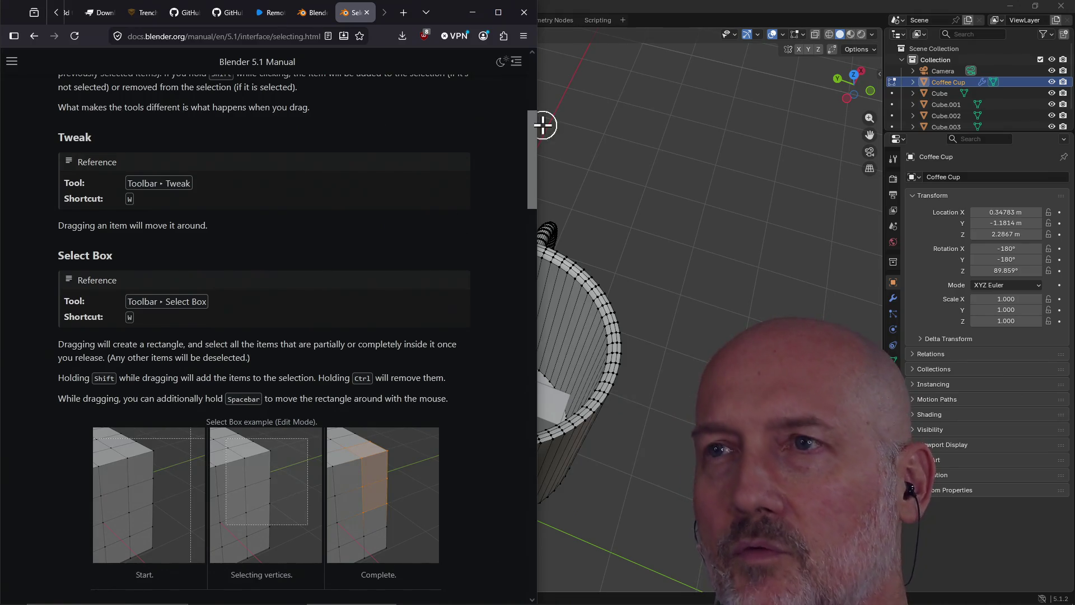
click(608, 50)
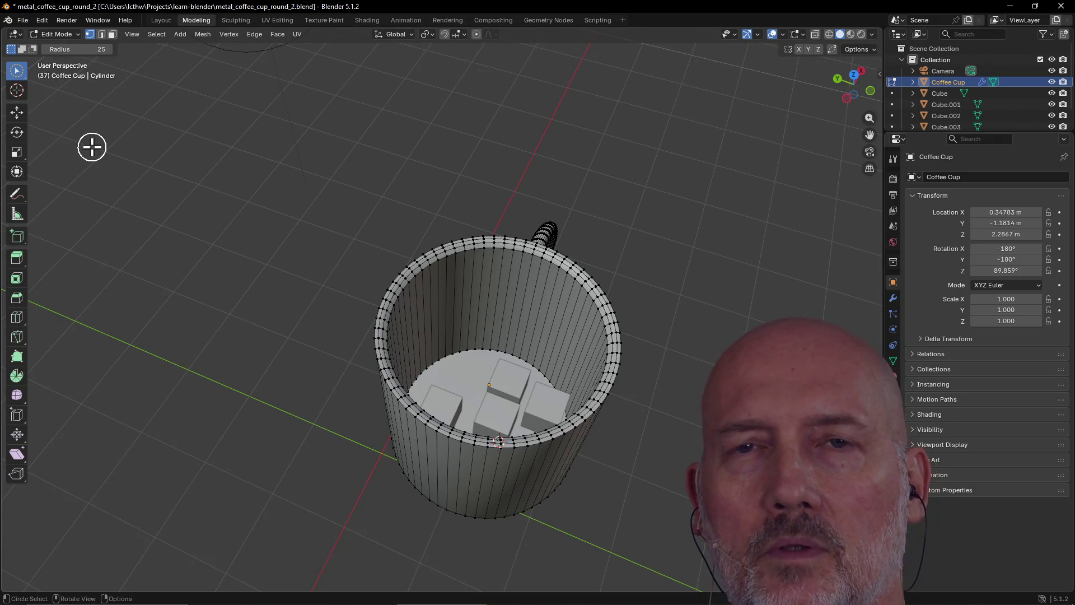
Step: Lasso-select the whole handle together with the rim section beside it
key(w)
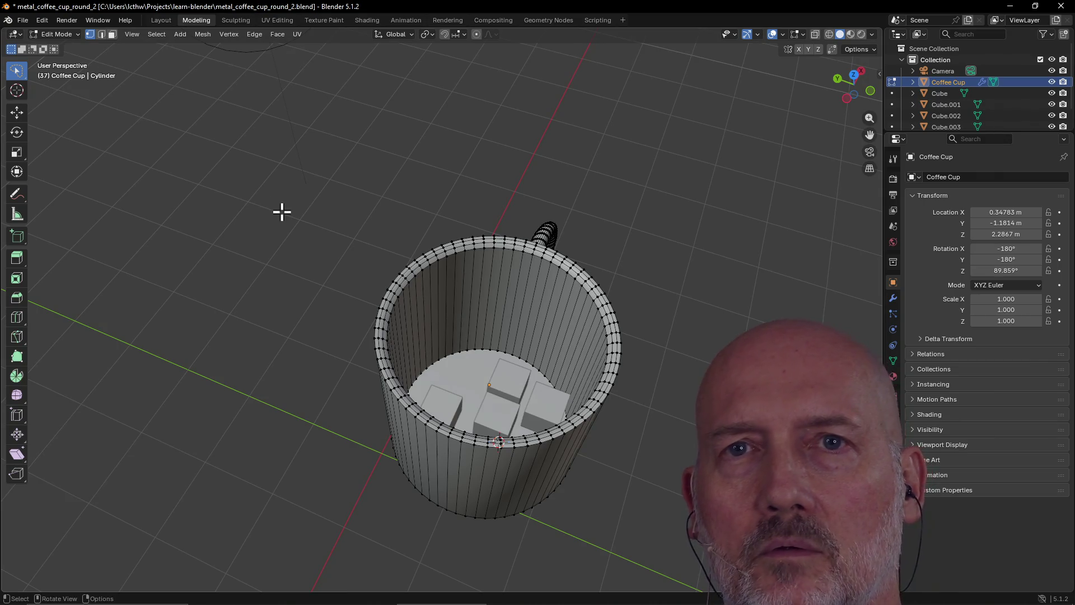
mouse_move(433, 219)
mouse_down()
mouse_move(607, 301)
mouse_move(653, 242)
mouse_move(593, 217)
mouse_move(480, 209)
mouse_up()
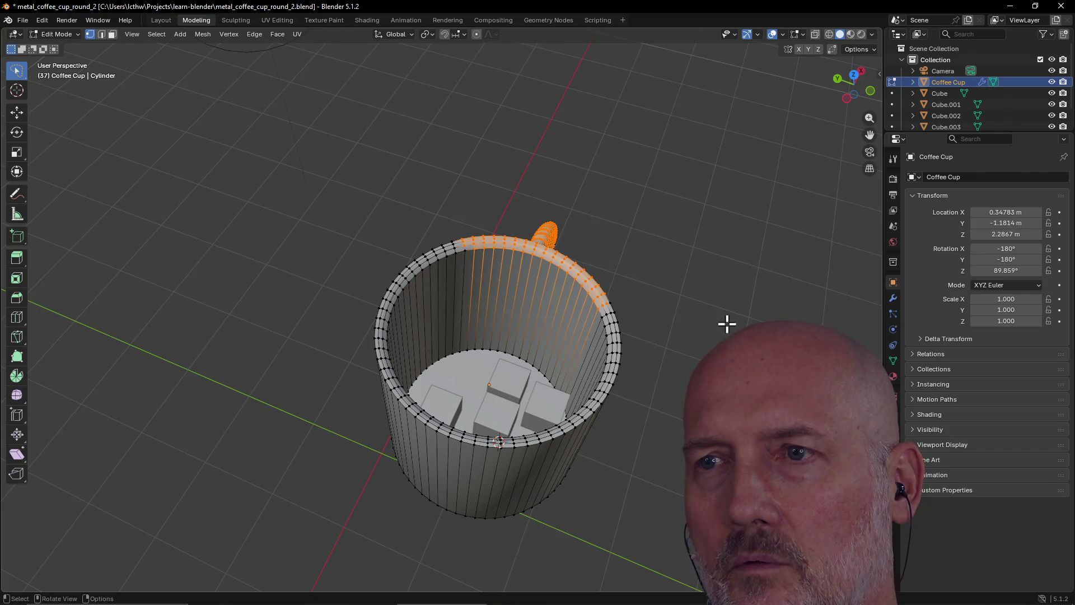
mouse_move(655, 272)
middle_down()
mouse_move(522, 218)
mouse_move(358, 268)
middle_up()
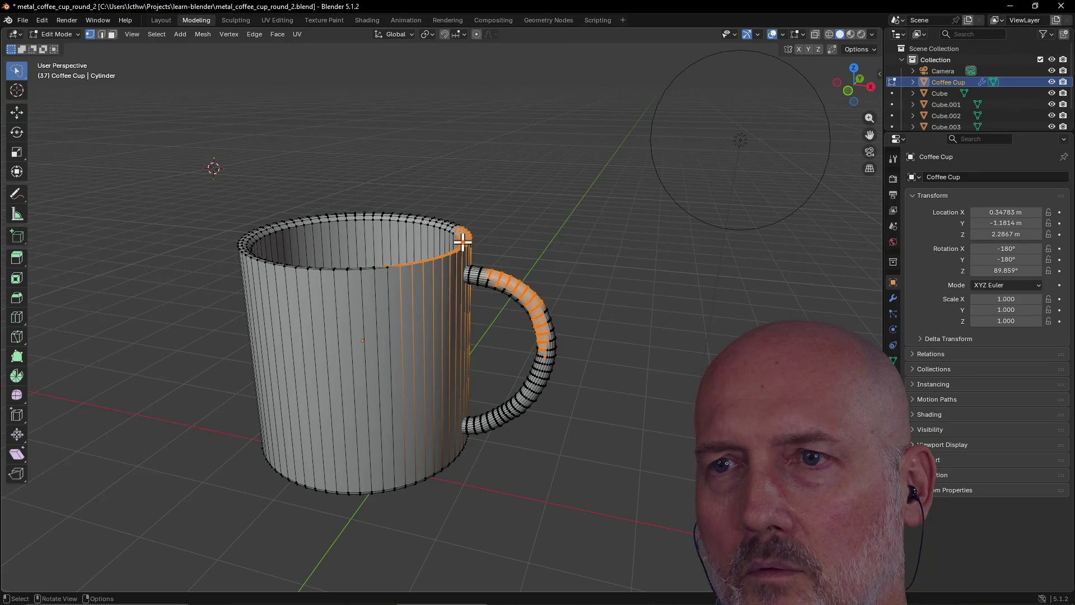
drag(459, 203, 417, 209)
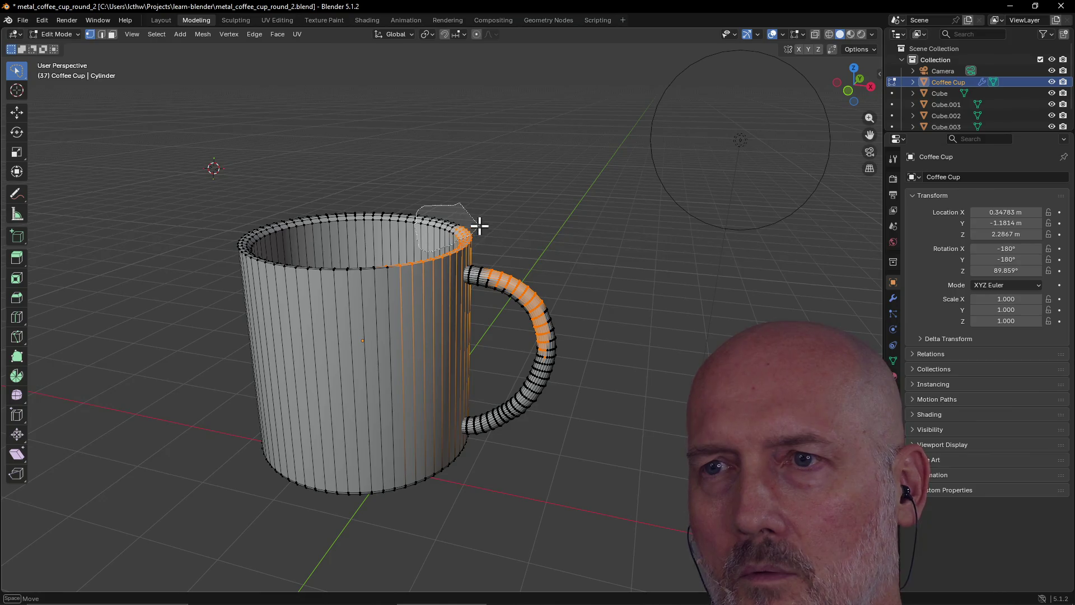
drag(506, 272, 466, 267)
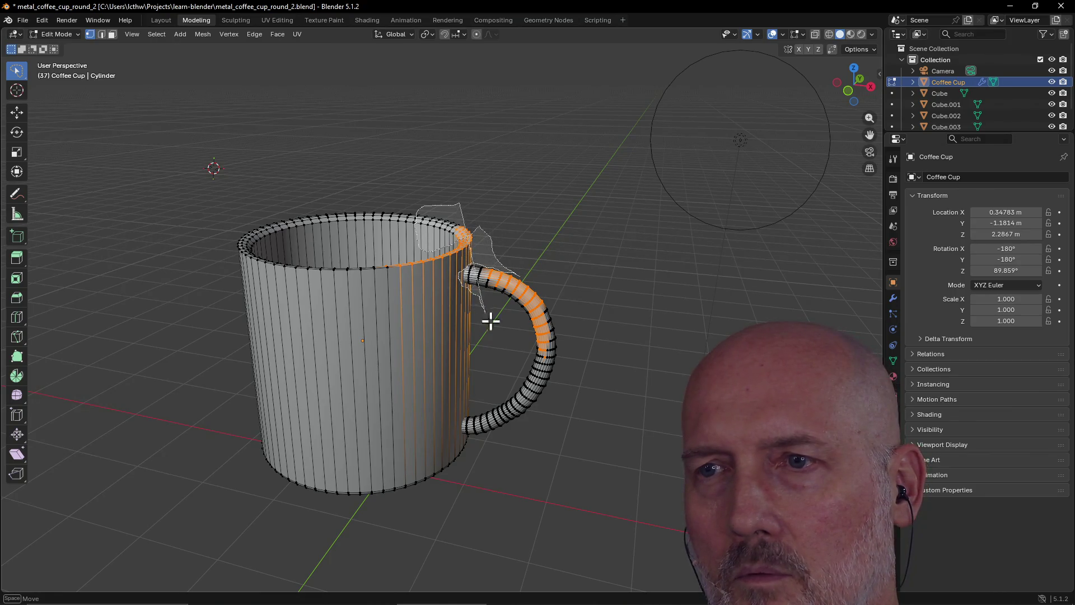
mouse_move(491, 321)
mouse_down()
mouse_move(518, 345)
mouse_move(460, 395)
mouse_move(463, 442)
mouse_move(569, 408)
mouse_move(587, 341)
mouse_up()
drag(510, 266, 511, 266)
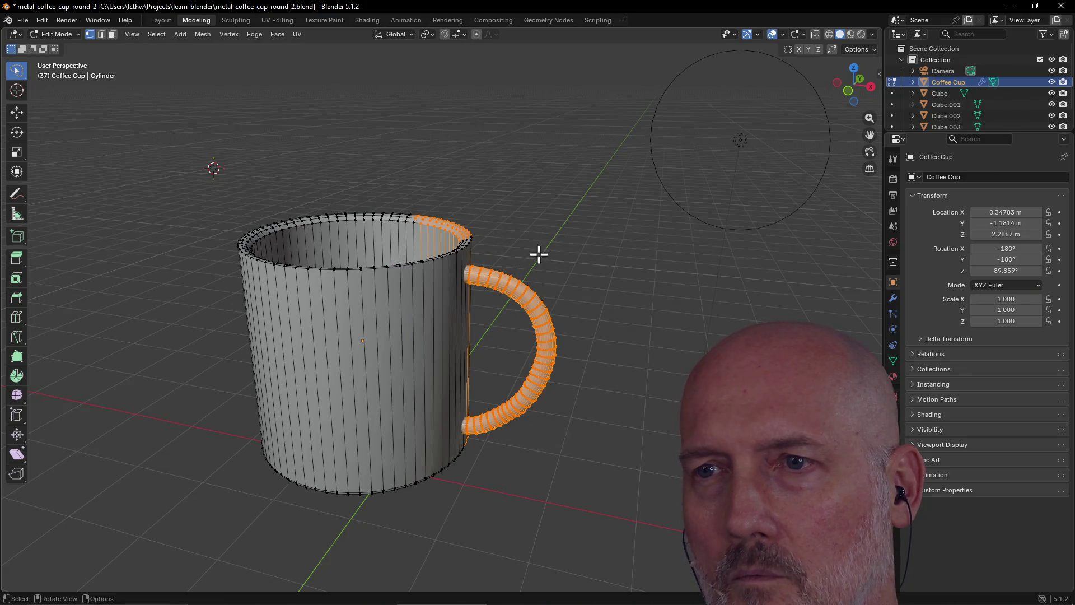
Step: Add the near rim and the handle-side wall edges to the selection
mouse_move(549, 233)
middle_down()
mouse_move(465, 252)
mouse_move(479, 256)
middle_up()
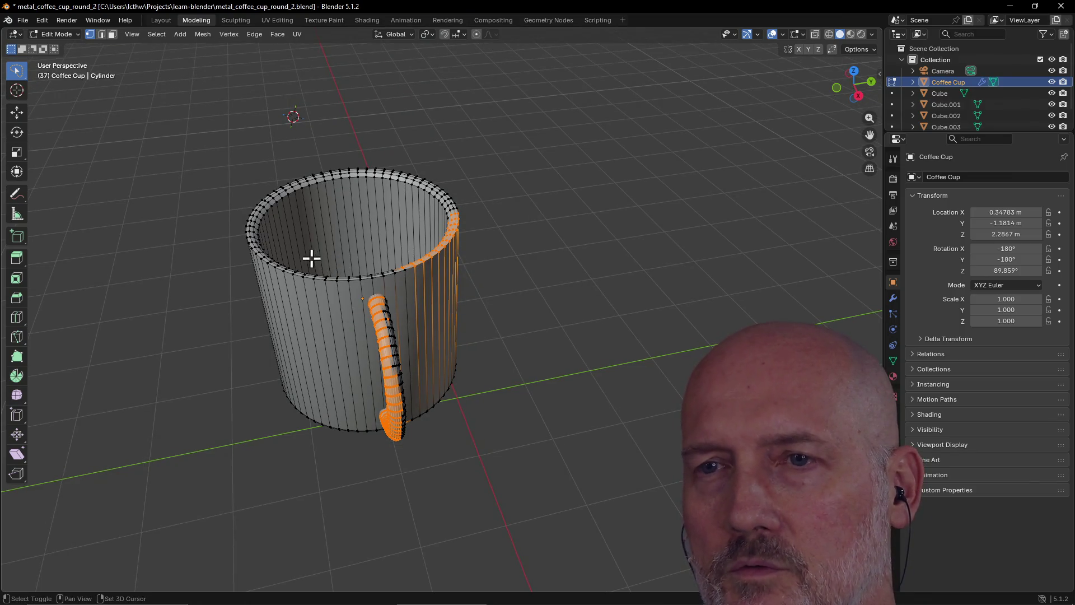
mouse_move(311, 258)
shift+mouse_down()
mouse_move(414, 291)
mouse_move(443, 247)
shift+mouse_up()
shift+drag(383, 287, 383, 336)
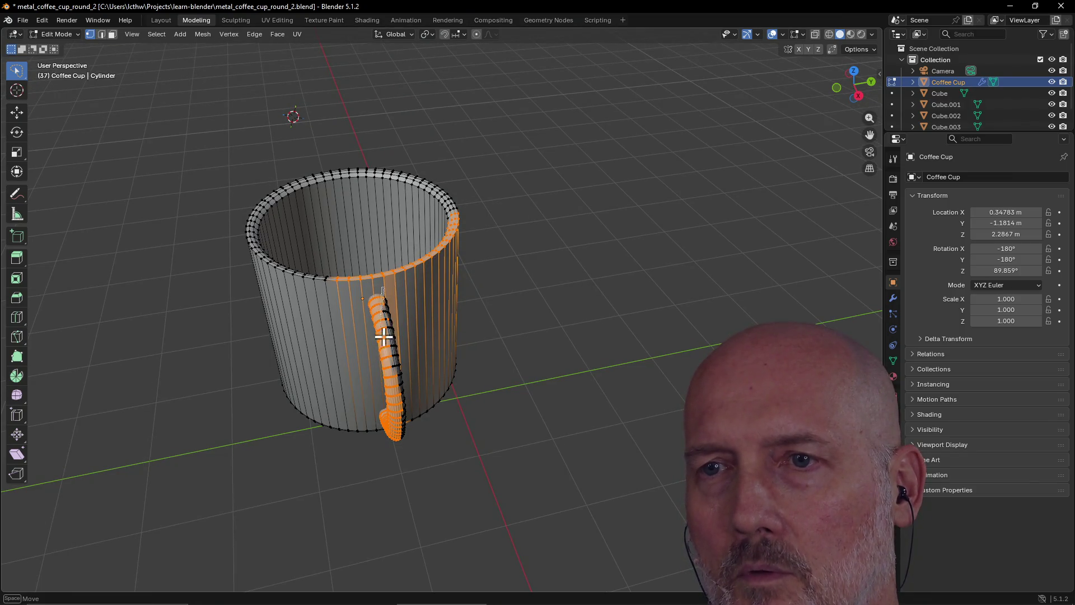
mouse_move(408, 393)
shift+mouse_down()
mouse_move(408, 471)
mouse_move(375, 462)
shift+mouse_up()
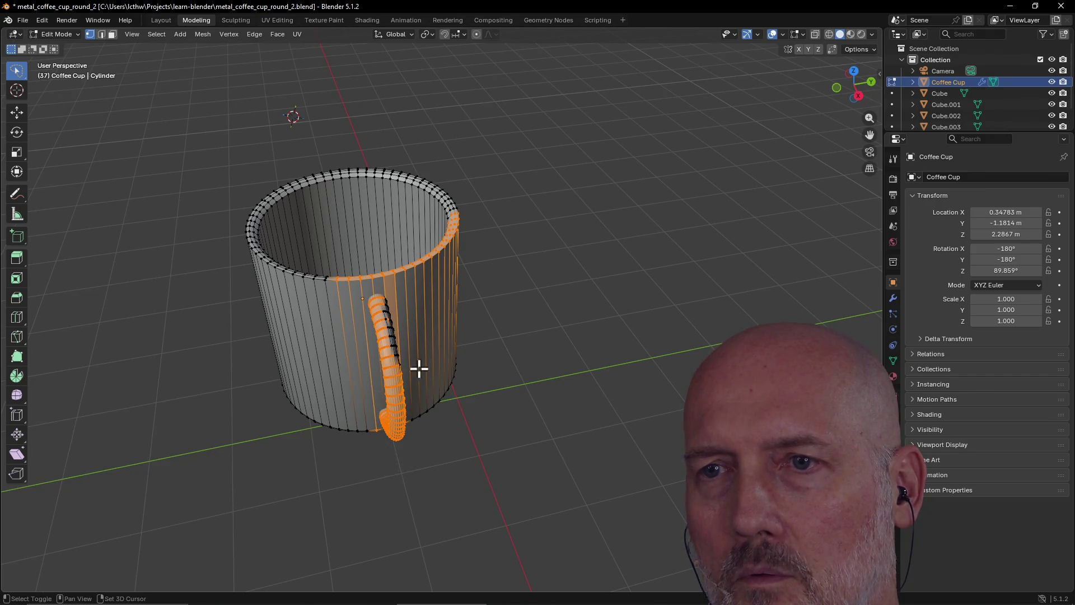
mouse_move(365, 253)
shift+mouse_down()
mouse_move(425, 388)
mouse_move(450, 381)
shift+mouse_up()
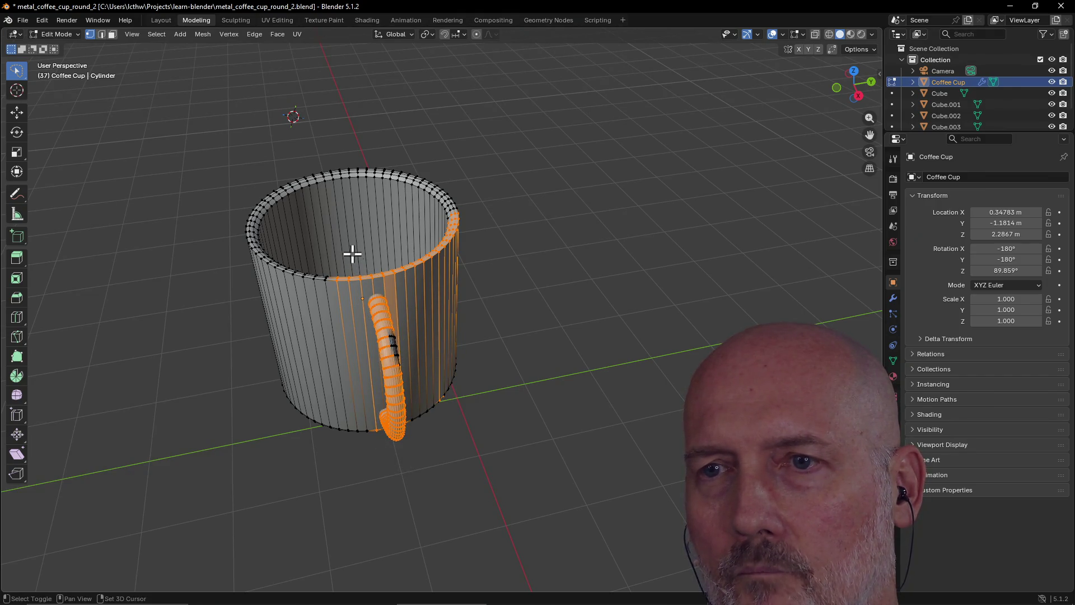
mouse_move(352, 253)
shift+mouse_down()
mouse_move(413, 394)
mouse_move(459, 351)
shift+mouse_up()
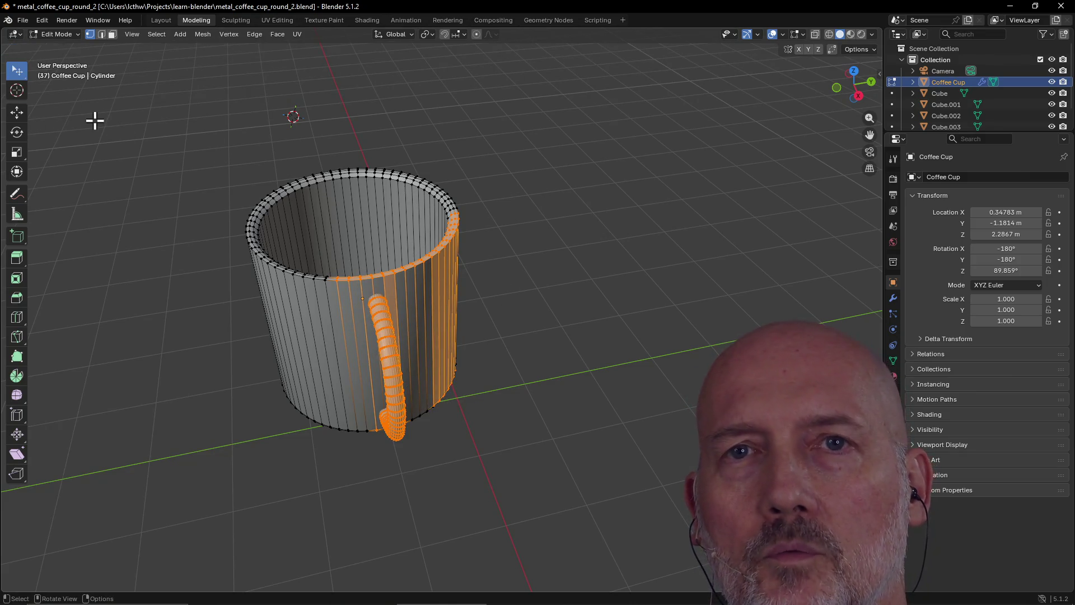
Step: Circle-select the entire cup and handle, then switch to the browser's Selecting page
click(316, 230)
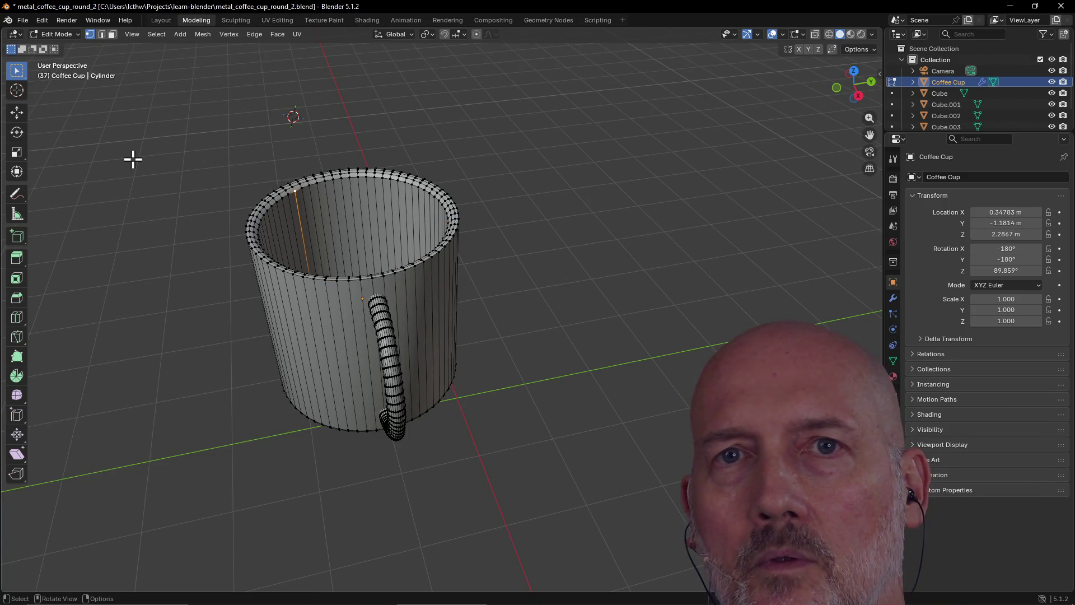
alt+shift+click(263, 179)
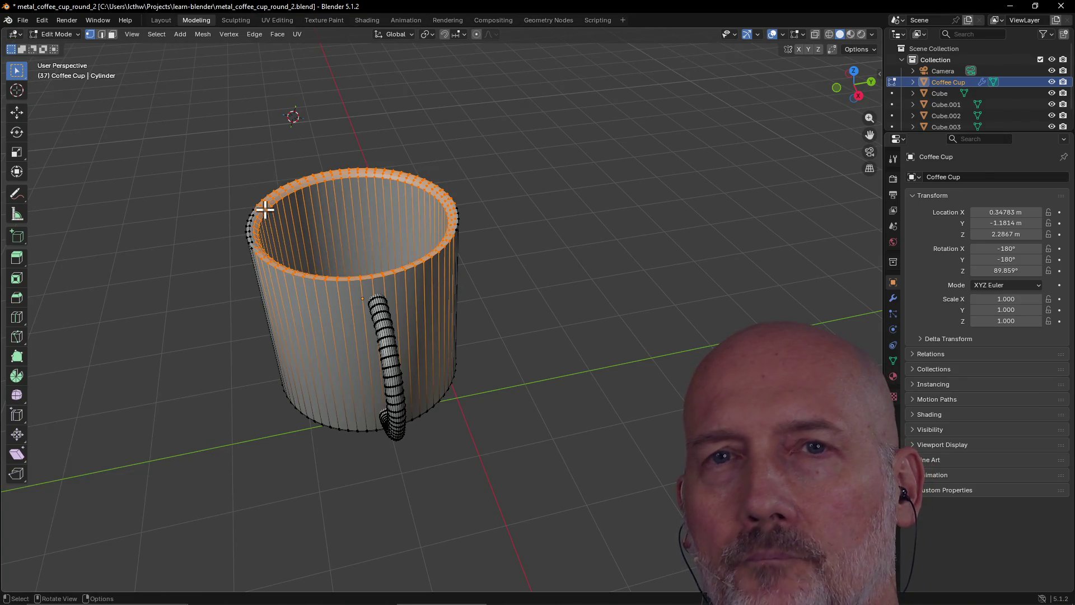
key(c)
mouse_move(263, 184)
mouse_down()
mouse_move(244, 233)
mouse_move(255, 259)
mouse_move(243, 271)
mouse_move(385, 278)
mouse_move(456, 240)
mouse_move(445, 204)
mouse_move(343, 173)
mouse_move(250, 214)
mouse_move(314, 314)
mouse_move(369, 303)
mouse_move(405, 437)
mouse_move(316, 418)
mouse_move(435, 398)
mouse_move(442, 305)
mouse_move(378, 243)
mouse_up()
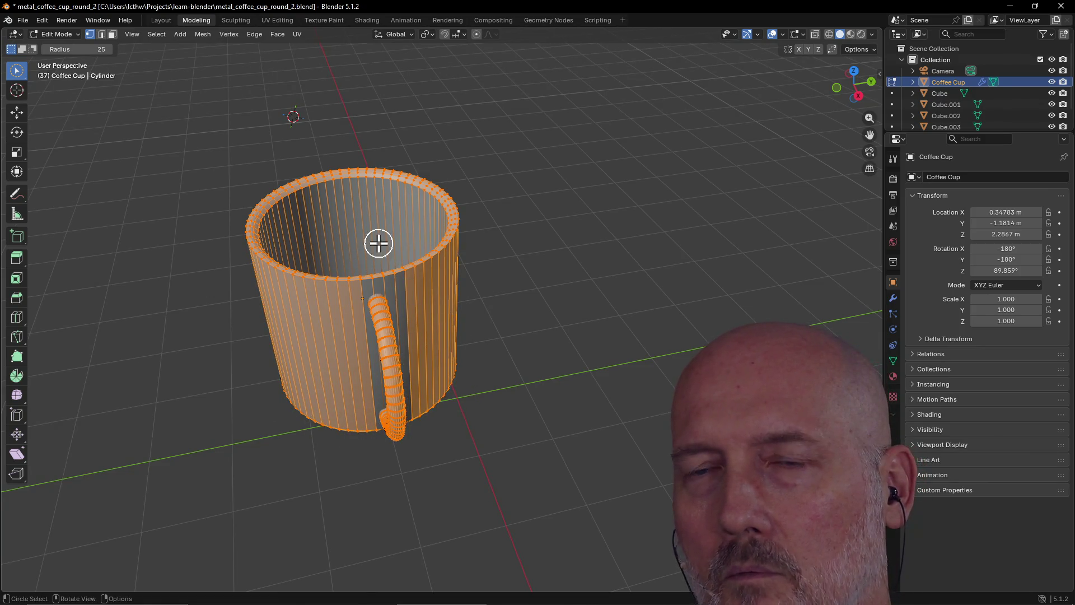
key(alt+Tab)
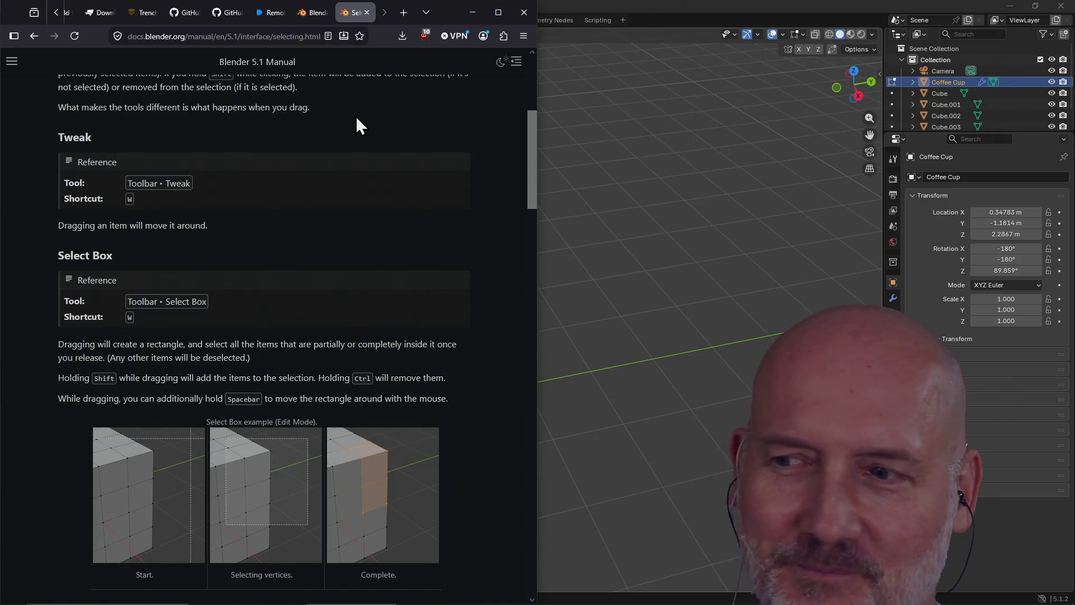
Step: Scroll to the end of the Selecting page and follow the Next: Nodes link
scroll(336, 226, down, 2)
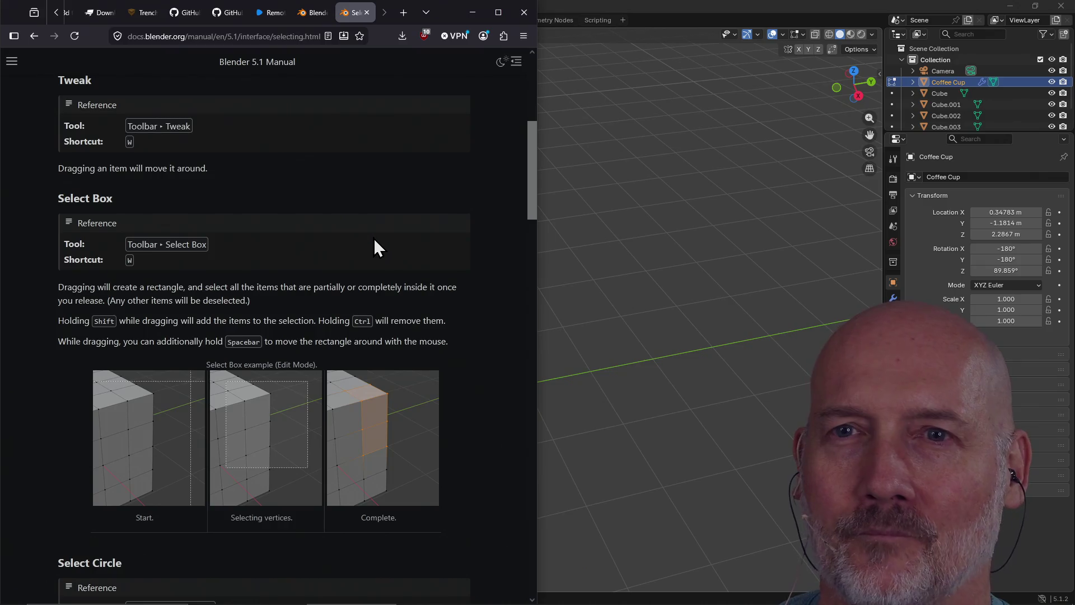
scroll(374, 239, down, 8)
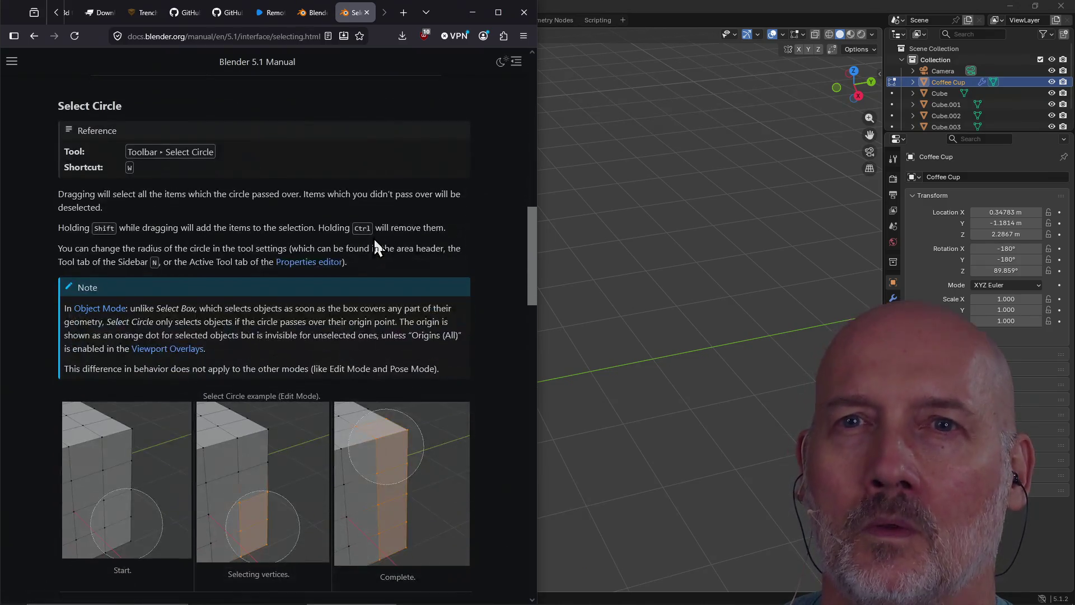
scroll(374, 239, down, 8)
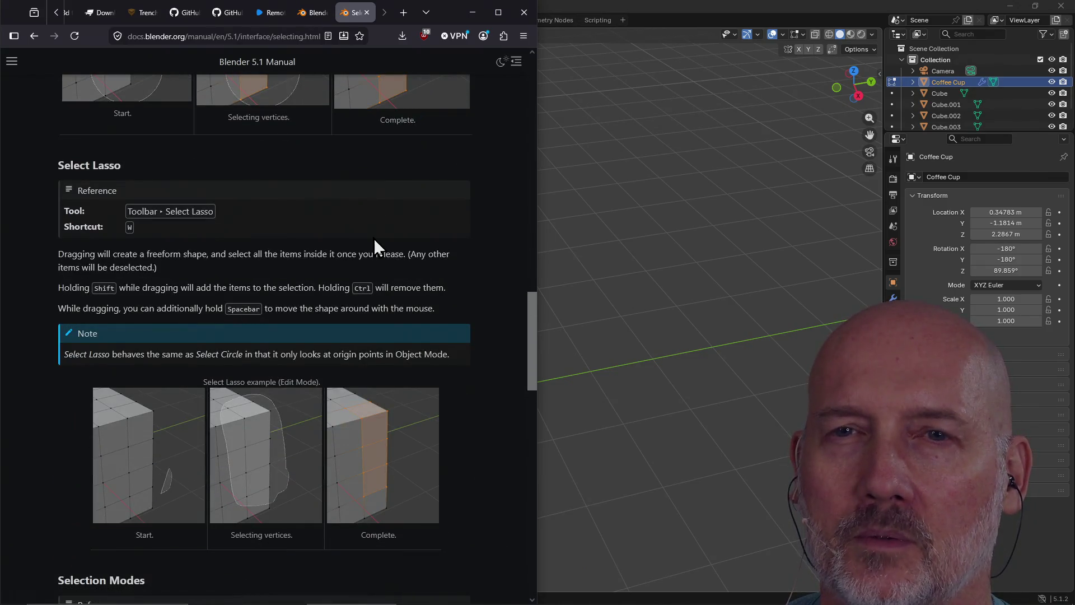
scroll(374, 239, down, 9)
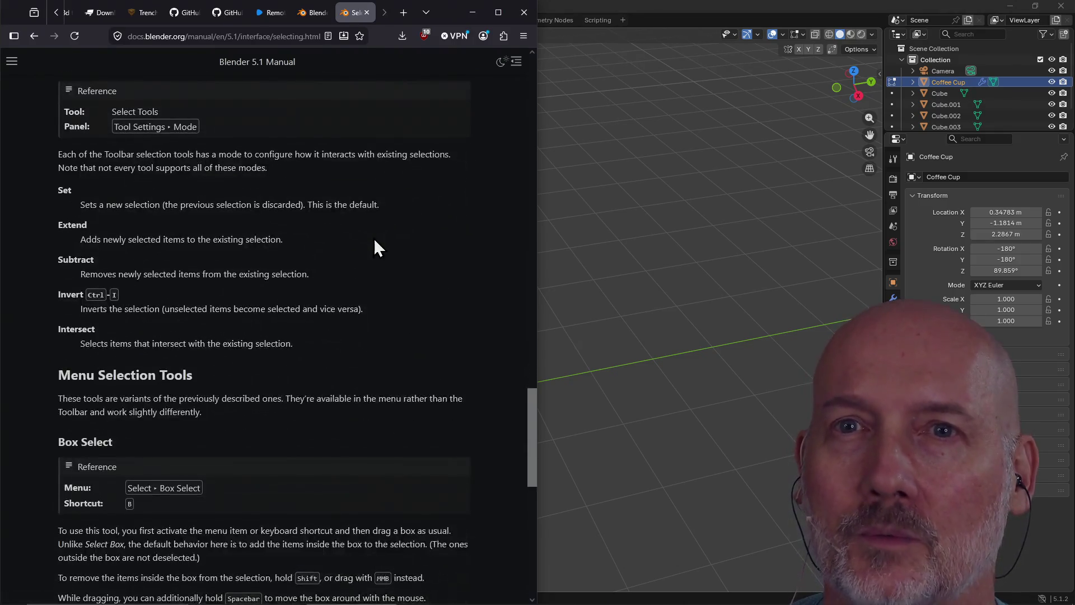
scroll(374, 240, down, 5)
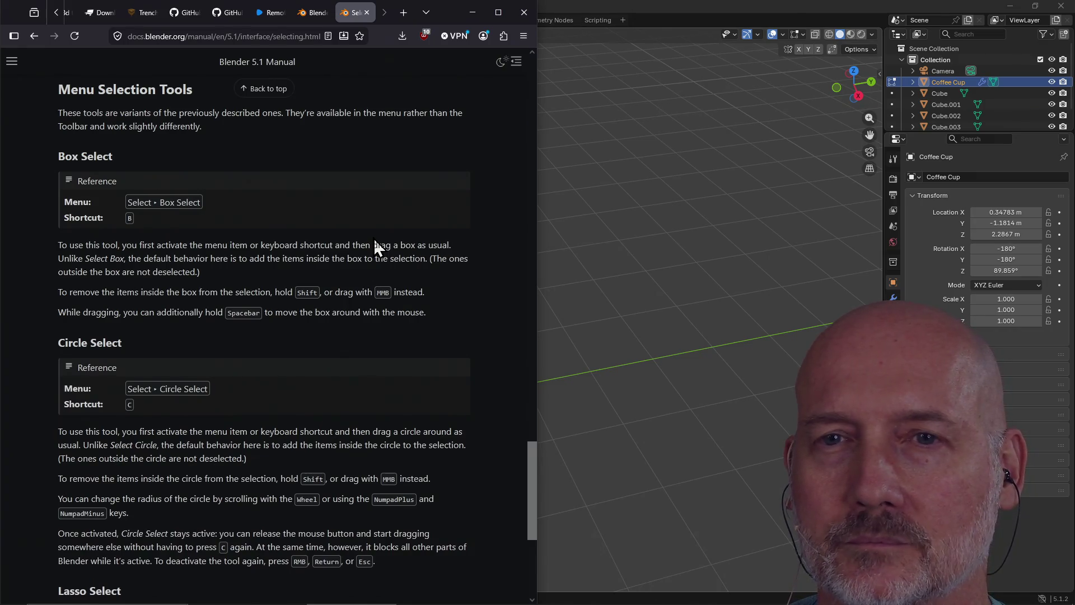
scroll(375, 242, down, 5)
click(444, 535)
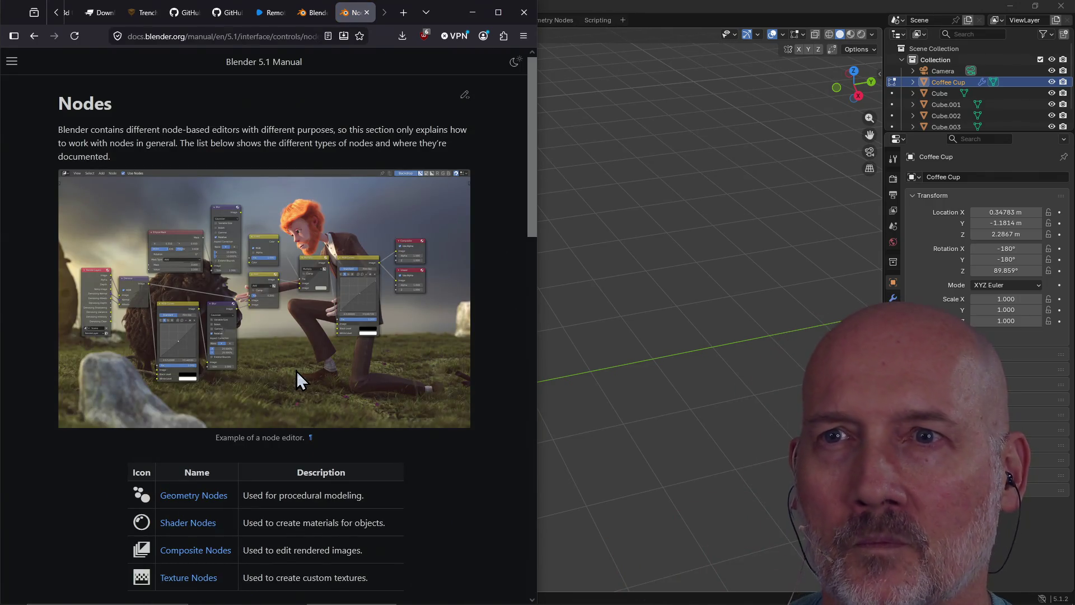
scroll(297, 371, down, 12)
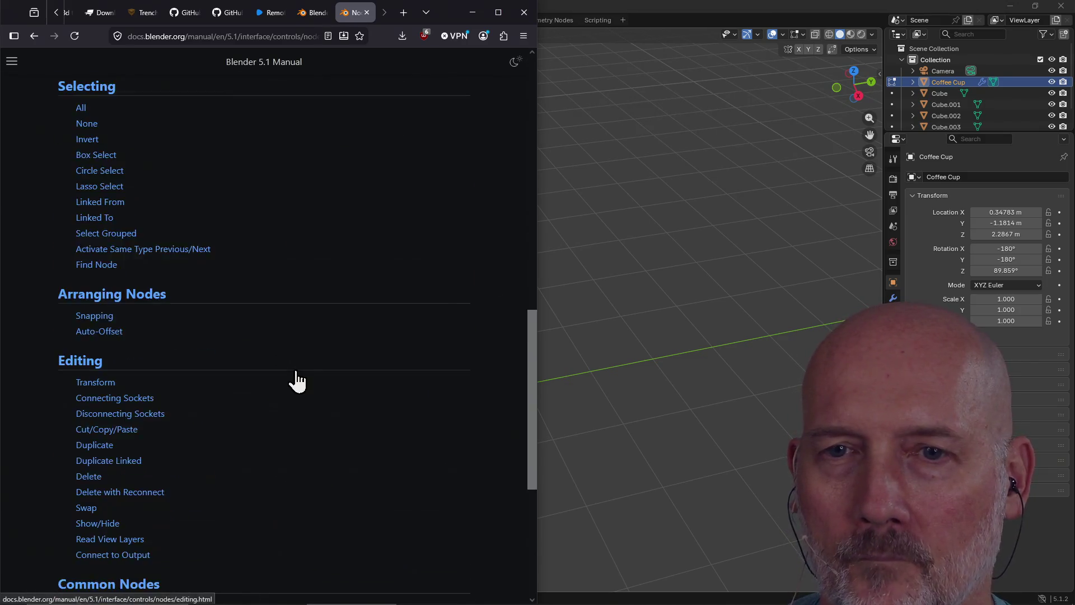
scroll(296, 371, up, 12)
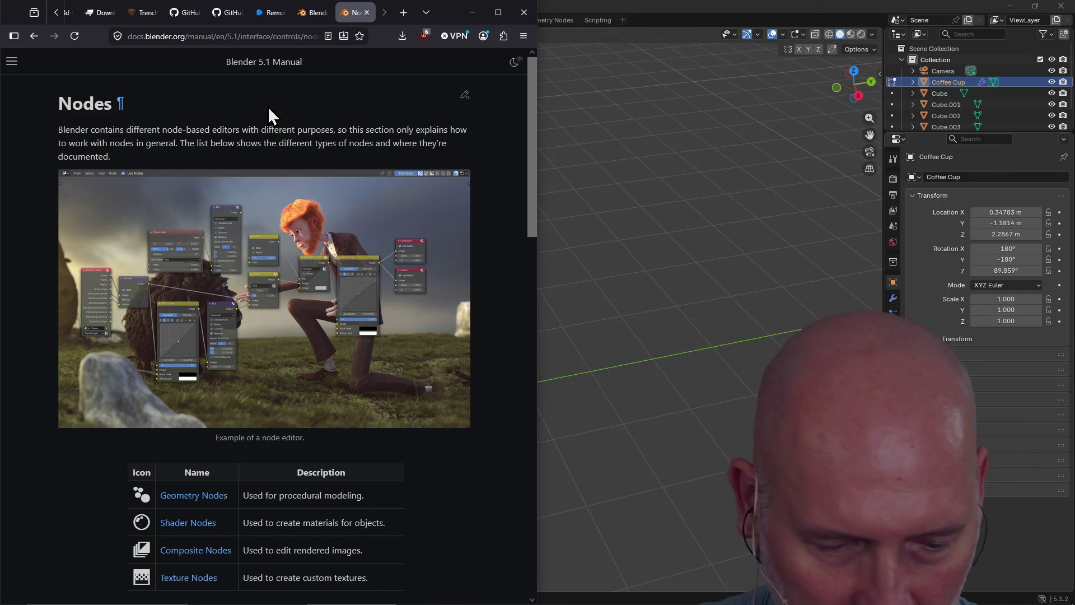
click(285, 32)
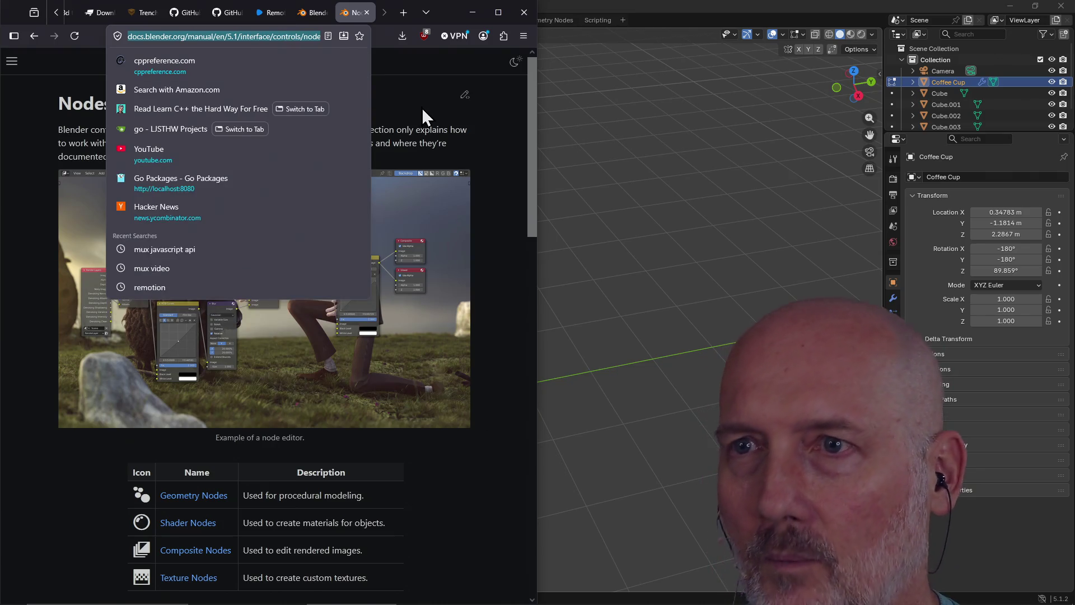
click(434, 124)
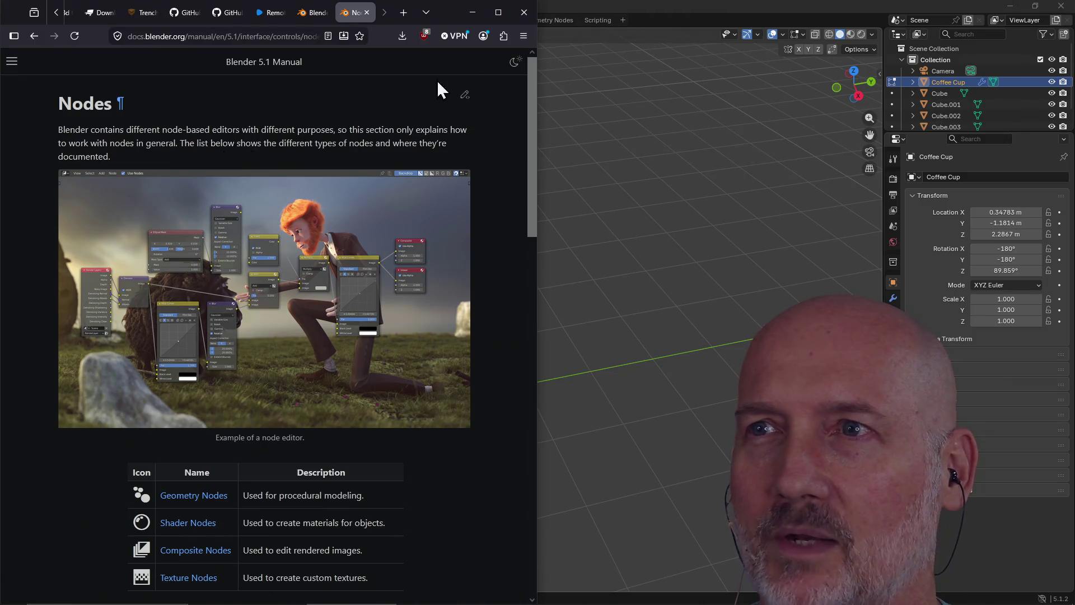
scroll(412, 187, down, 10)
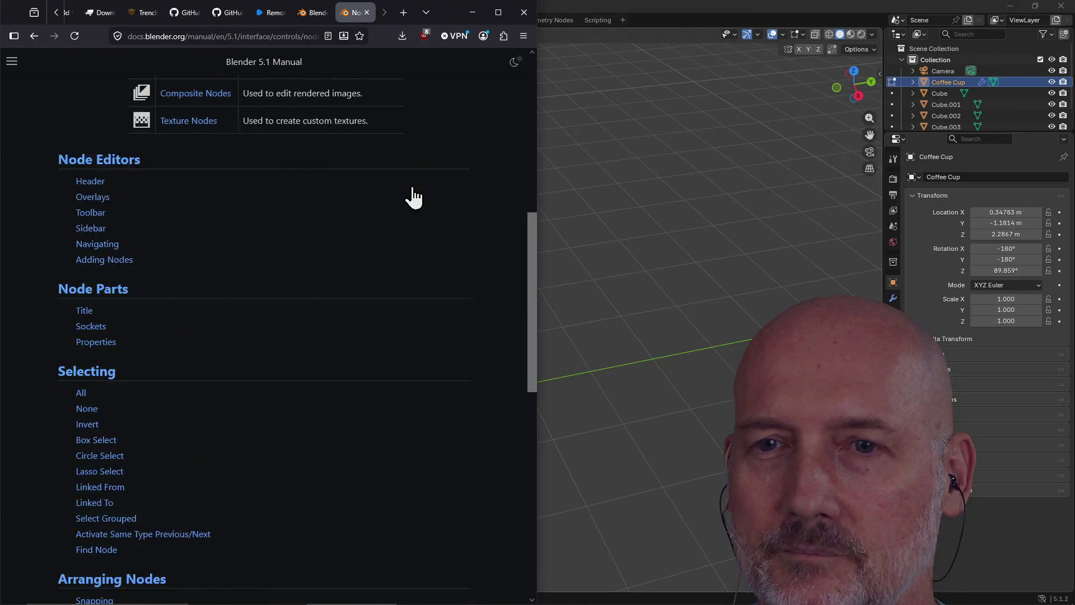
scroll(413, 187, up, 10)
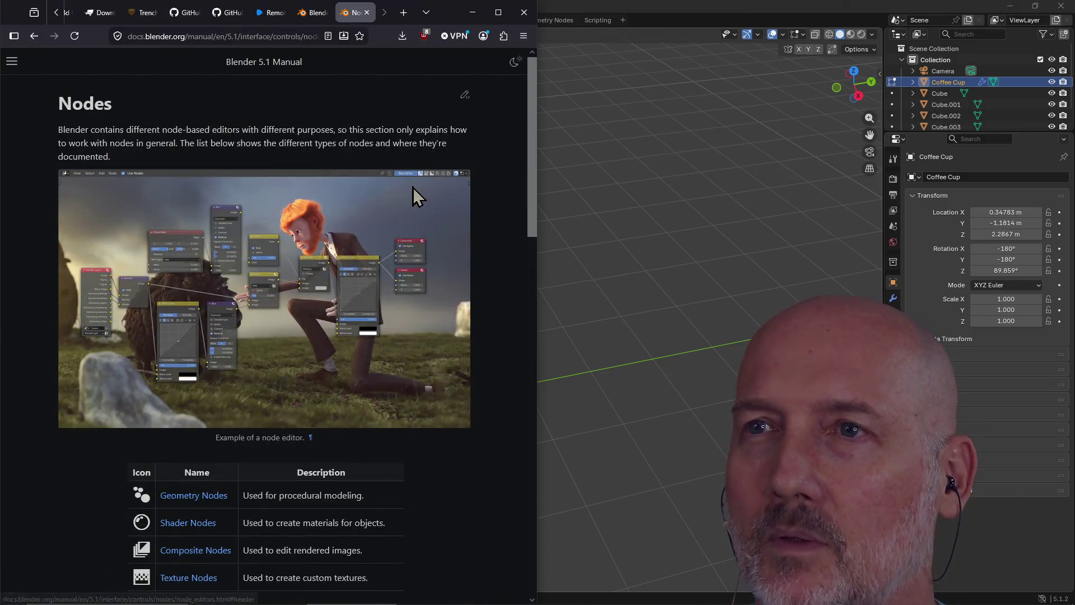
Step: Start a new General file, discarding the unsaved cup changes
click(578, 9)
click(24, 20)
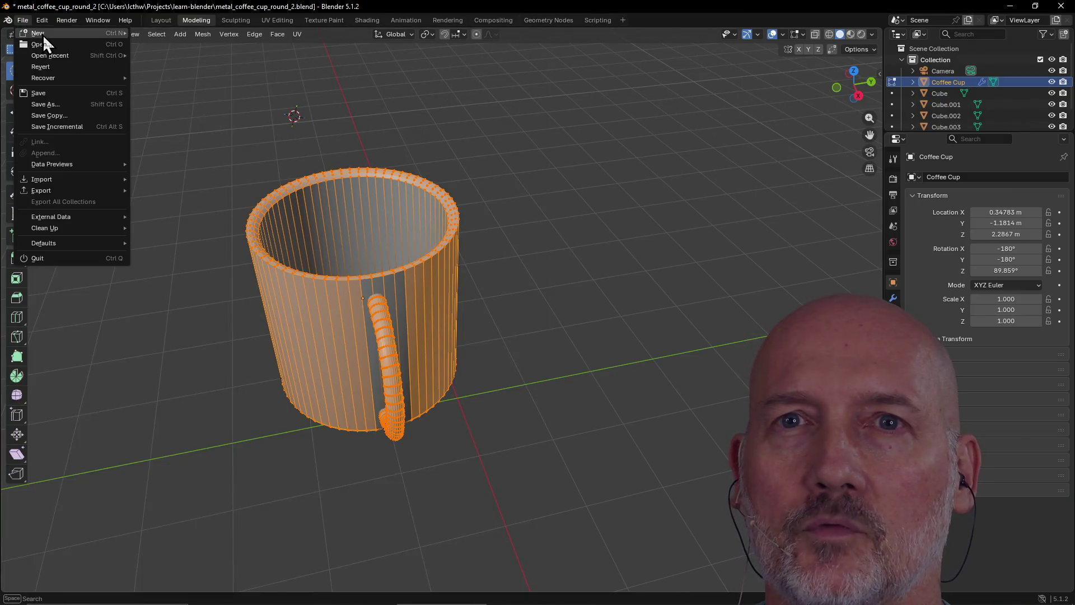
mouse_move(42, 32)
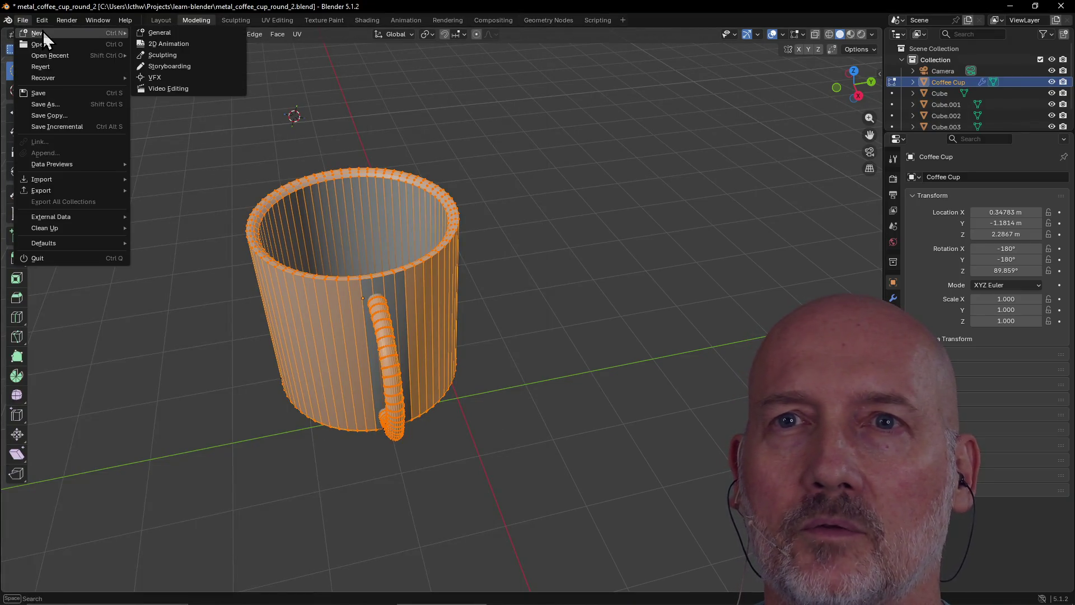
click(155, 37)
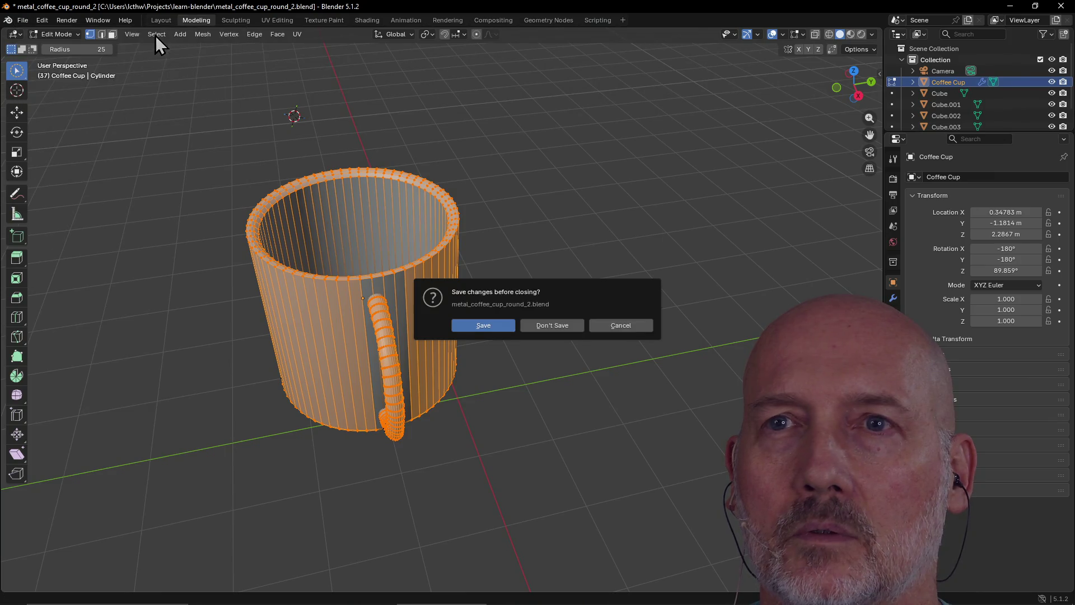
click(551, 324)
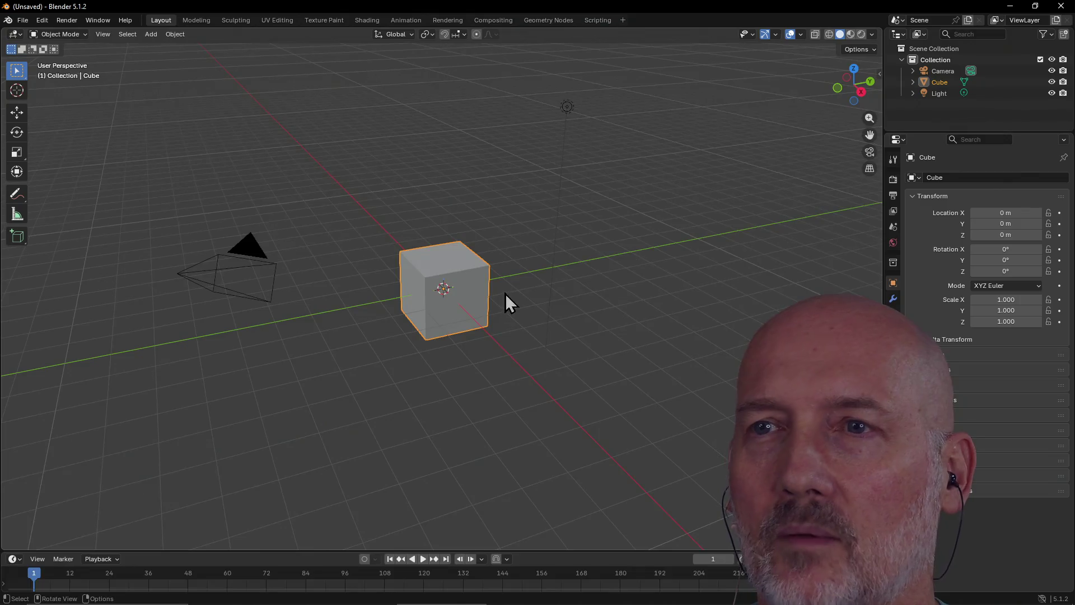
Step: Delete the default cube, camera and light to leave an empty scene
scroll(448, 287, down, 1)
scroll(449, 287, up, 3)
scroll(448, 288, down, 2)
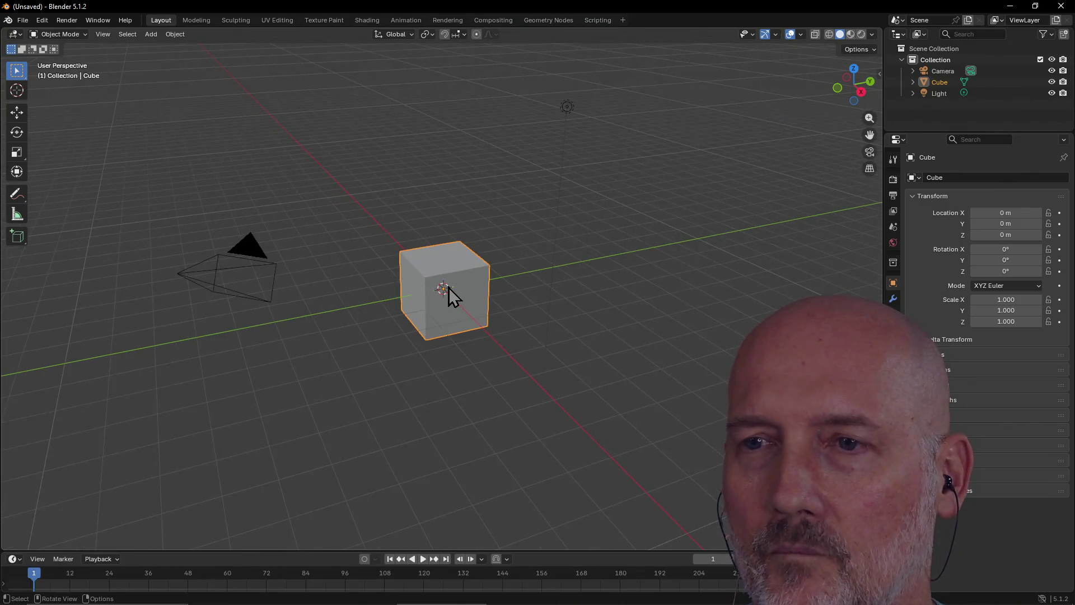
key(Delete)
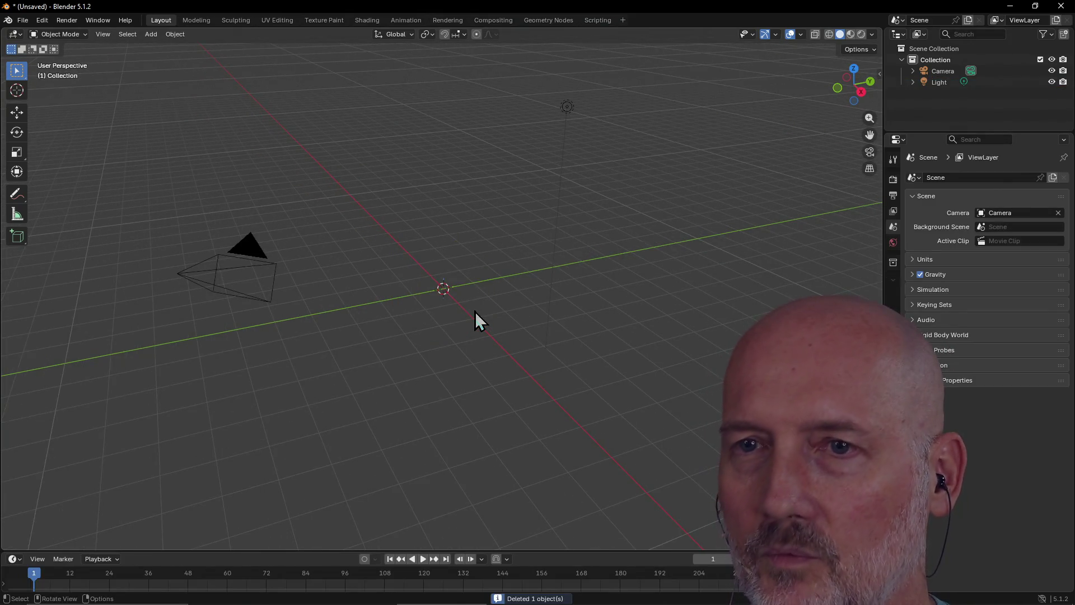
click(227, 271)
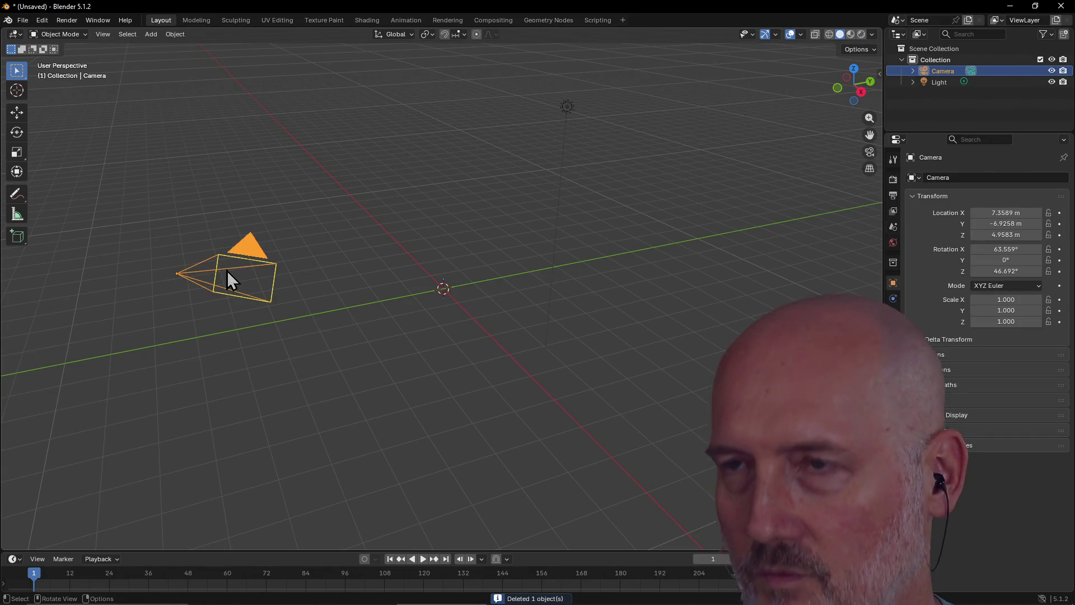
key(Delete)
click(567, 106)
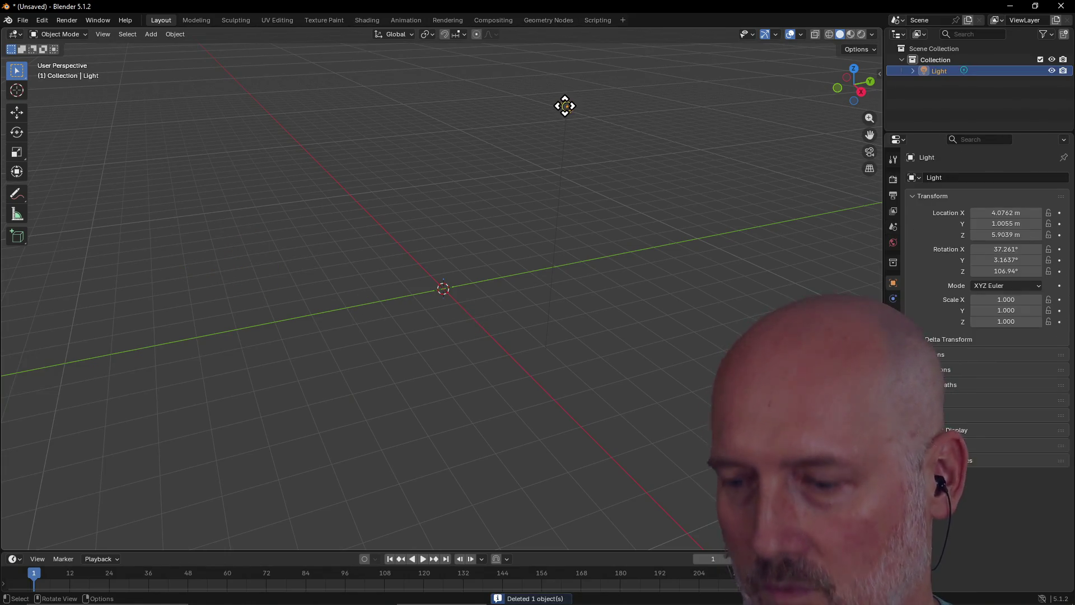
key(Delete)
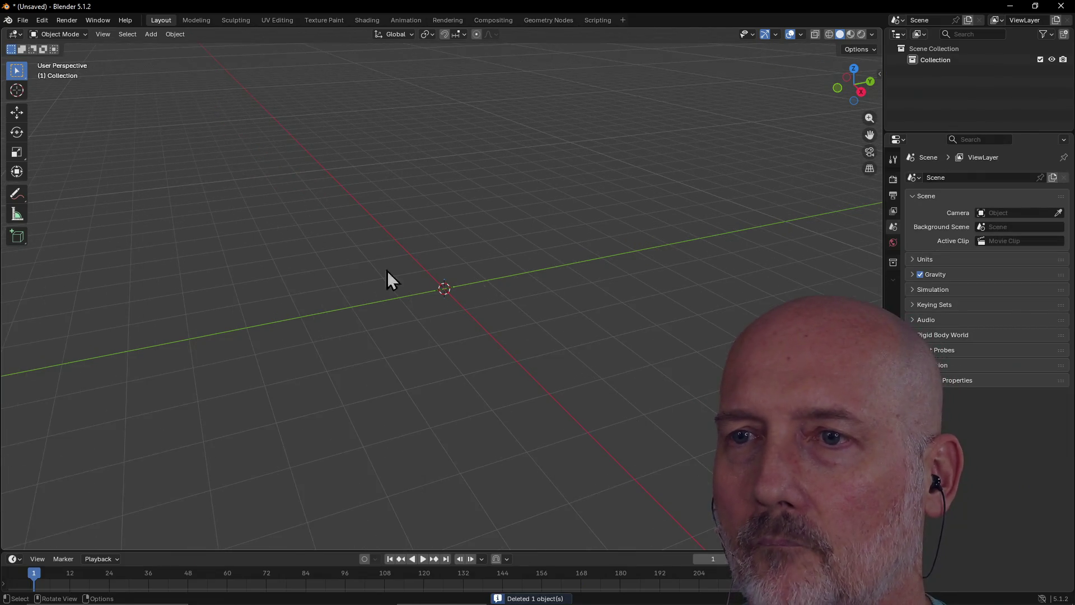
Step: Orbit the viewport around the empty scene
mouse_move(379, 269)
middle_down()
mouse_move(469, 260)
mouse_move(408, 254)
mouse_move(371, 285)
mouse_move(371, 266)
mouse_move(401, 243)
mouse_move(313, 227)
mouse_move(341, 253)
mouse_move(446, 261)
mouse_move(408, 262)
mouse_move(433, 266)
middle_up()
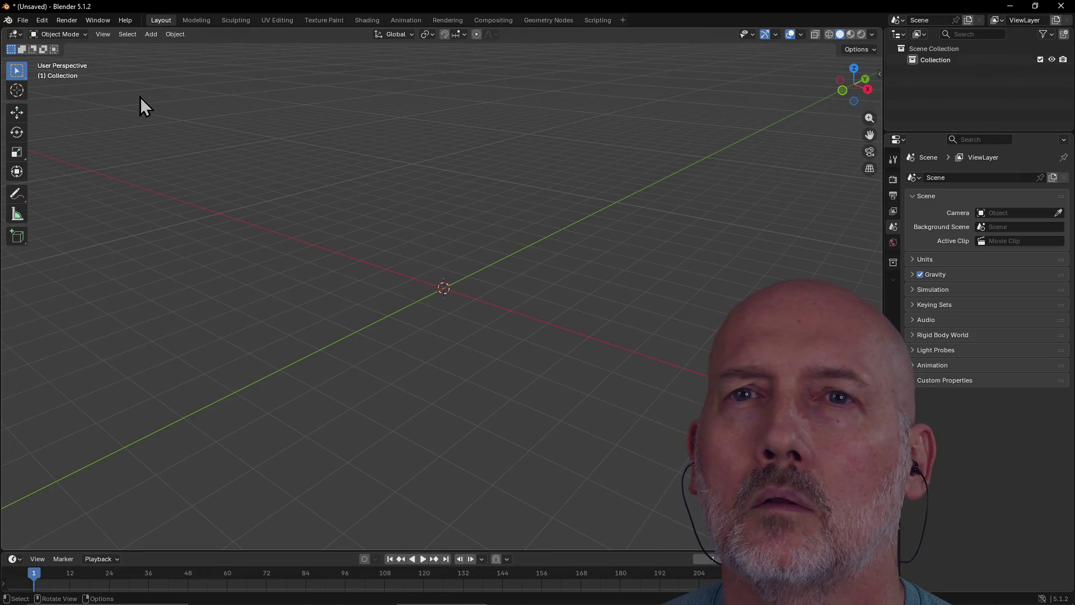
Step: Add a Cone mesh to the scene at the origin
click(152, 34)
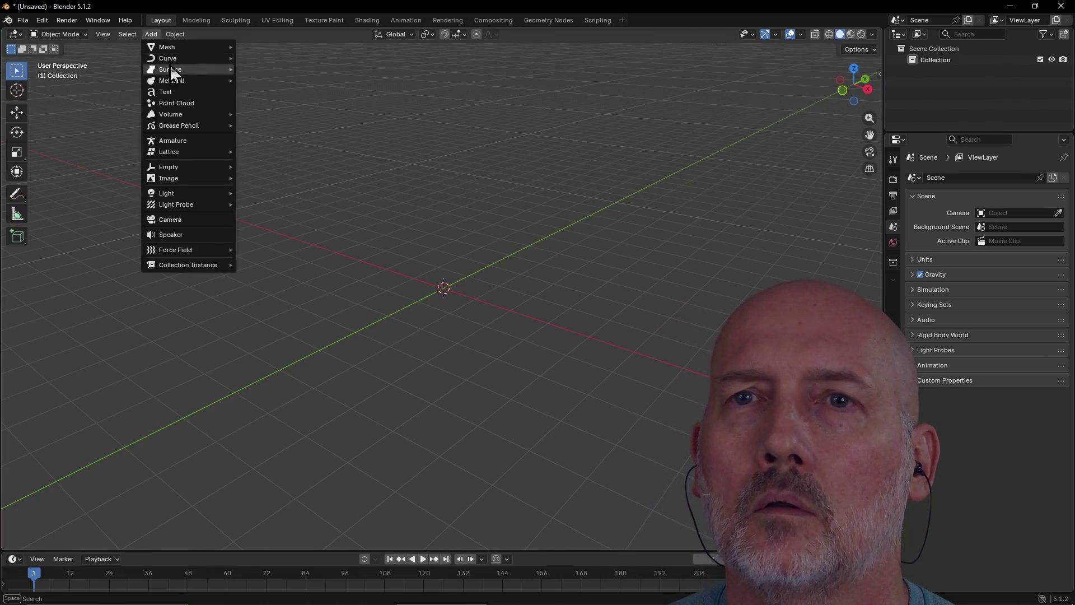
mouse_move(206, 47)
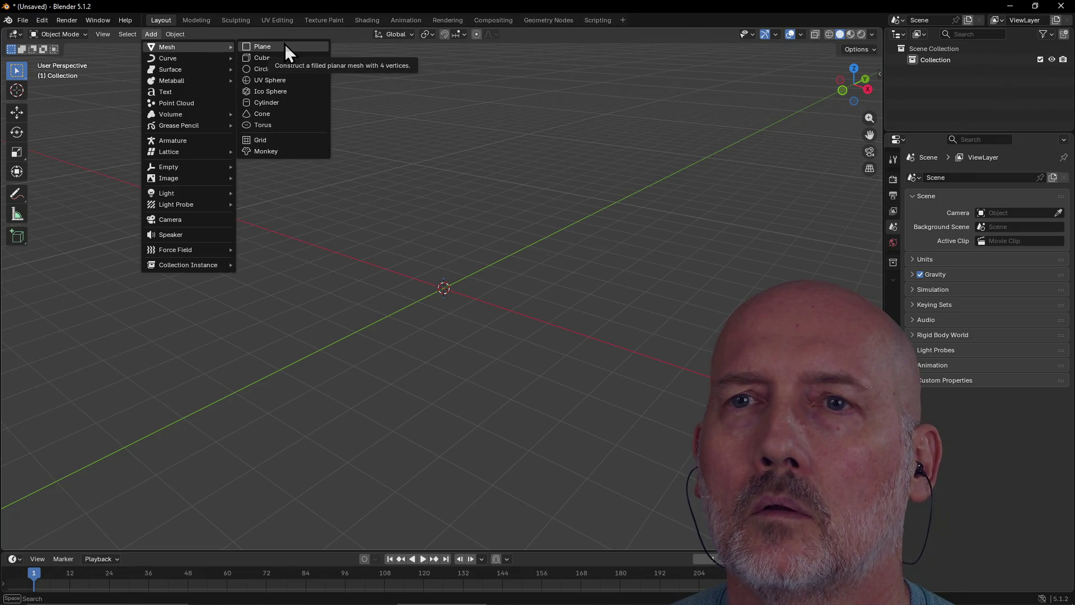
click(287, 115)
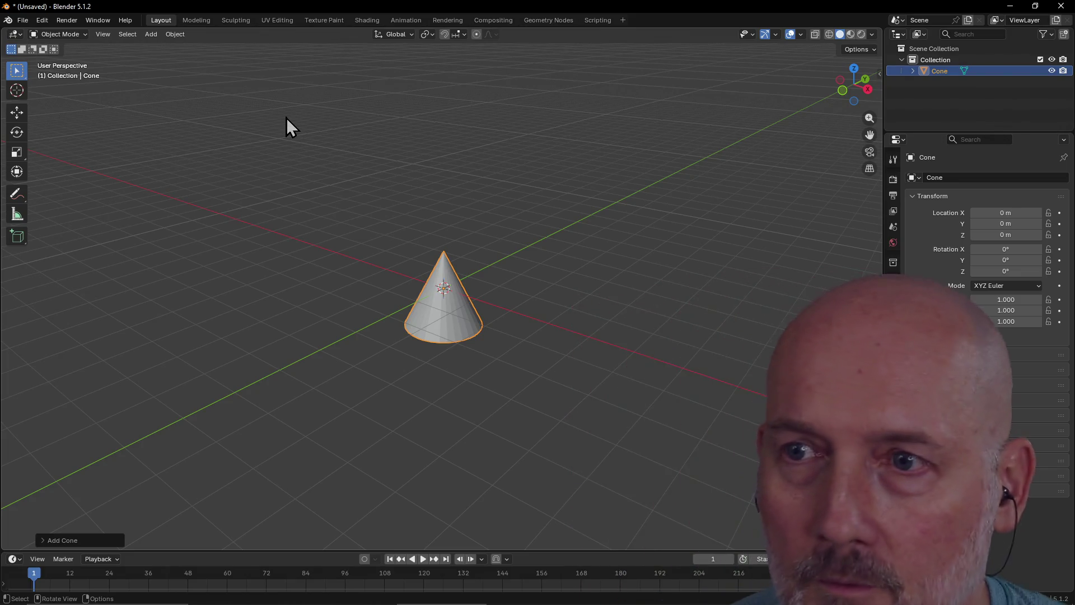
Step: In the Add Cone panel, lower Vertices from 32 to 10
click(73, 541)
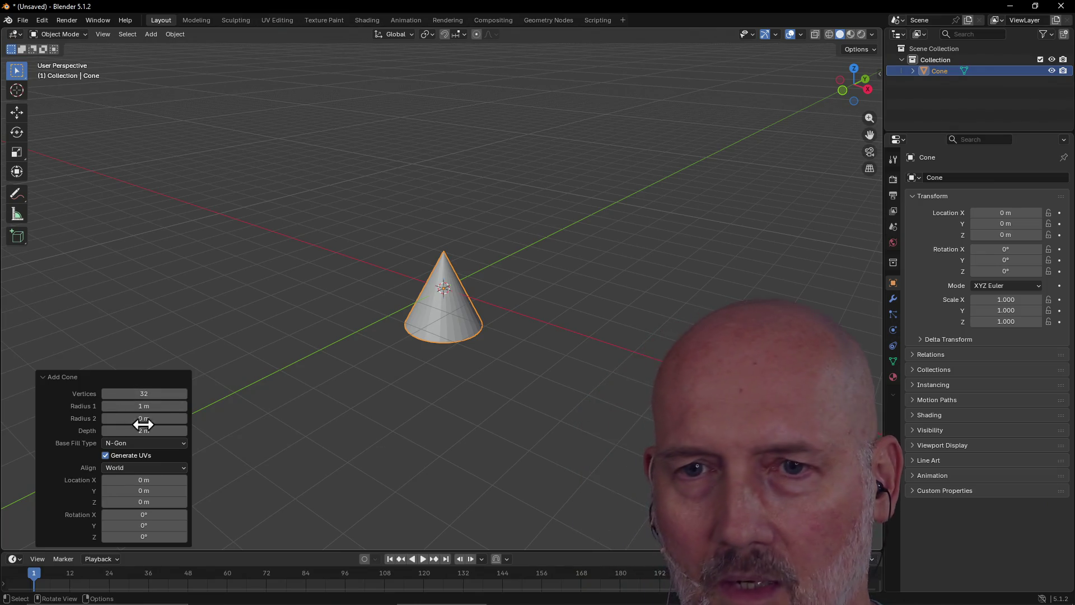
mouse_move(151, 394)
mouse_down()
mouse_move(121, 394)
mouse_move(149, 395)
mouse_up()
text(15)
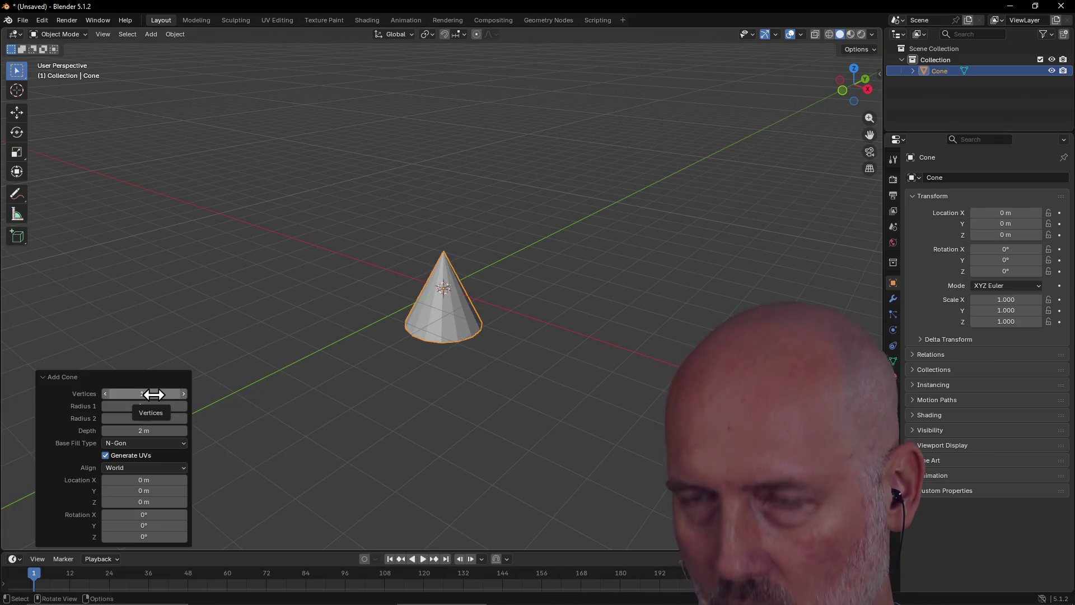
click(105, 395)
click(106, 396)
click(105, 395)
click(105, 396)
click(105, 397)
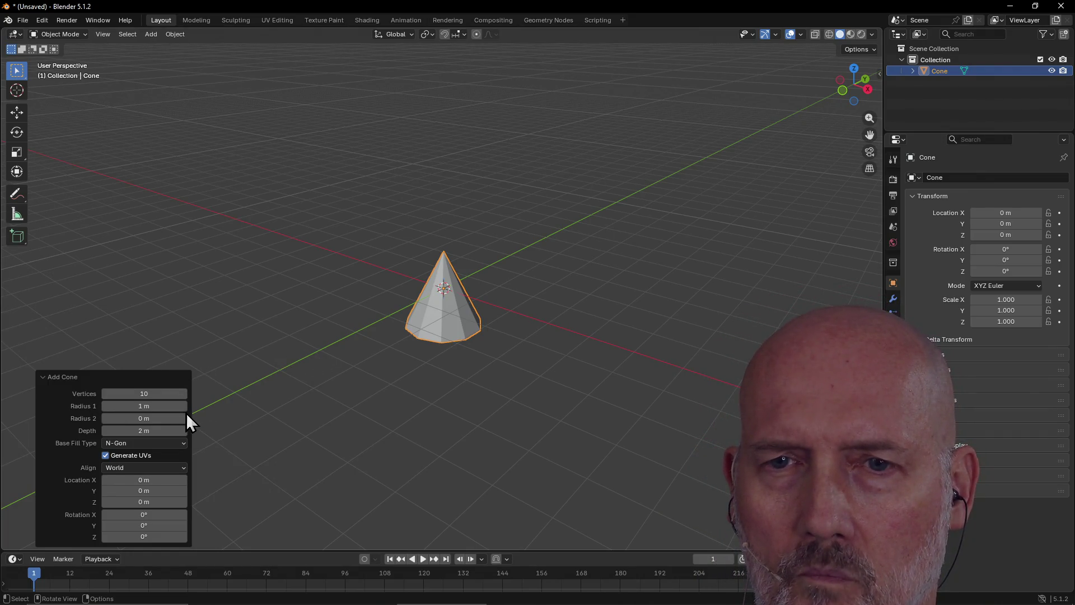
Step: Move the cone up to about X −0.39 m, Y 0.077 m, Z 1.09 m so its base sits on the grid
click(266, 371)
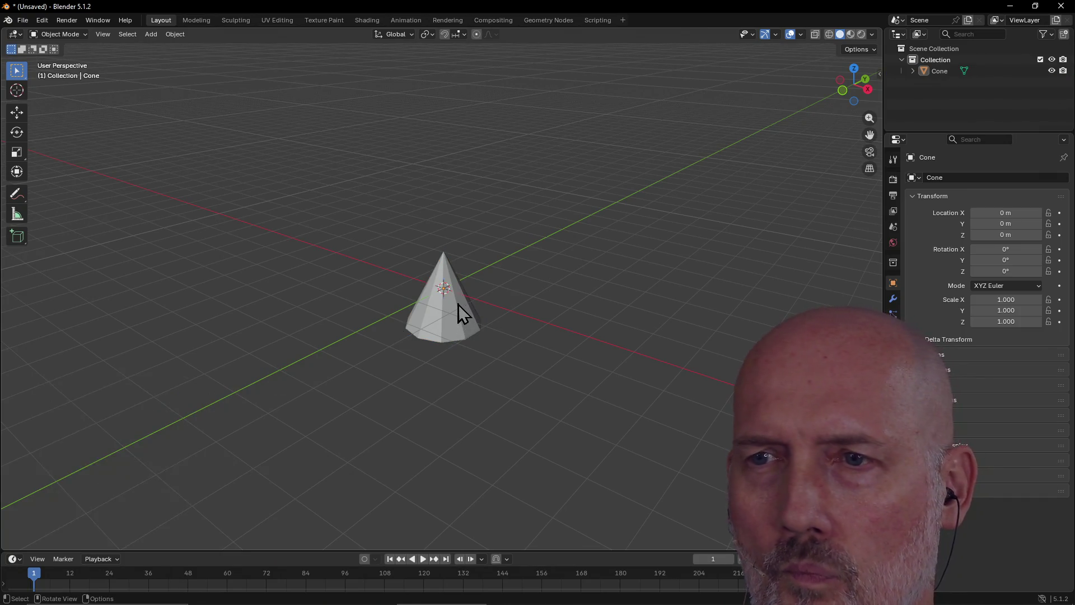
scroll(458, 304, up, 3)
mouse_move(469, 274)
middle_down()
mouse_move(406, 285)
mouse_move(395, 270)
middle_up()
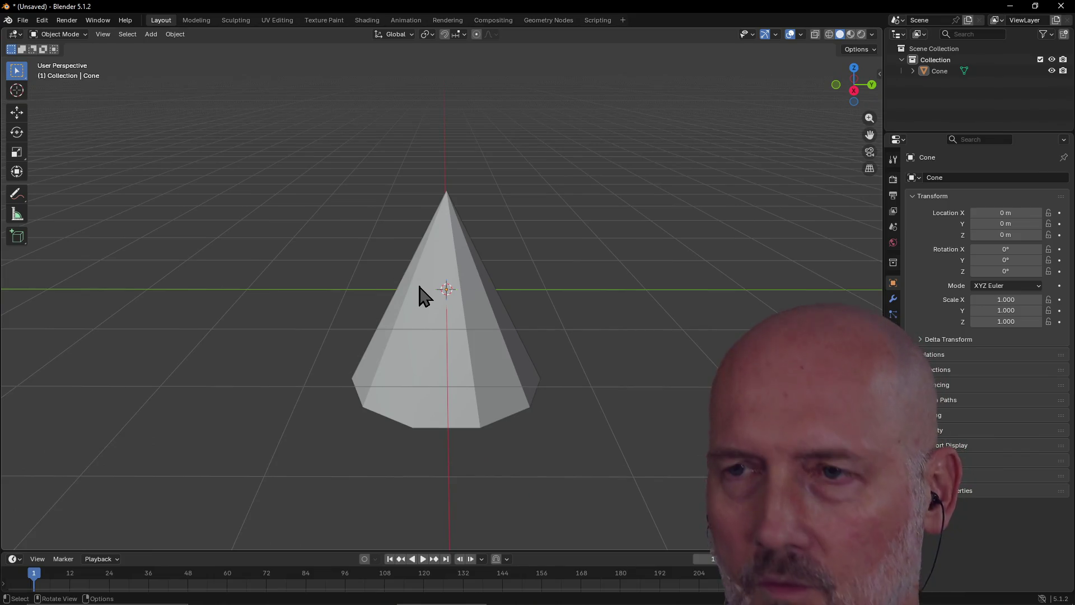
click(467, 309)
key(g)
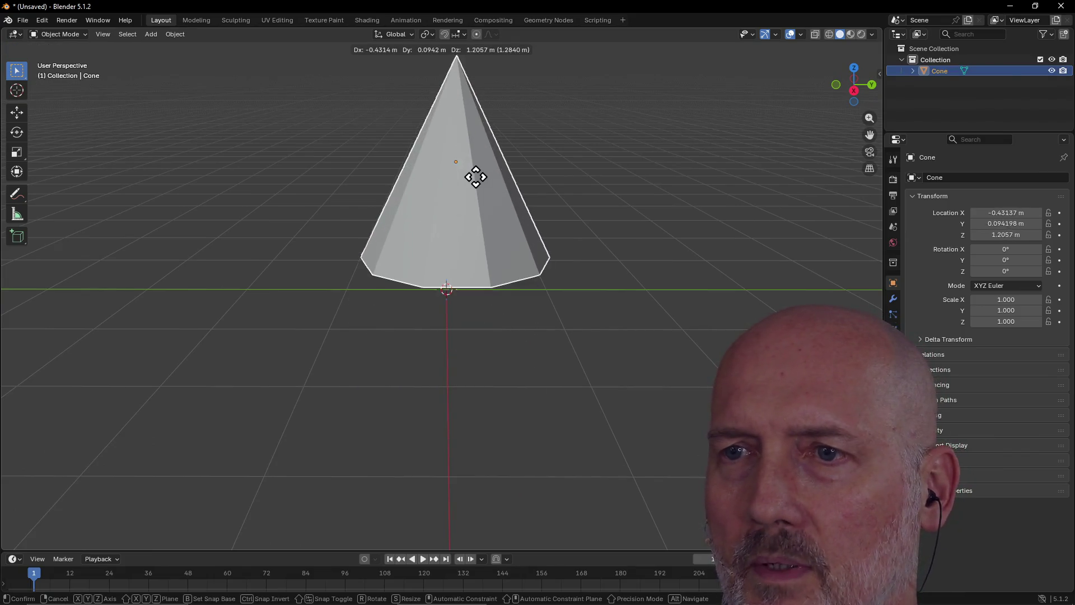
click(475, 187)
mouse_move(475, 199)
middle_down()
mouse_move(605, 156)
mouse_move(643, 197)
mouse_move(706, 180)
mouse_move(599, 193)
mouse_move(622, 278)
mouse_move(668, 219)
mouse_move(655, 271)
mouse_move(553, 295)
mouse_move(506, 281)
mouse_move(447, 291)
mouse_move(448, 266)
mouse_move(218, 314)
mouse_move(204, 240)
mouse_move(177, 239)
mouse_move(203, 238)
mouse_move(170, 253)
mouse_move(168, 272)
mouse_move(187, 253)
middle_up()
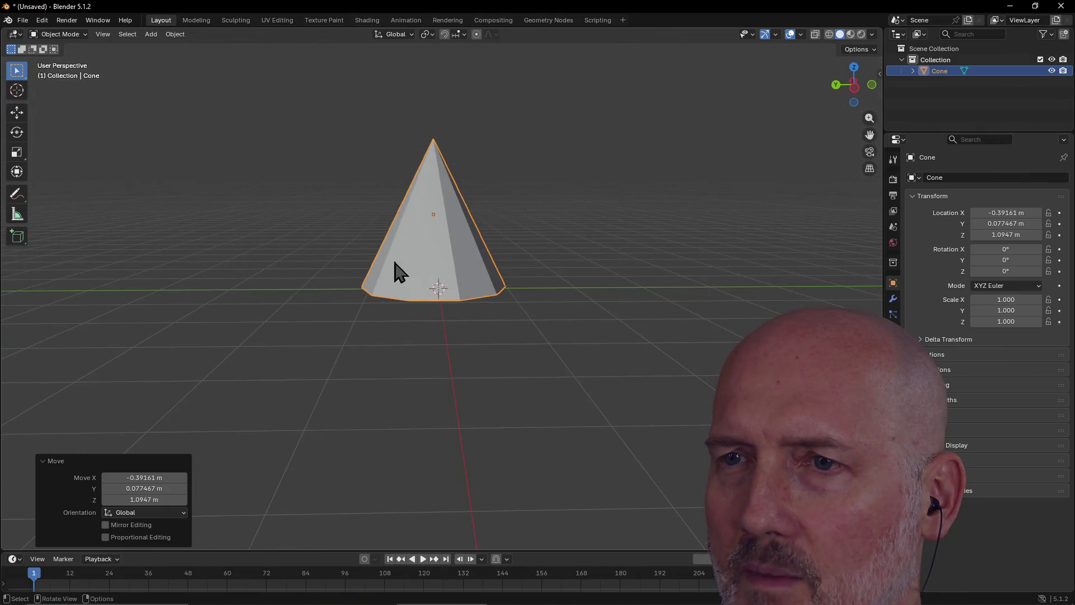
mouse_move(439, 252)
middle_down()
mouse_move(403, 355)
mouse_move(435, 312)
mouse_move(489, 289)
mouse_move(440, 260)
mouse_move(500, 276)
mouse_move(453, 289)
mouse_move(467, 284)
mouse_move(442, 257)
mouse_move(452, 273)
middle_up()
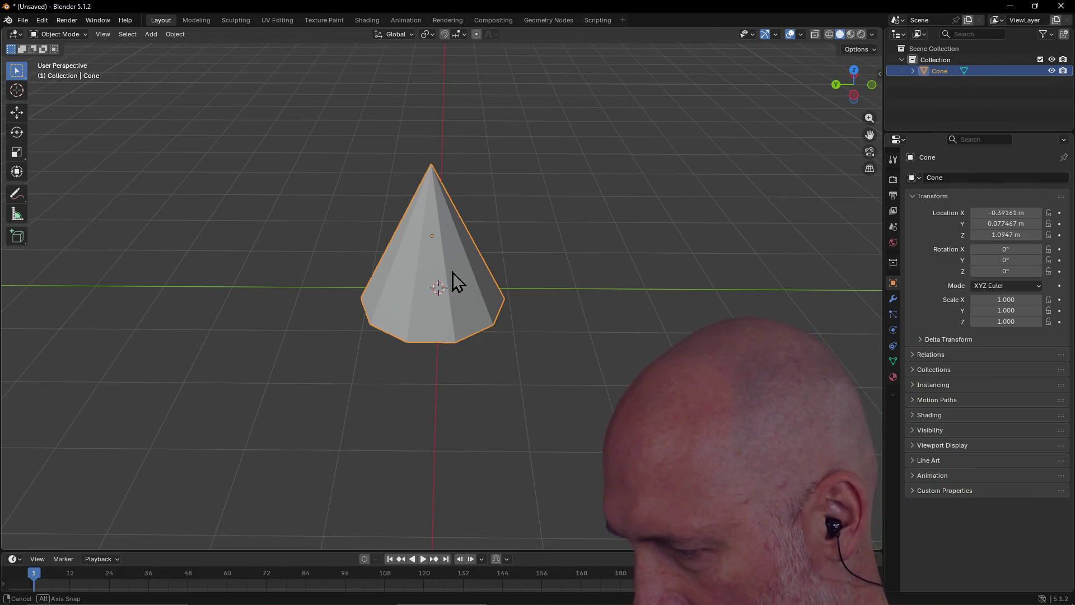
middle_drag(452, 272, 453, 272)
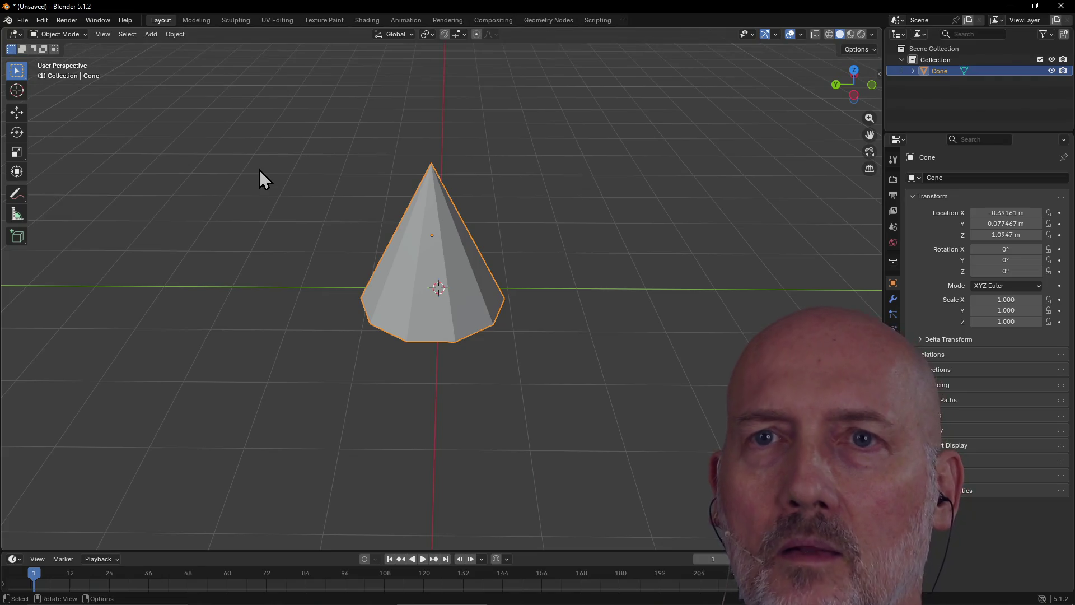
Step: Enter Edit Mode on the cone and scale its mesh around the base
key(ctrl+Page_Down)
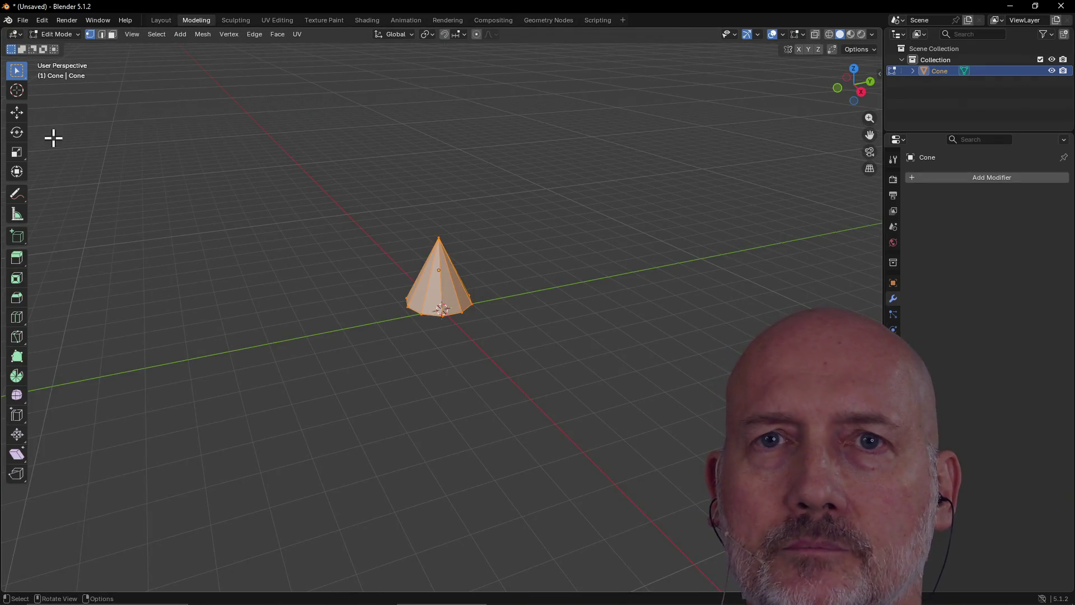
key(s)
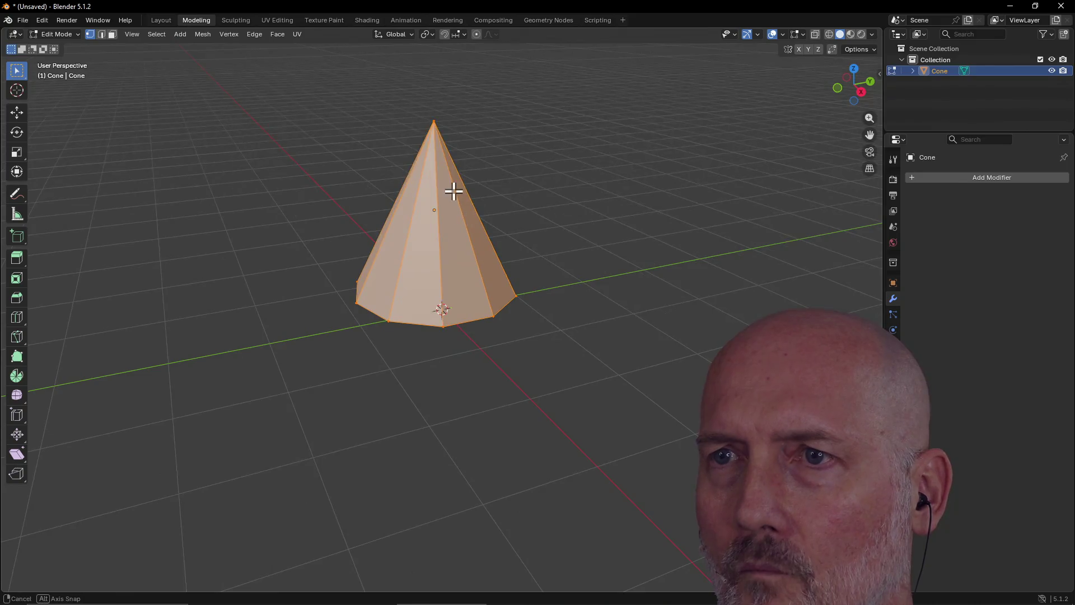
mouse_move(454, 191)
middle_down()
mouse_move(391, 209)
mouse_move(302, 196)
mouse_move(306, 183)
middle_up()
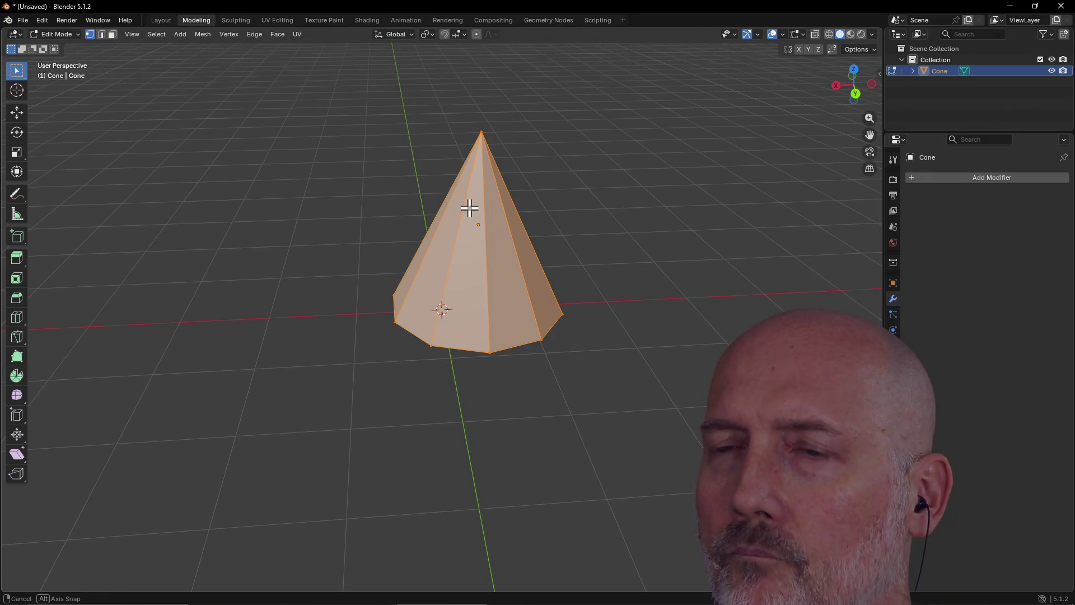
Step: Add a centred trial loop cut around the cone, then undo it
key(ctrl+r)
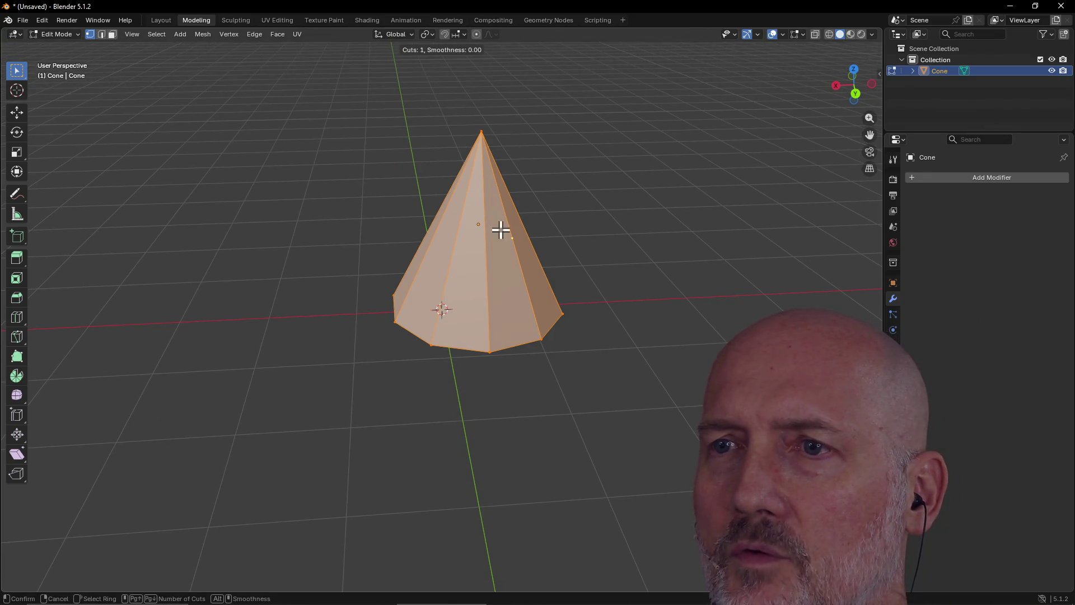
click(461, 221)
right_click(462, 221)
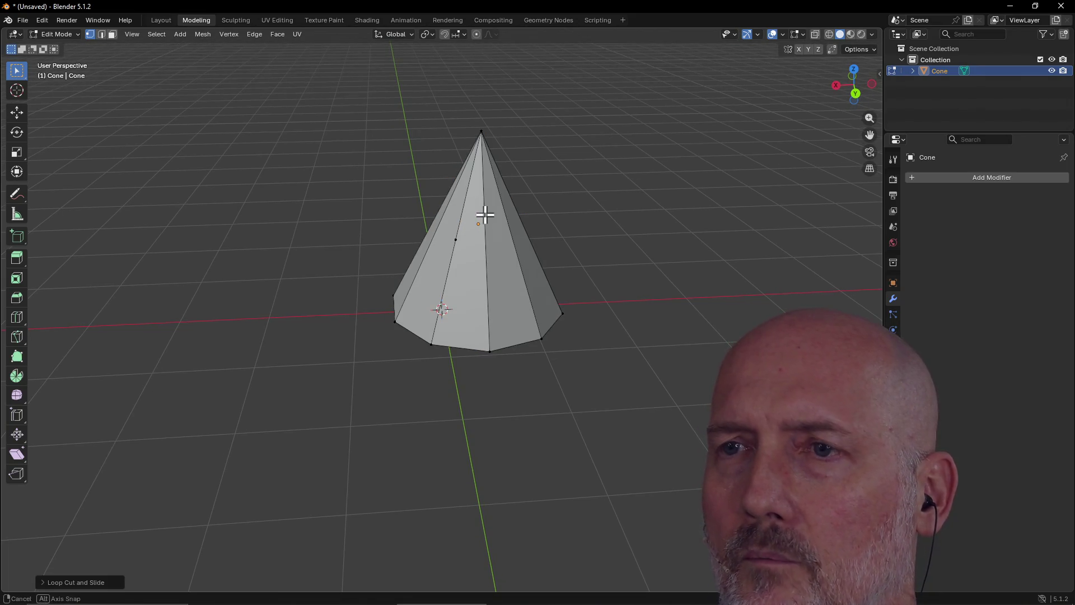
key(ctrl+z)
Step: Box-select the faces along one side of the cone
mouse_move(396, 123)
mouse_down()
mouse_move(553, 377)
mouse_move(570, 351)
mouse_up()
mouse_move(356, 99)
mouse_down()
mouse_move(384, 166)
mouse_move(601, 370)
mouse_up()
mouse_move(601, 369)
middle_down()
mouse_move(607, 308)
mouse_move(661, 286)
mouse_move(724, 295)
mouse_move(697, 370)
middle_up()
key(shift+a)
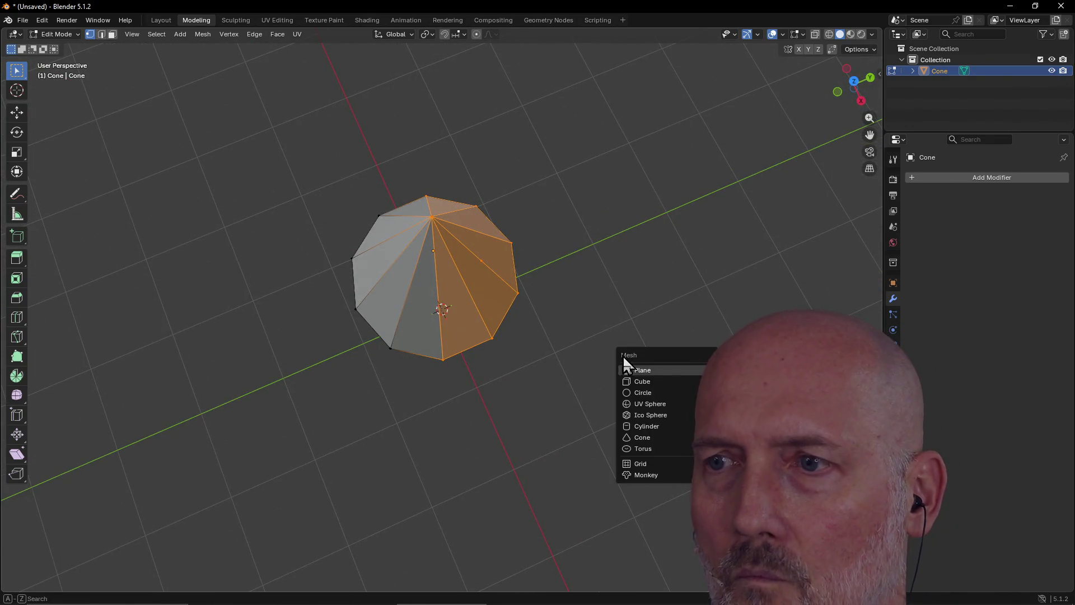
key(a)
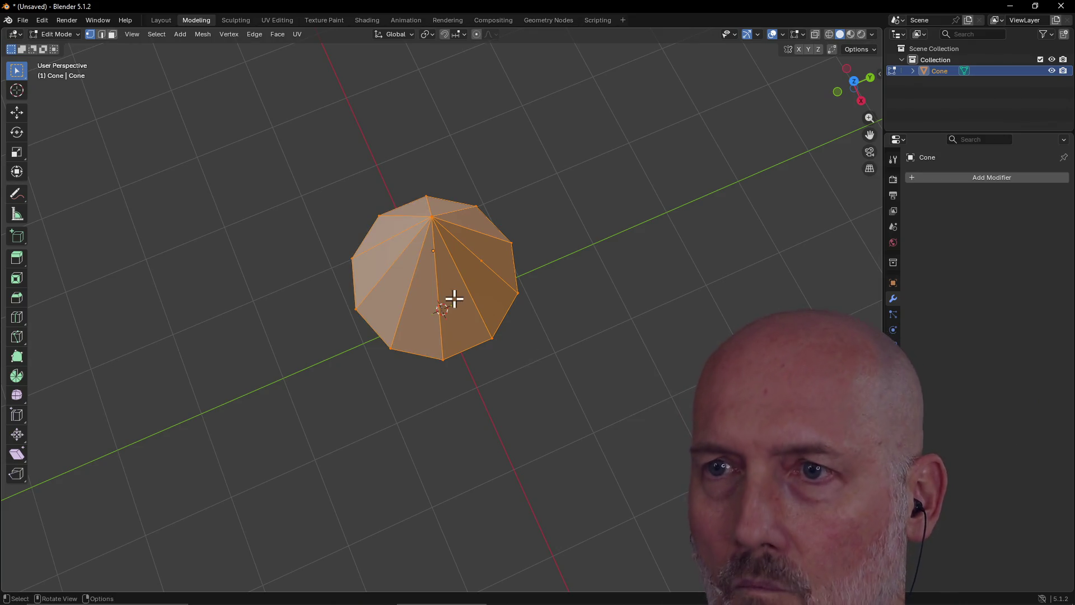
mouse_move(454, 298)
middle_down()
mouse_move(384, 214)
mouse_move(331, 206)
mouse_move(473, 223)
mouse_move(419, 235)
middle_up()
key(ctrl+b)
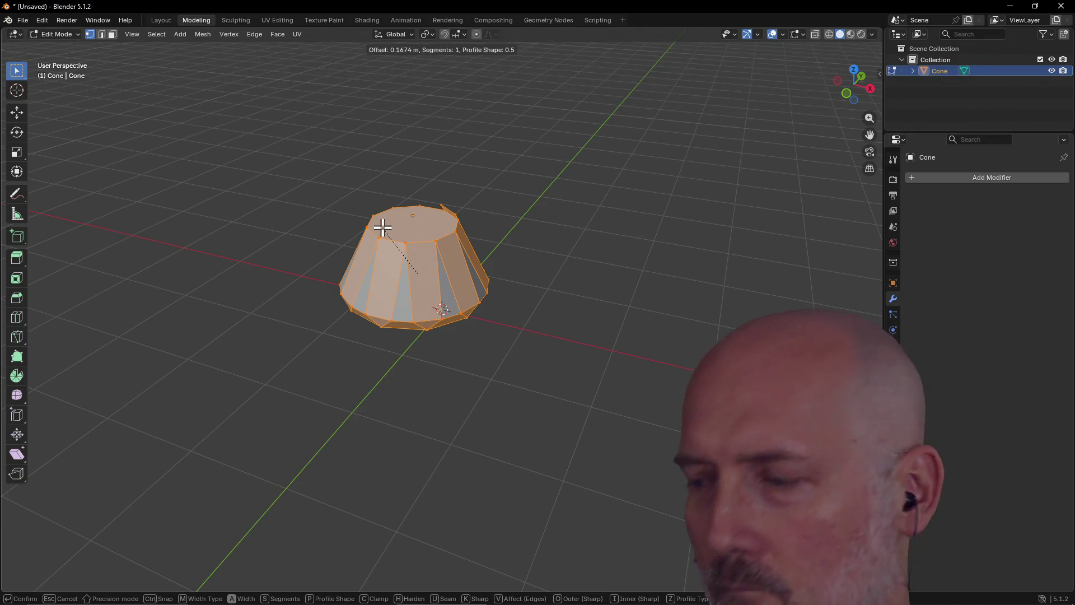
click(382, 233)
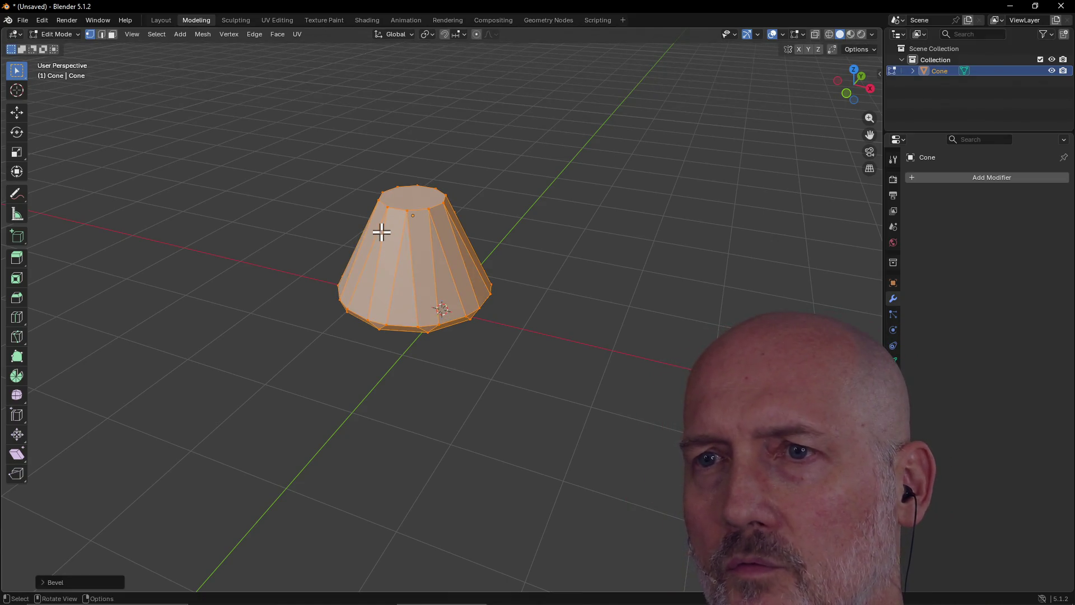
scroll(431, 179, up, 3)
mouse_move(415, 187)
middle_down()
mouse_move(422, 297)
mouse_move(429, 271)
mouse_move(461, 259)
mouse_move(408, 274)
mouse_move(377, 266)
middle_up()
click(370, 210)
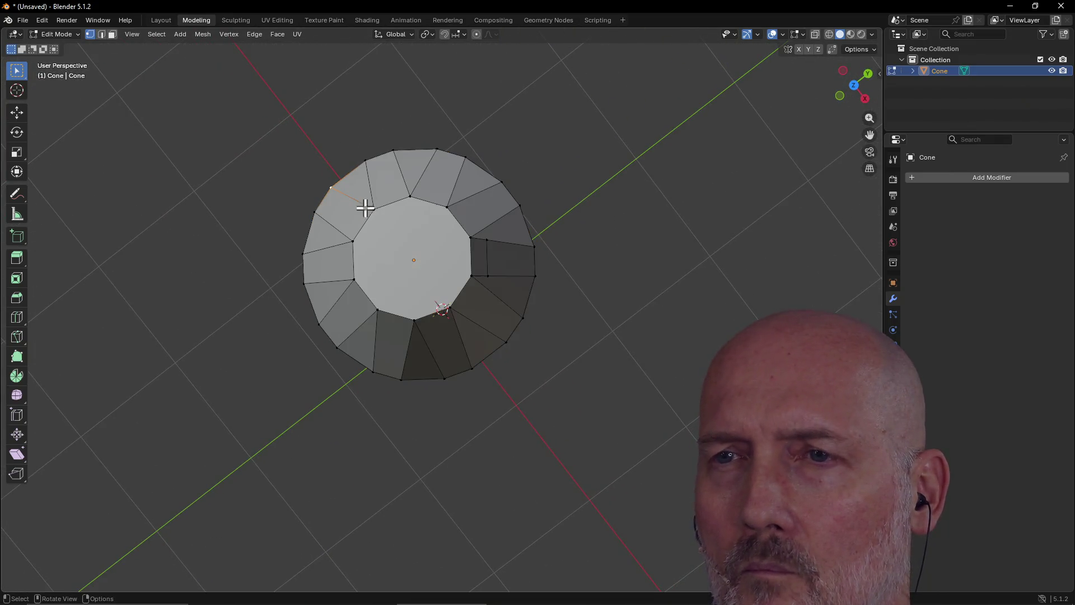
key(ctrl+z)
key(ctrl+z)
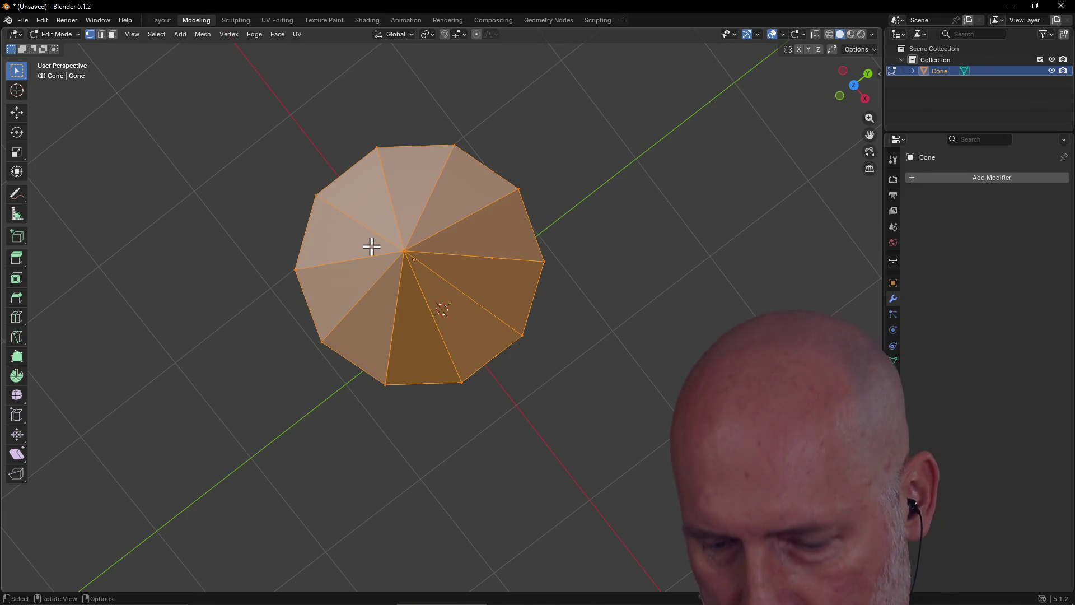
key(ctrl+z)
key(ctrl+z)
key(ctrl+z)
key(ctrl+z)
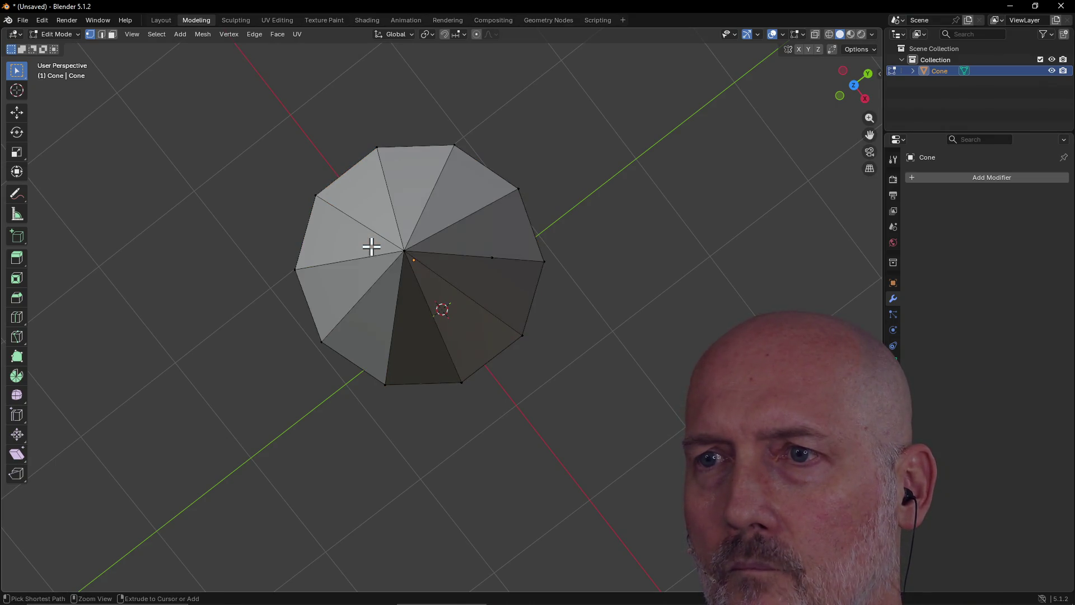
mouse_move(398, 251)
middle_down()
mouse_move(377, 185)
mouse_move(353, 196)
middle_up()
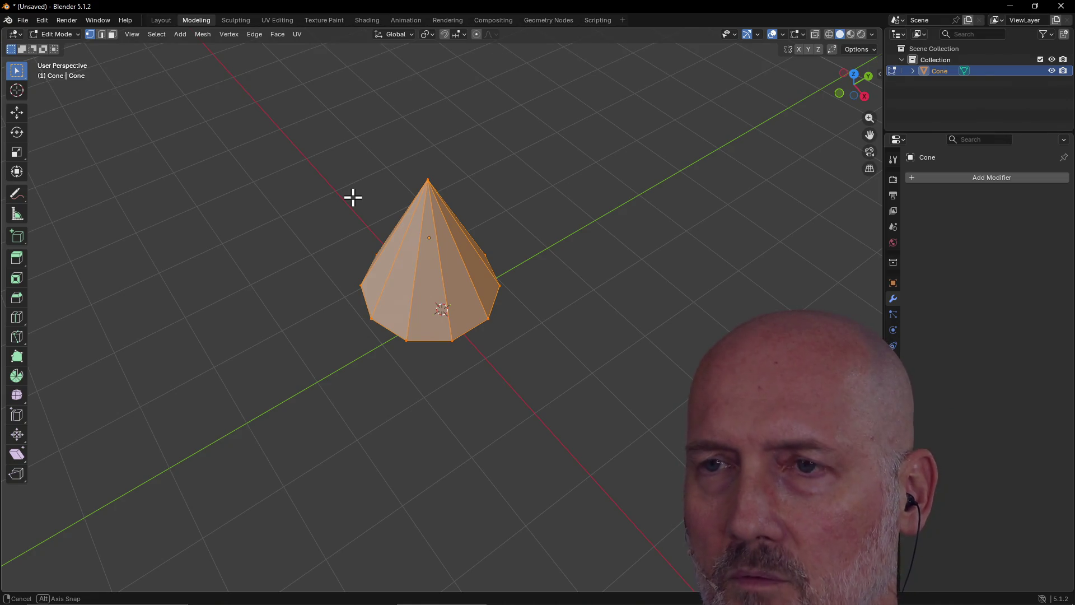
key(ctrl+r)
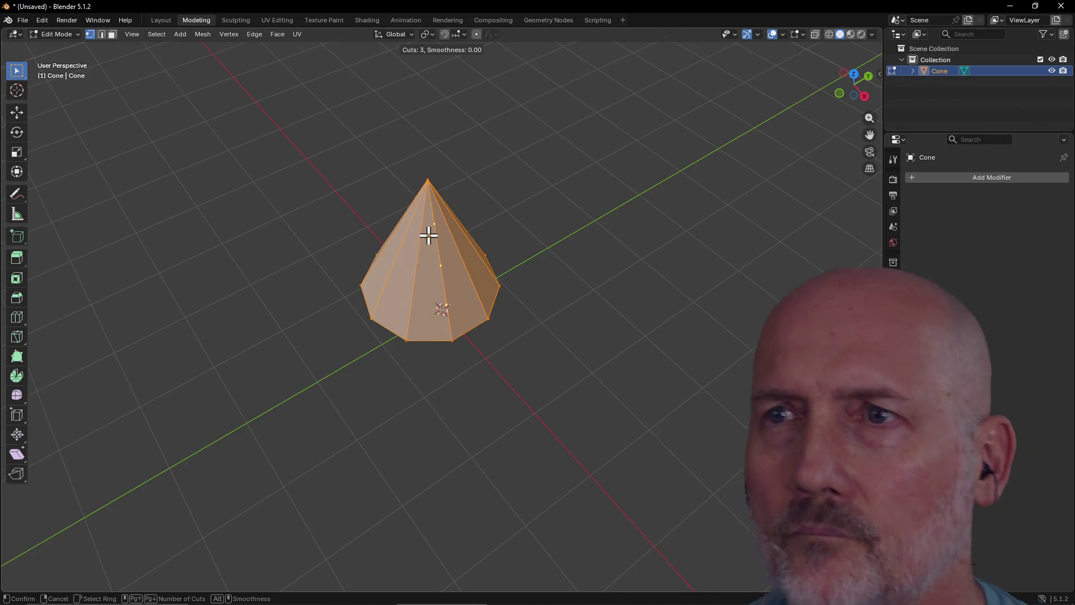
scroll(428, 235, down, 1)
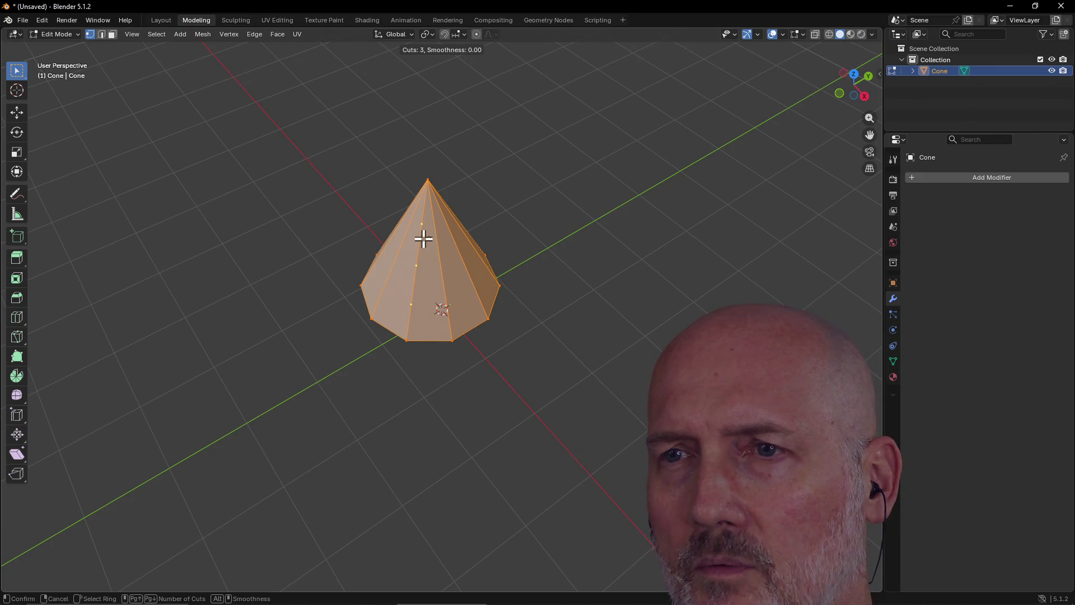
key(Escape)
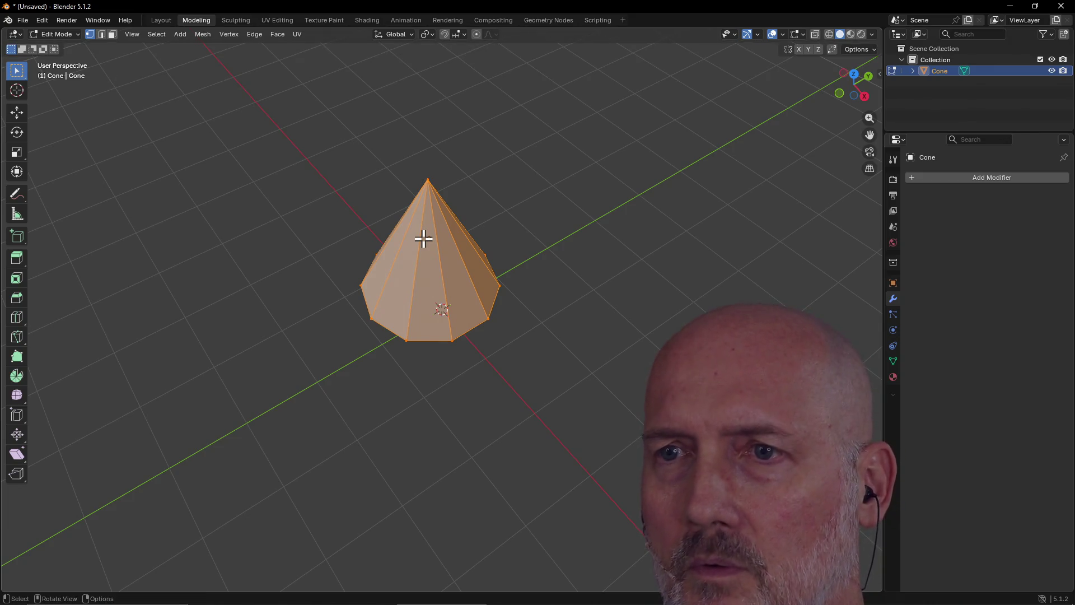
middle_drag(424, 239, 423, 239)
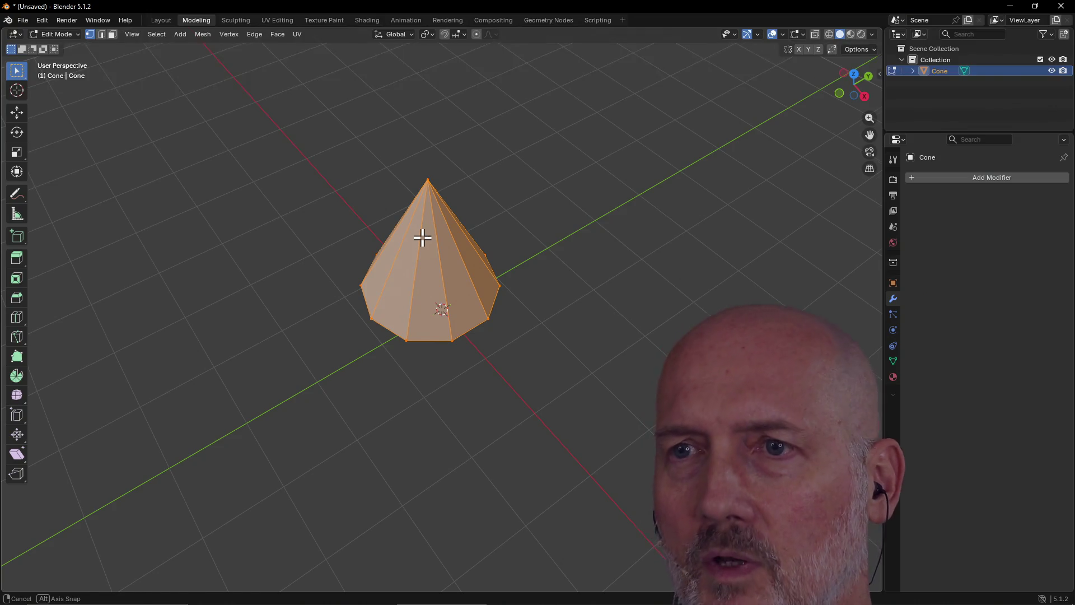
key(i)
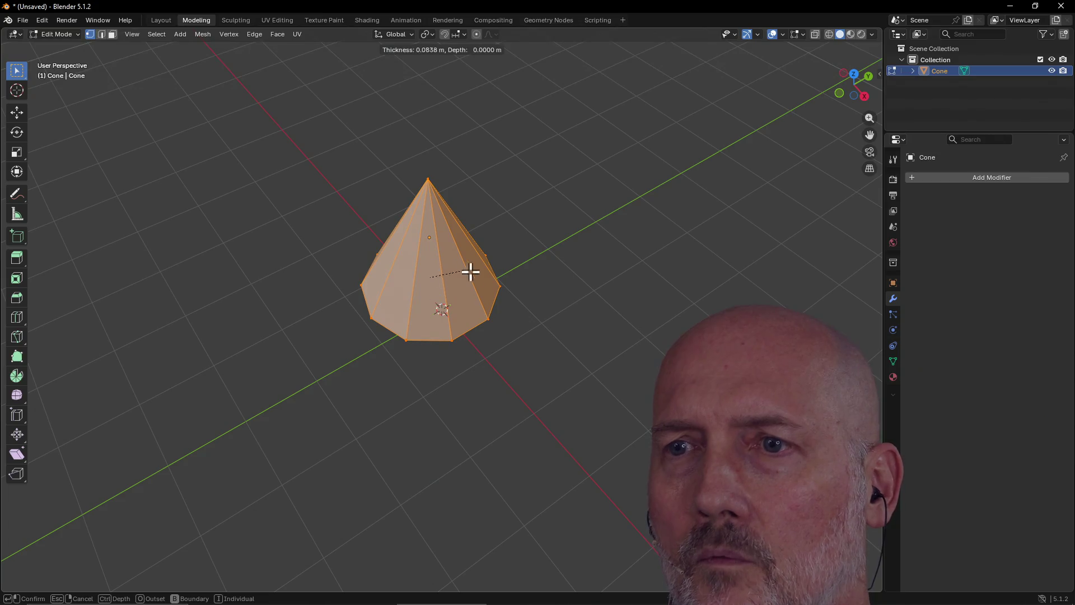
Step: Confirm the inset on the cone's tip
click(465, 270)
mouse_move(455, 257)
middle_down()
mouse_move(456, 187)
mouse_move(412, 185)
mouse_move(369, 211)
mouse_move(339, 212)
middle_up()
middle_drag(460, 193, 453, 165)
Step: Bevel the pointed tip into a flat ten-sided top, then deselect everything
key(ctrl+b)
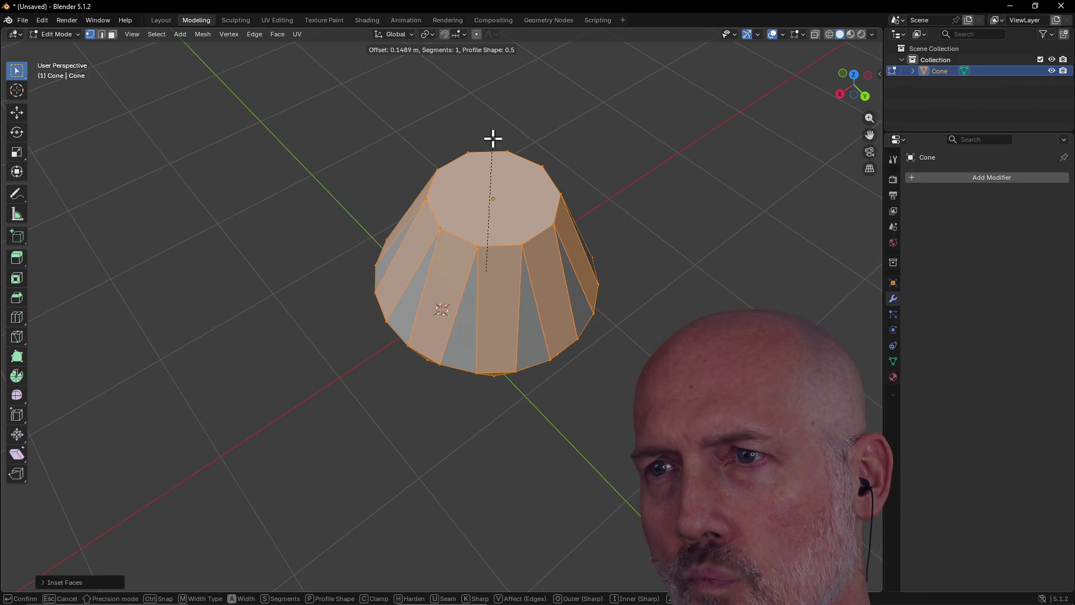
click(493, 139)
mouse_move(486, 185)
middle_down()
mouse_move(476, 115)
mouse_move(490, 247)
mouse_move(408, 216)
mouse_move(405, 200)
mouse_move(398, 214)
middle_up()
key(alt+a)
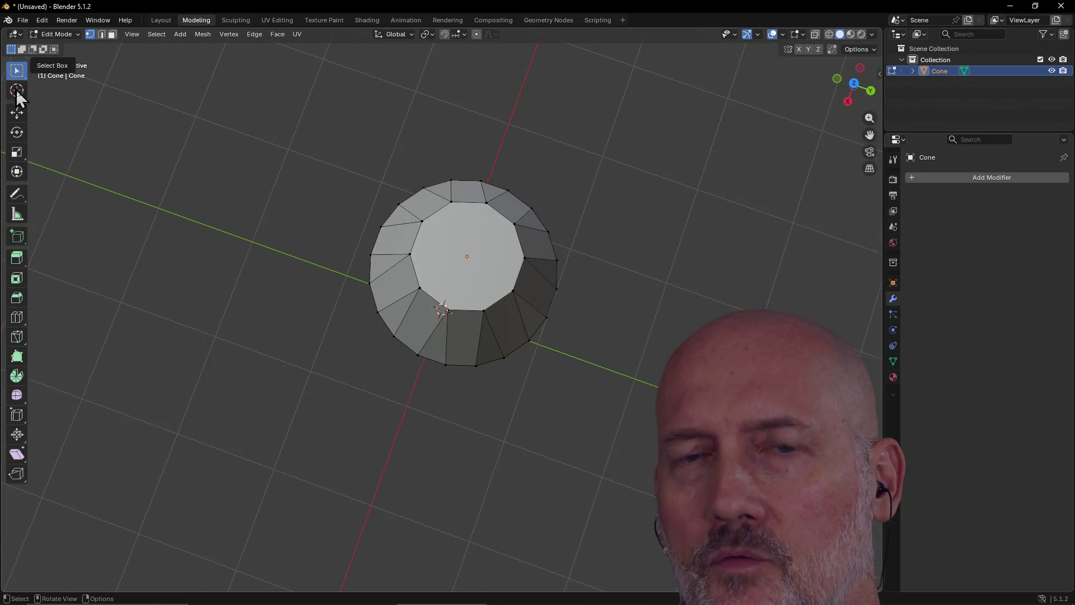
Step: Circle-select the flat ten-sided top face and scale it up about 1.58 times
key(w)
mouse_move(448, 211)
mouse_down()
mouse_move(425, 269)
mouse_move(451, 303)
mouse_move(507, 287)
mouse_move(499, 232)
mouse_move(513, 278)
mouse_move(467, 210)
mouse_move(431, 259)
mouse_move(451, 232)
mouse_up()
mouse_move(451, 233)
middle_down()
mouse_move(442, 257)
mouse_move(429, 248)
middle_up()
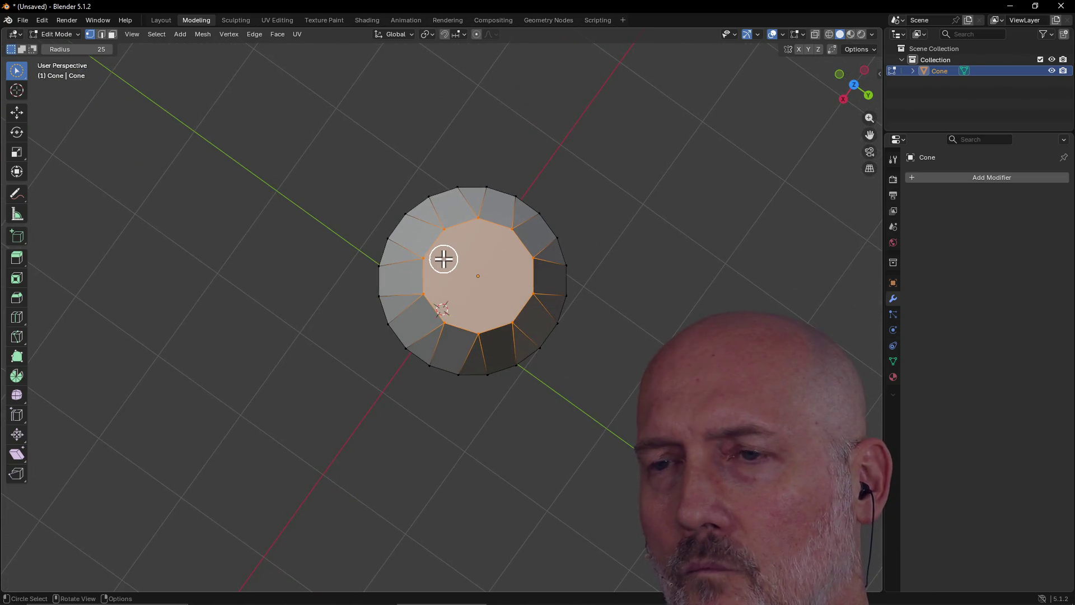
key(s)
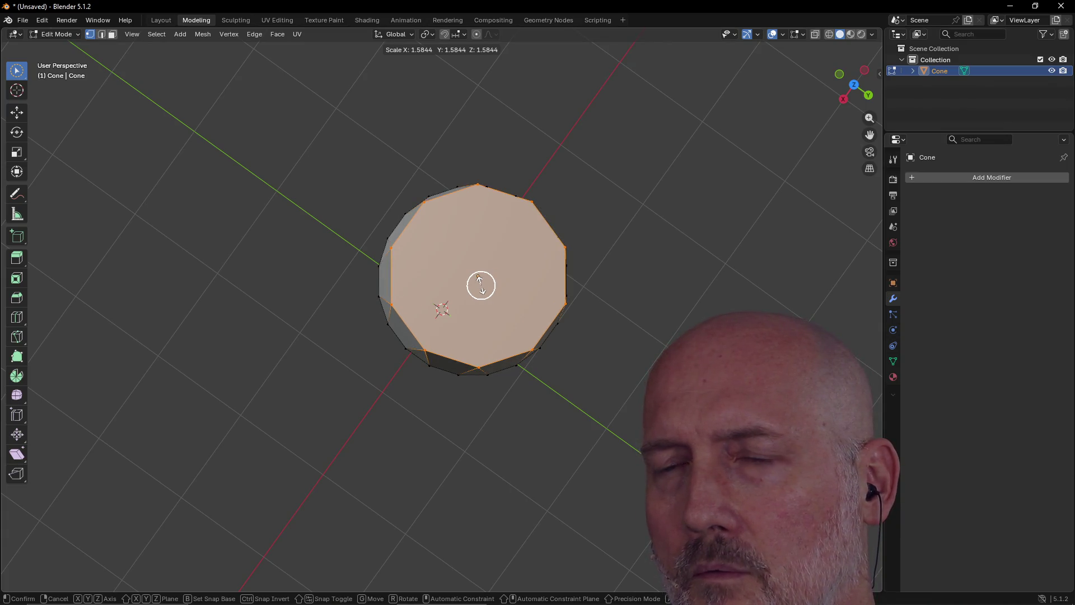
click(480, 286)
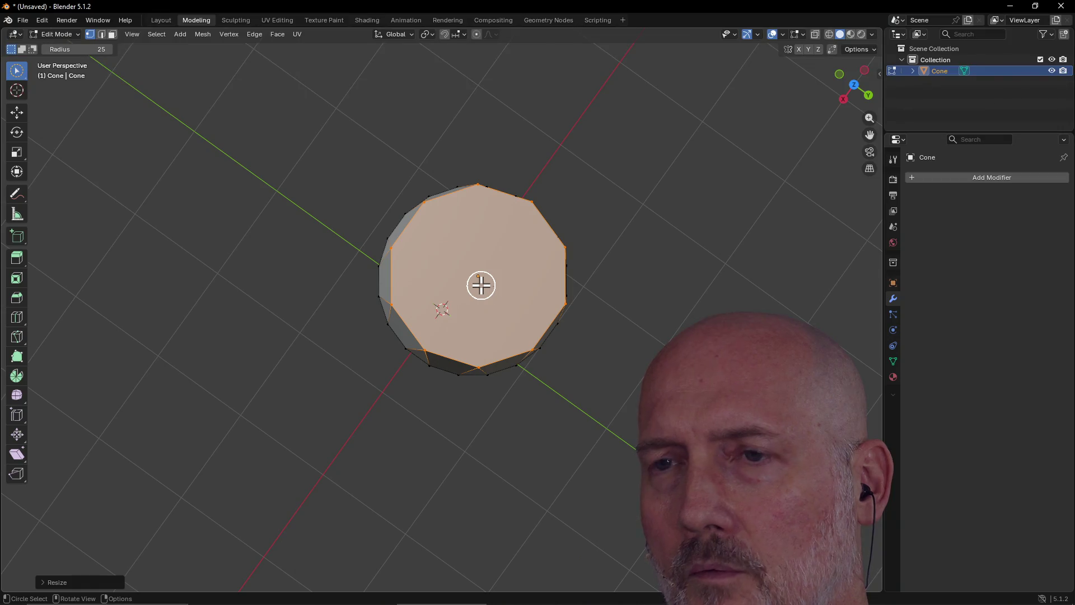
key(grave)
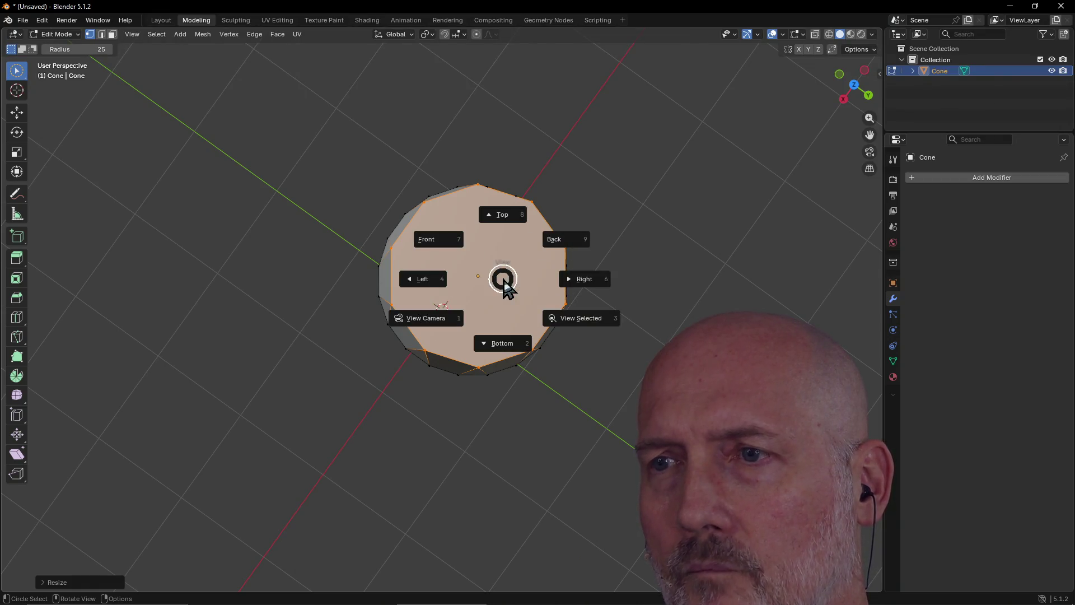
Step: From a side view, select one bottom-rim vertex and delete it with X > Vertices
click(505, 214)
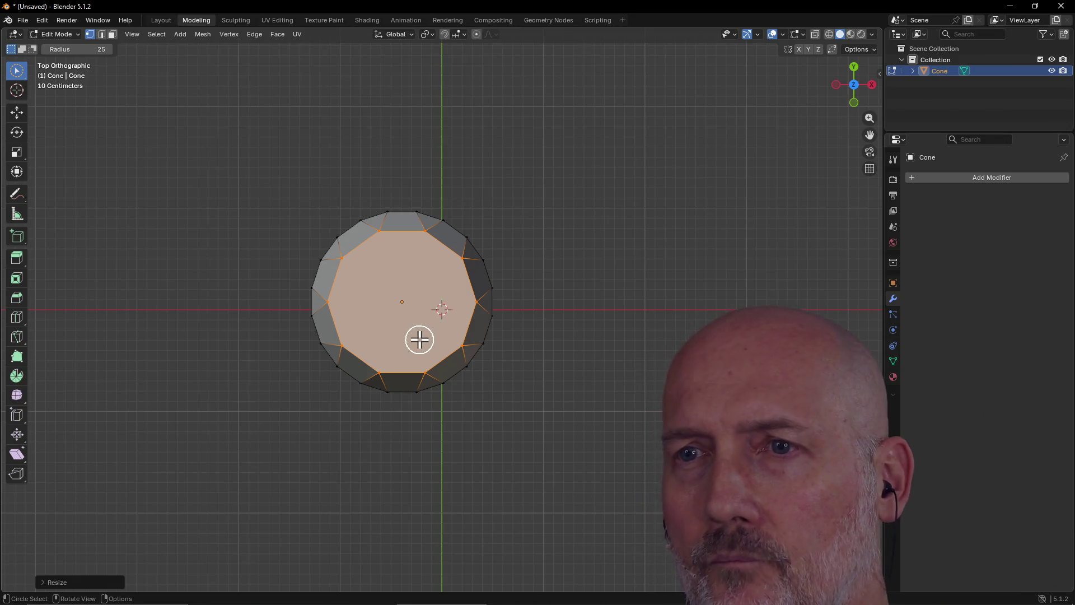
click(535, 277)
mouse_move(534, 278)
middle_down()
mouse_move(454, 170)
mouse_move(396, 169)
middle_up()
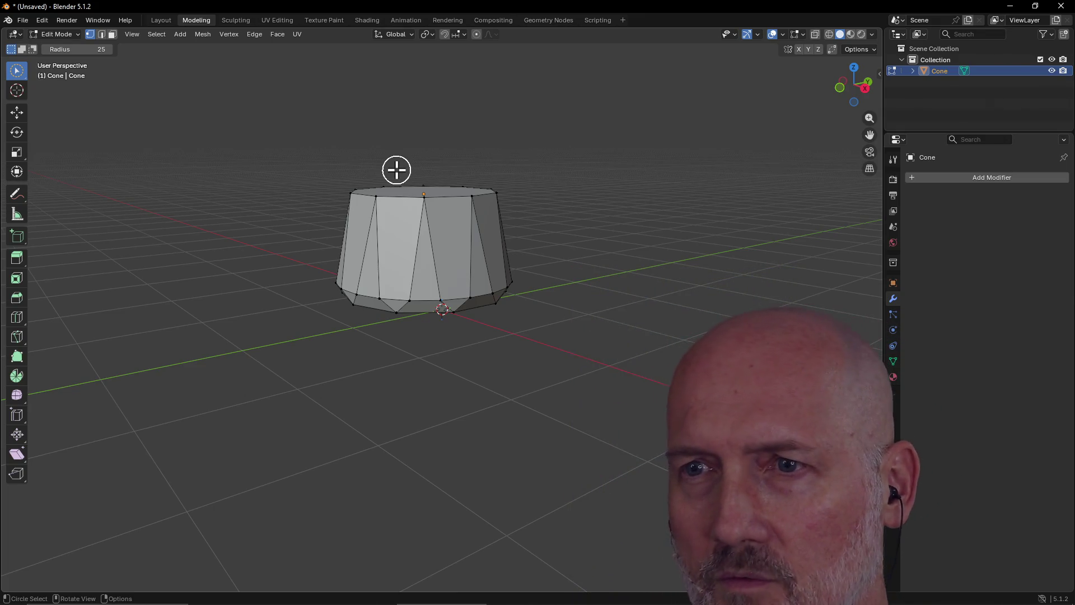
drag(408, 305, 411, 302)
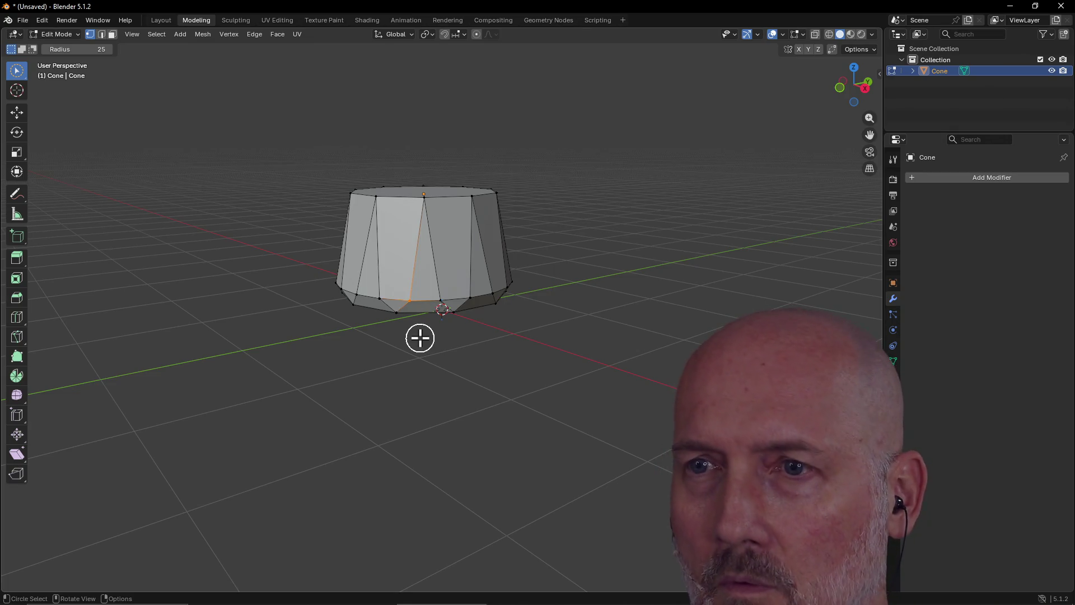
key(x)
click(410, 340)
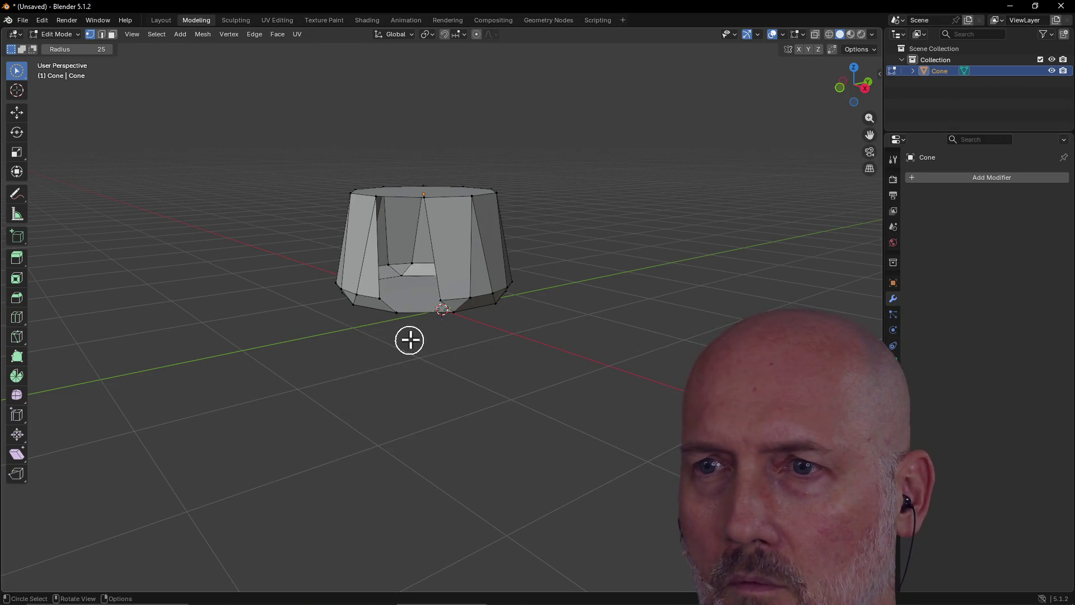
Step: Undo the vertex deletion and cancel the Delete menu without removing anything
key(ctrl+z)
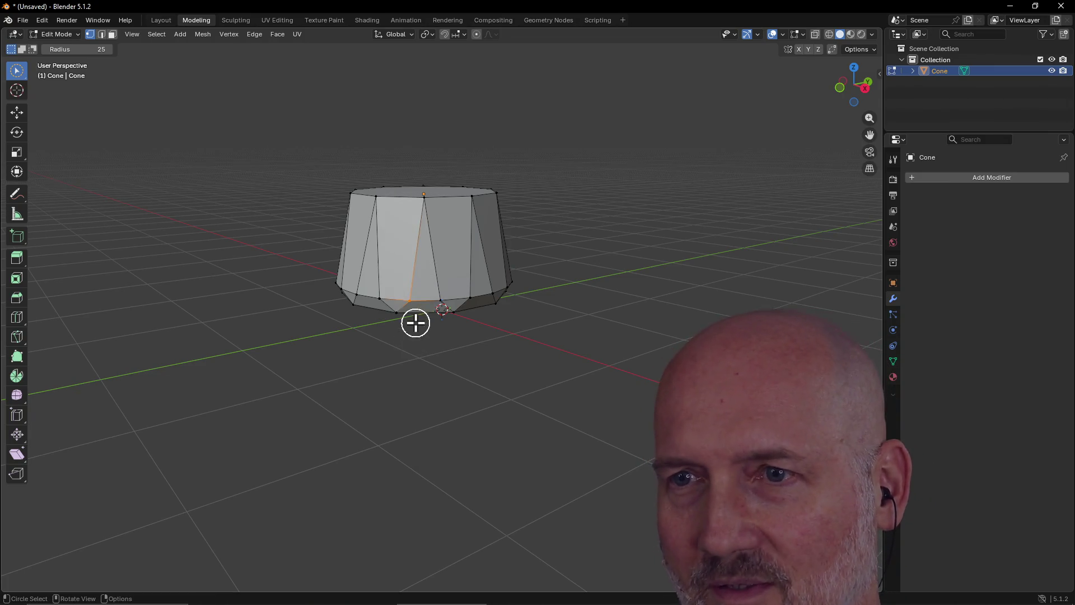
key(x)
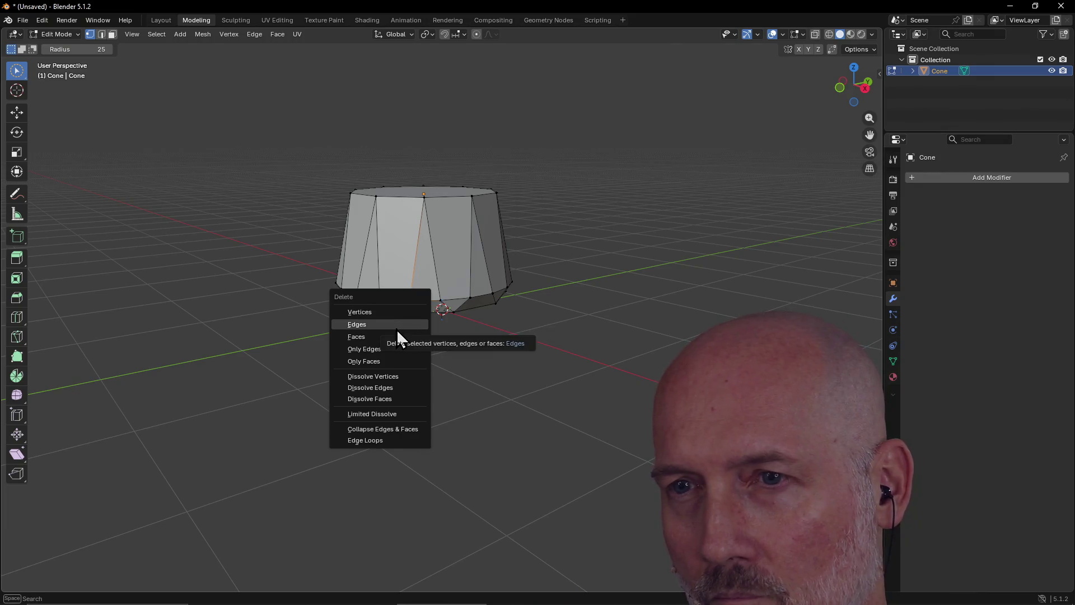
key(Escape)
Step: Circle-select two adjacent vertices on the bottom rim
key(c)
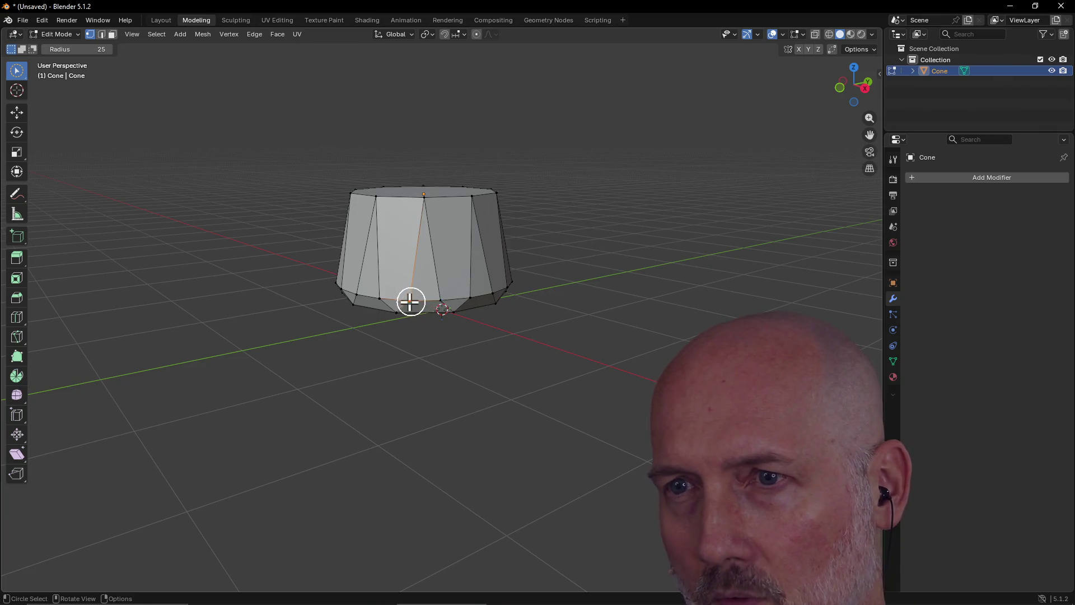
drag(407, 299, 439, 293)
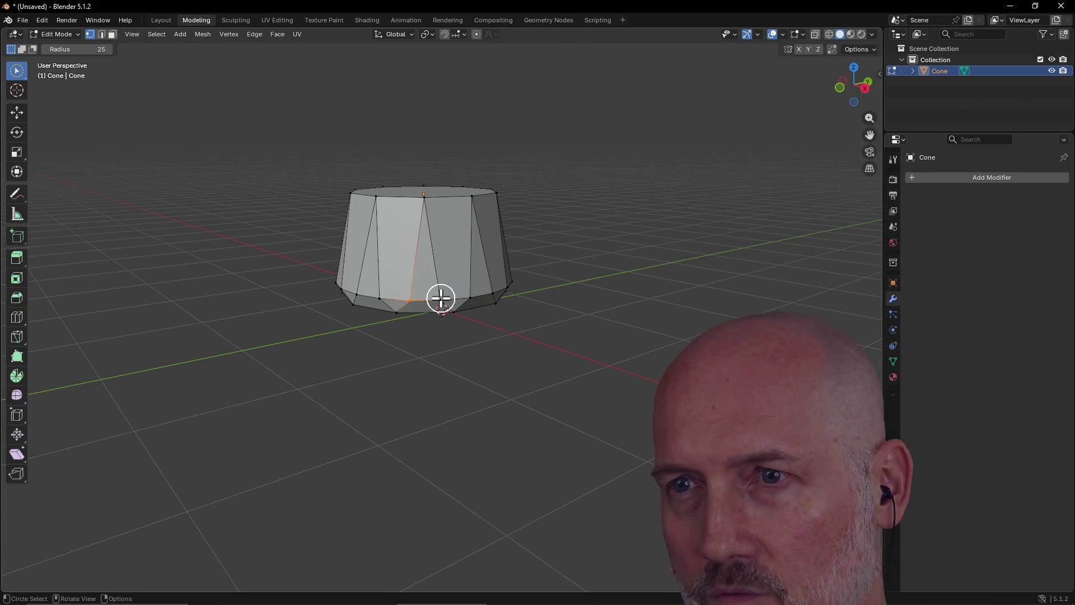
drag(417, 296, 446, 316)
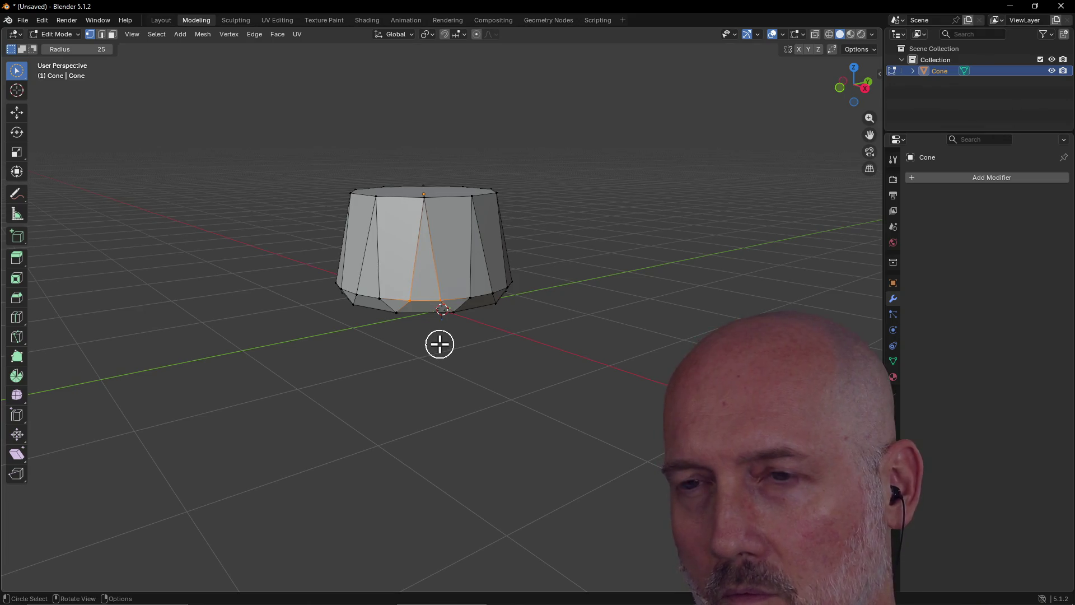
Step: Connect the two selected bottom vertices, then dissolve the chosen vertices
right_click(425, 293)
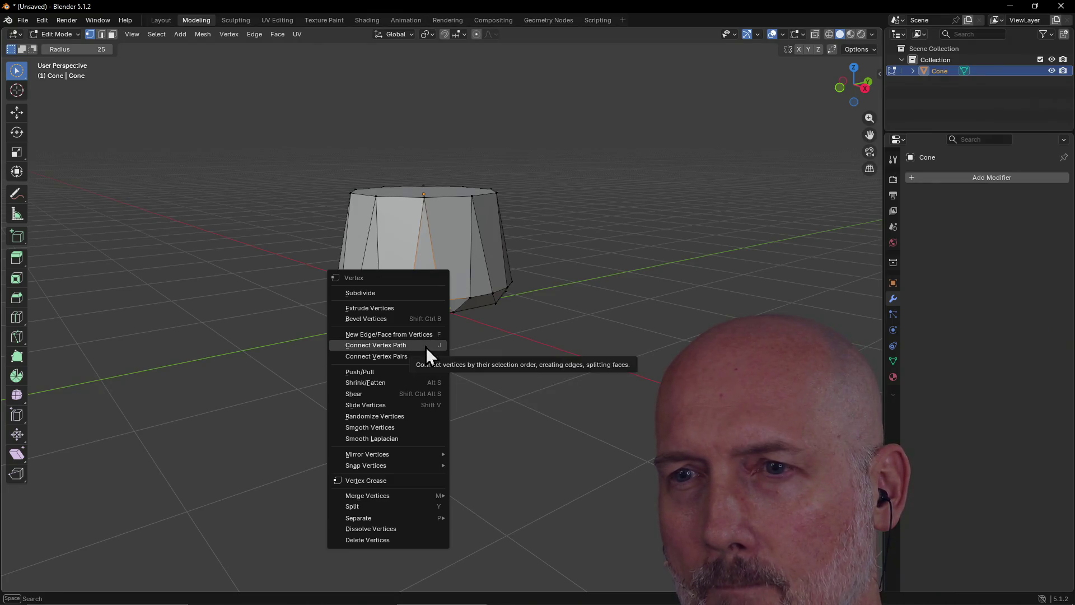
click(426, 347)
right_click(426, 292)
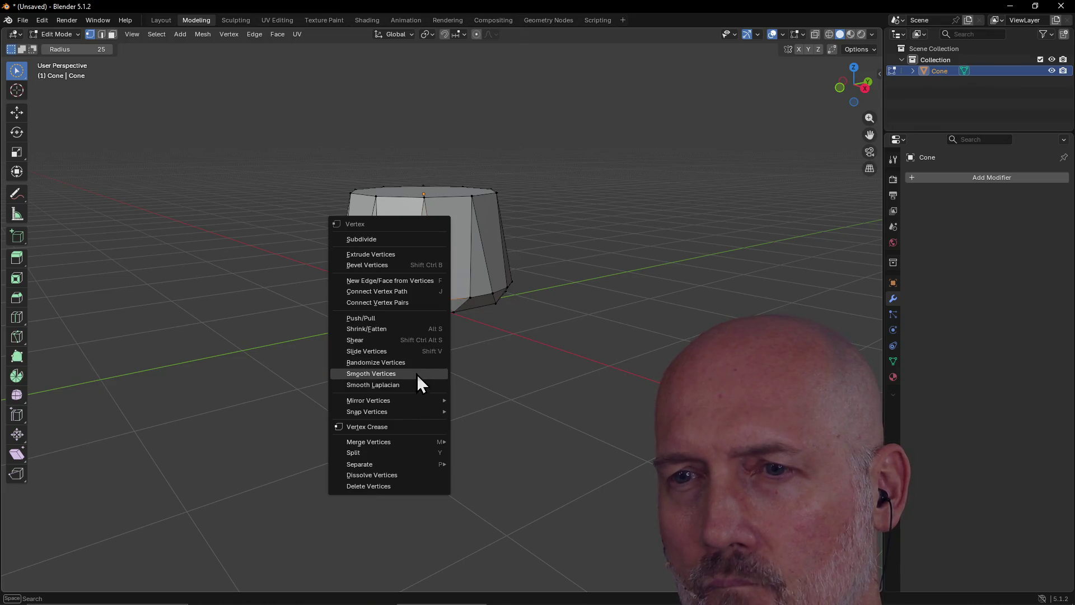
mouse_move(416, 401)
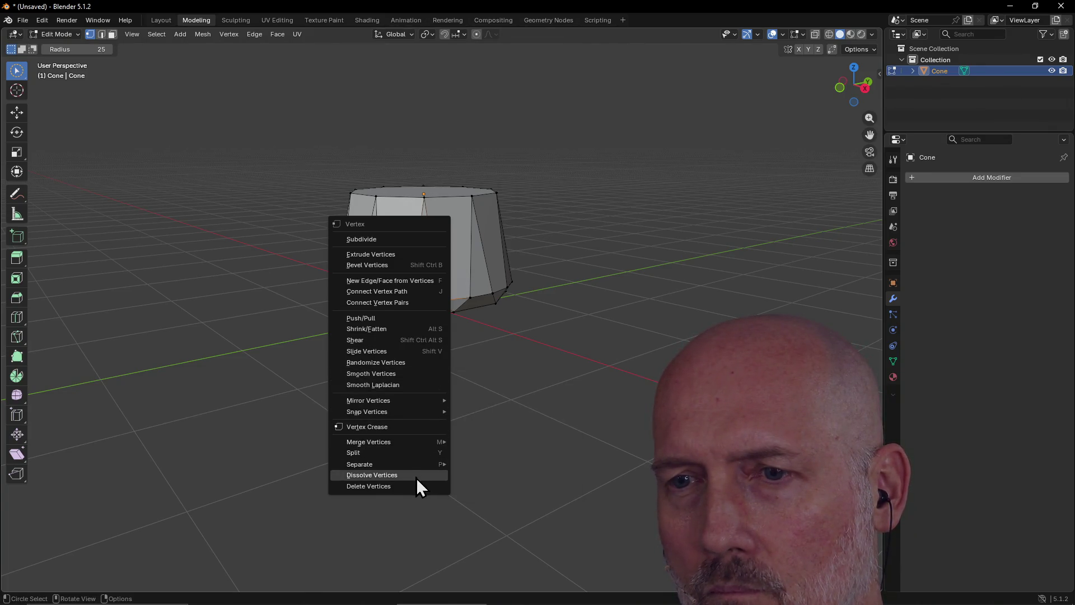
click(415, 476)
Step: Select the cone's bottom vertices, then delete the cone to empty the scene
mouse_move(448, 281)
middle_down()
mouse_move(399, 281)
mouse_move(422, 281)
mouse_move(449, 255)
mouse_move(460, 264)
middle_up()
click(422, 280)
scroll(434, 273, up, 3)
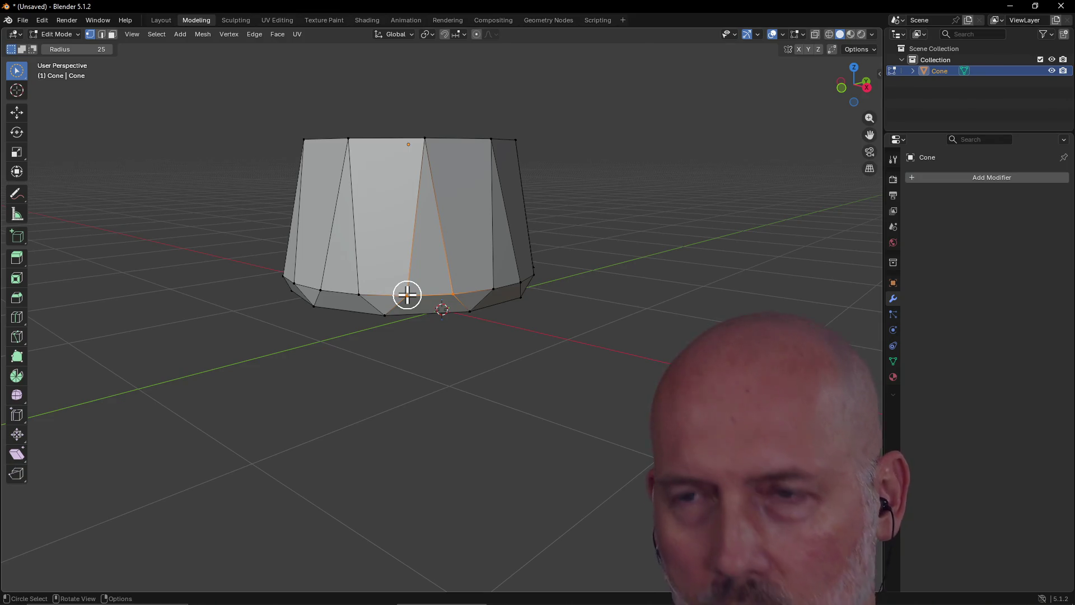
scroll(425, 269, down, 2)
mouse_move(425, 269)
middle_down()
mouse_move(412, 241)
mouse_move(389, 287)
mouse_move(437, 280)
mouse_move(401, 266)
mouse_move(425, 259)
mouse_move(432, 279)
mouse_move(411, 297)
middle_up()
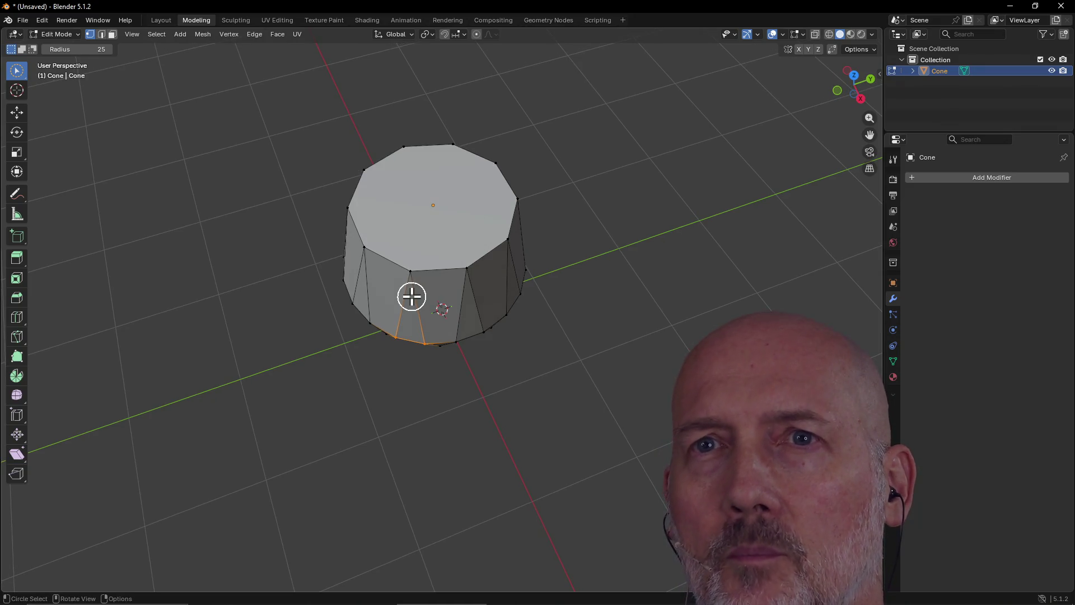
key(Delete)
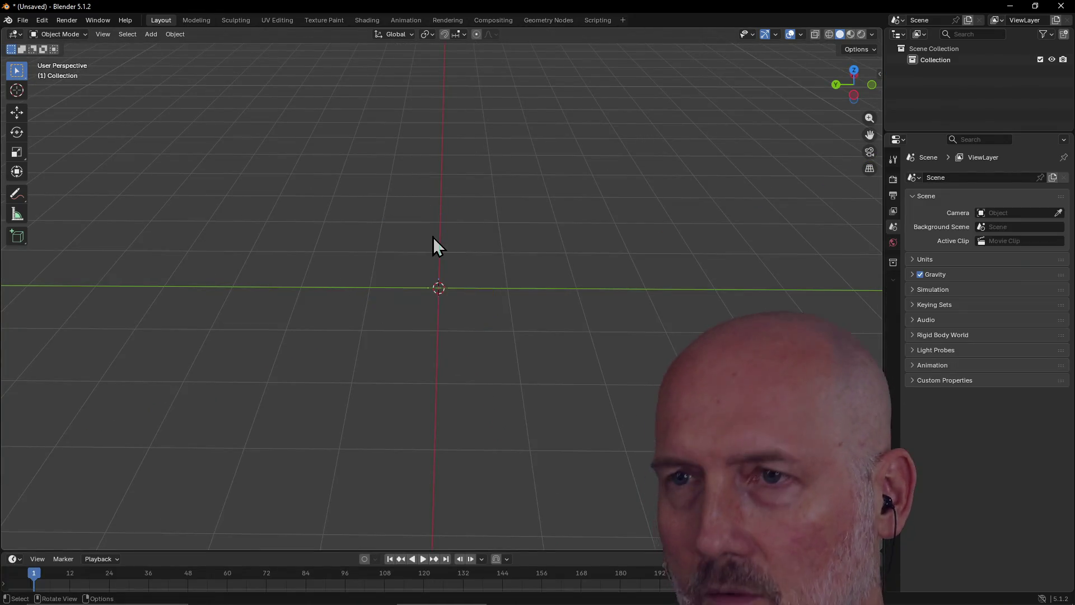
Step: Add a Mesh Cylinder with Vertices set to 10, then deselect it
click(149, 35)
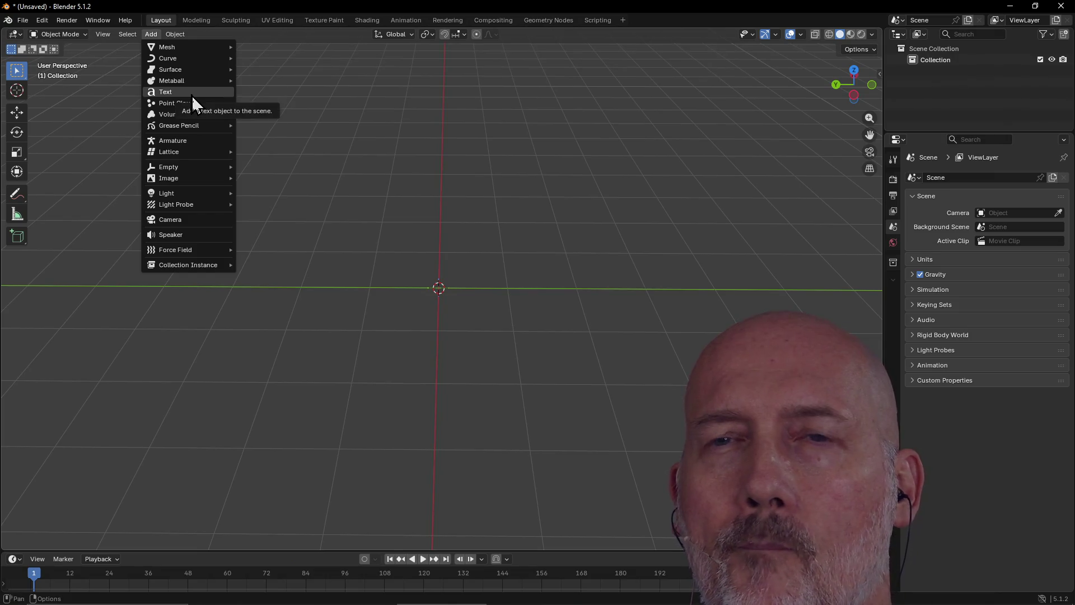
mouse_move(182, 50)
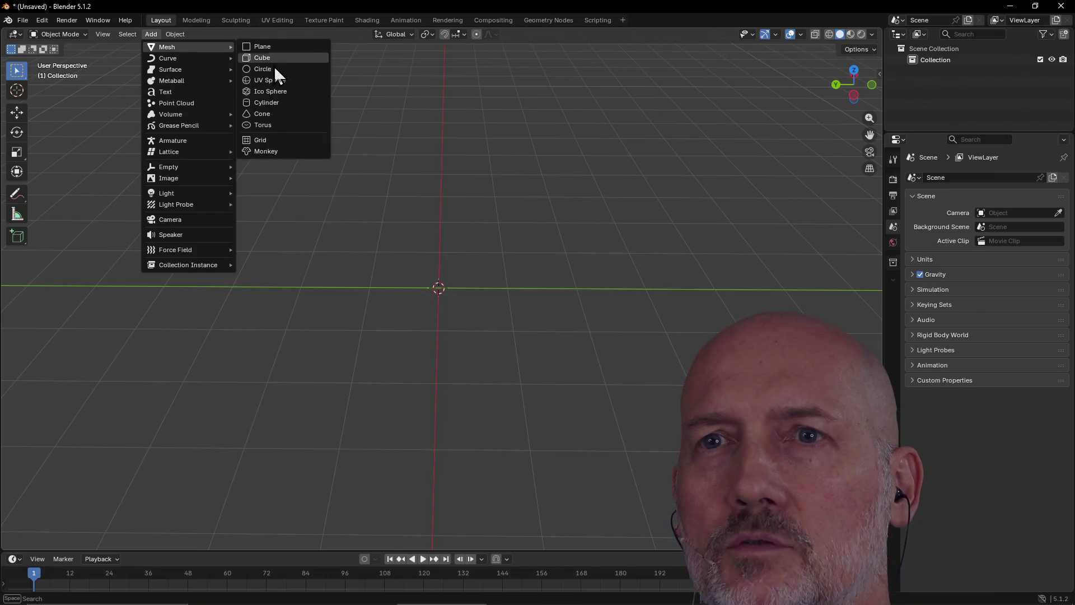
click(281, 102)
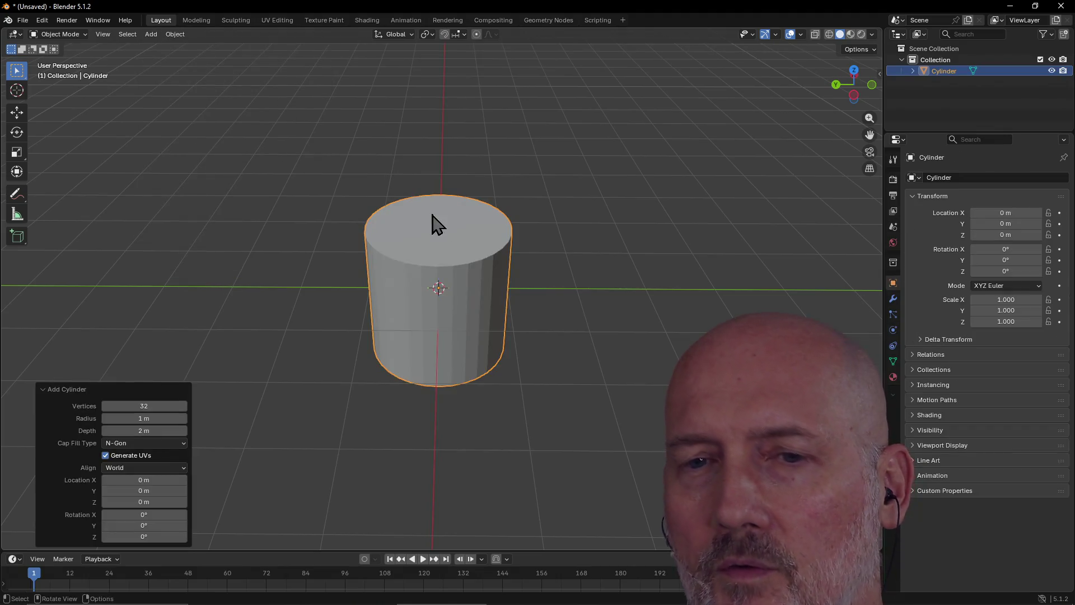
click(160, 406)
text(10)
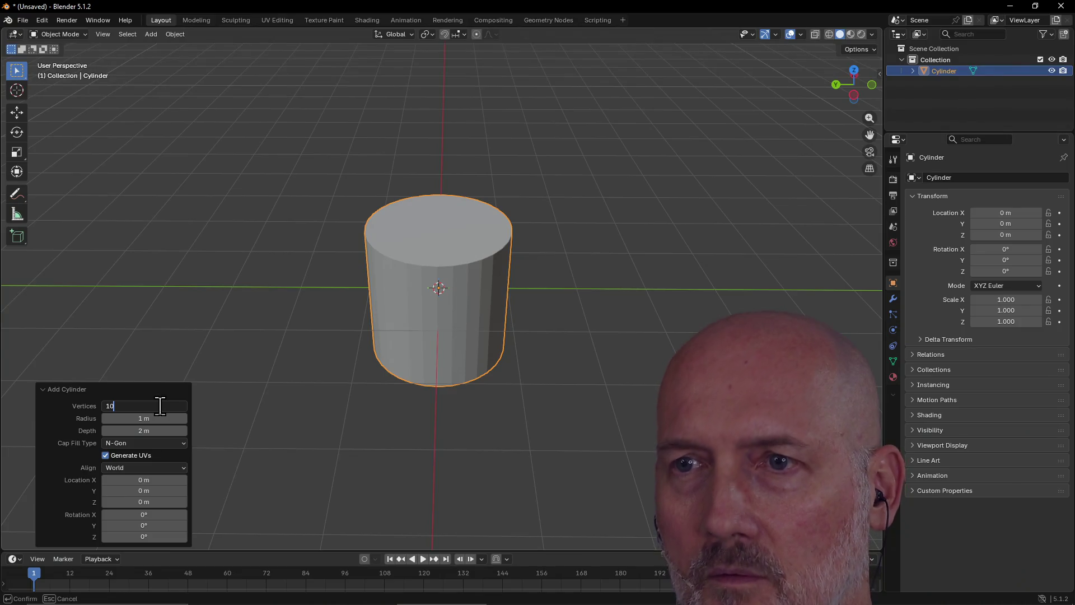
key(Return)
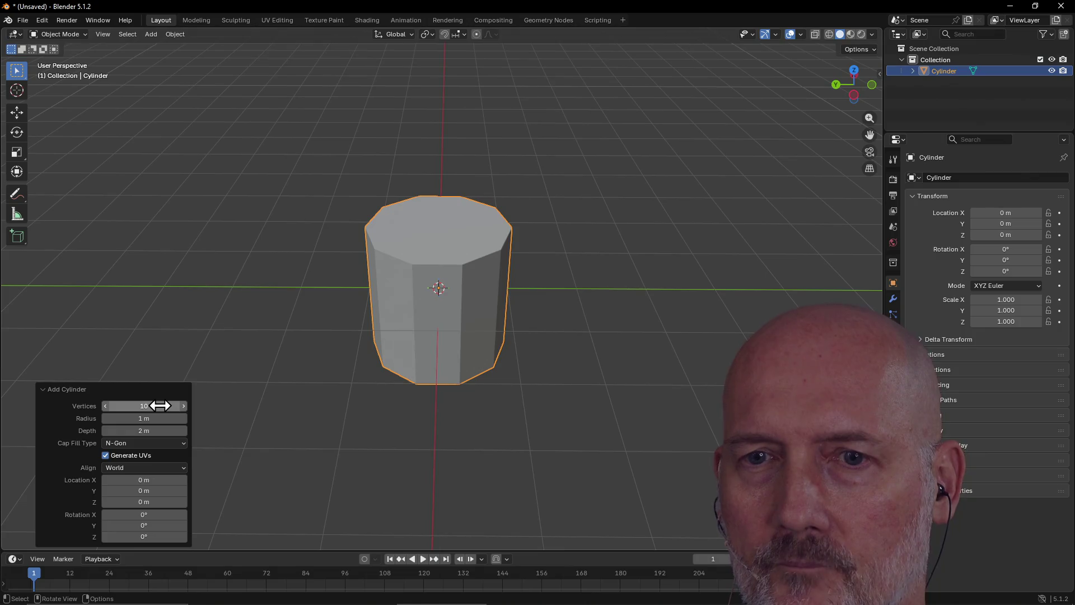
click(262, 343)
middle_drag(385, 240, 335, 317)
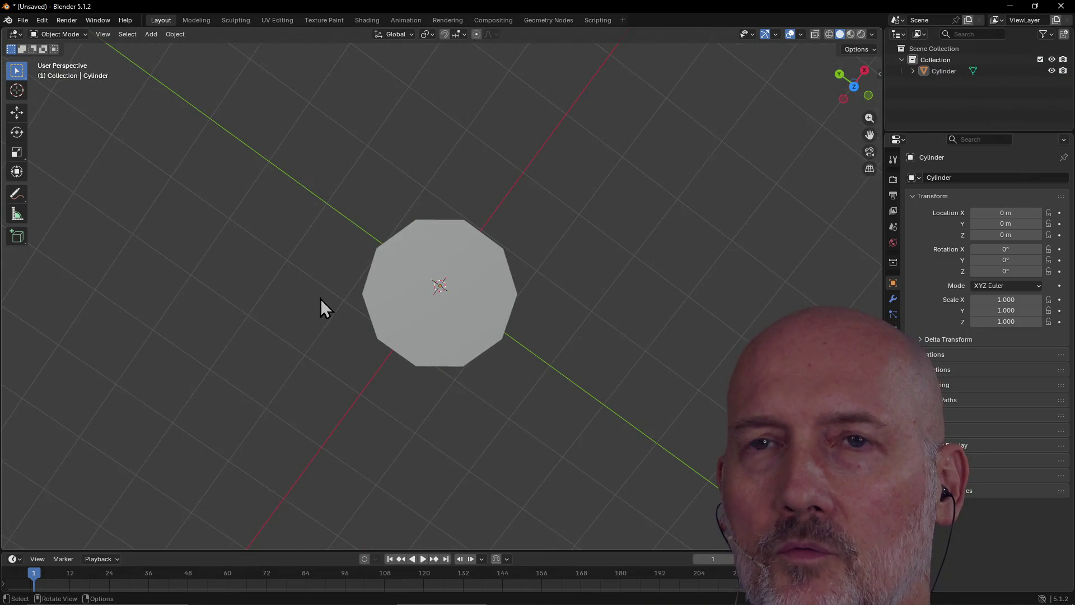
Step: Enter Edit Mode, switch to Top view, and circle-select the cylinder's top face
key(ctrl+Page_Down)
key(w)
mouse_move(394, 278)
middle_down()
mouse_move(410, 259)
mouse_move(409, 279)
mouse_move(408, 267)
middle_up()
right_click(408, 267)
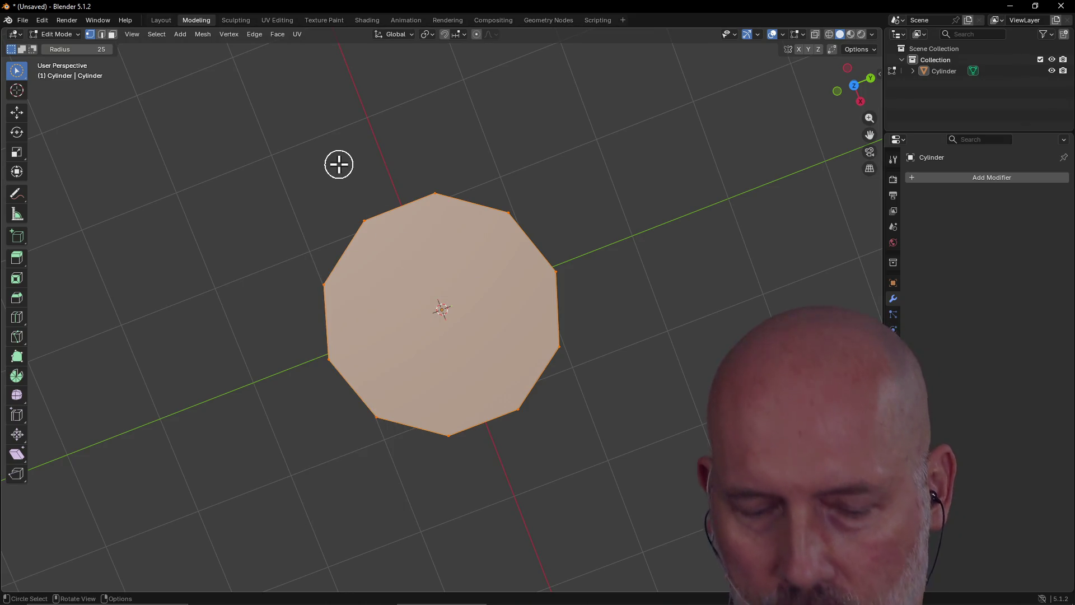
key(grave)
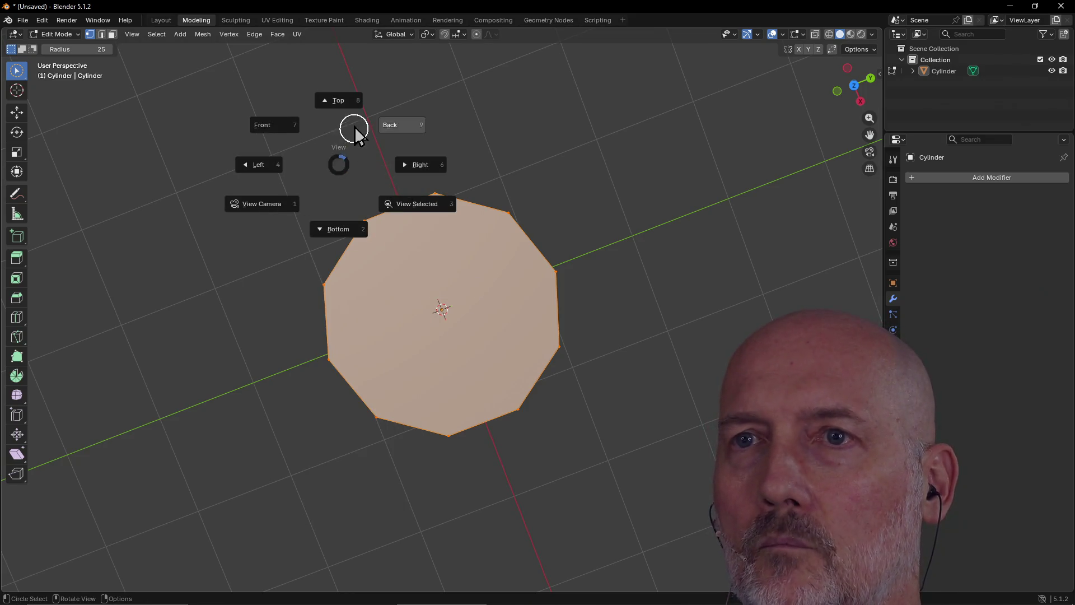
click(338, 104)
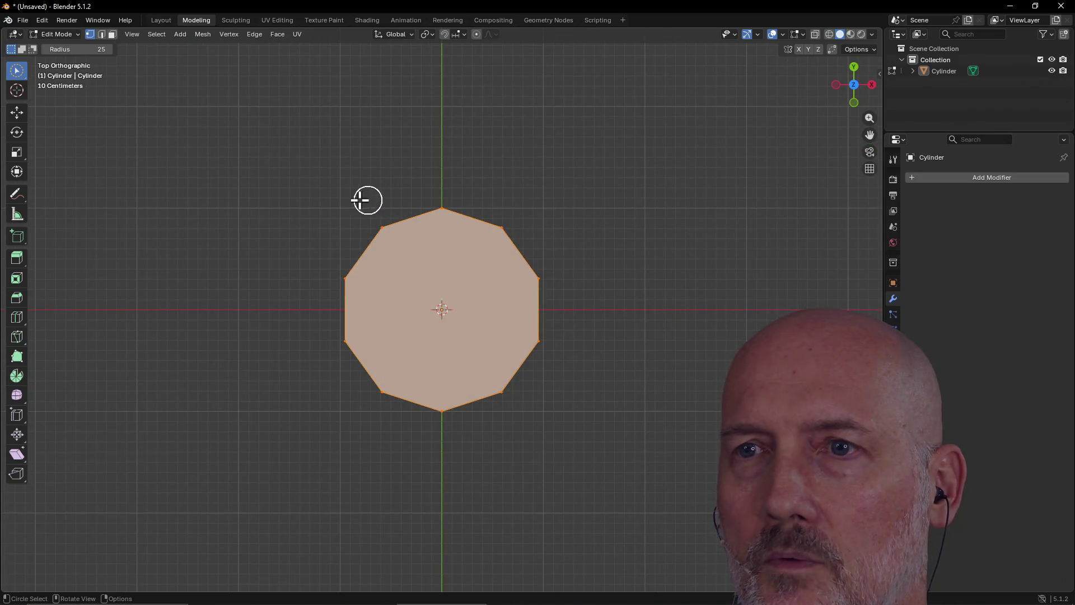
mouse_move(446, 206)
mouse_down()
mouse_move(367, 232)
mouse_move(350, 314)
mouse_move(374, 379)
mouse_move(447, 398)
mouse_move(544, 358)
mouse_move(523, 385)
mouse_move(535, 288)
mouse_move(463, 211)
mouse_move(444, 245)
mouse_up()
Step: Extrude the top face and scale it inward to about 0.78
key(grave)
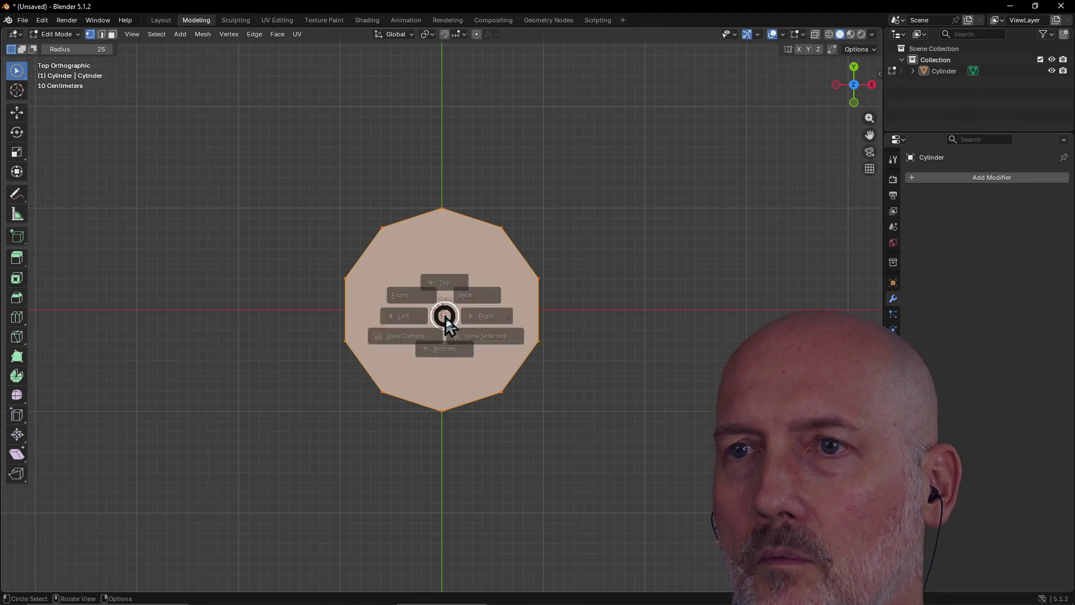
click(440, 383)
key(grave)
click(445, 312)
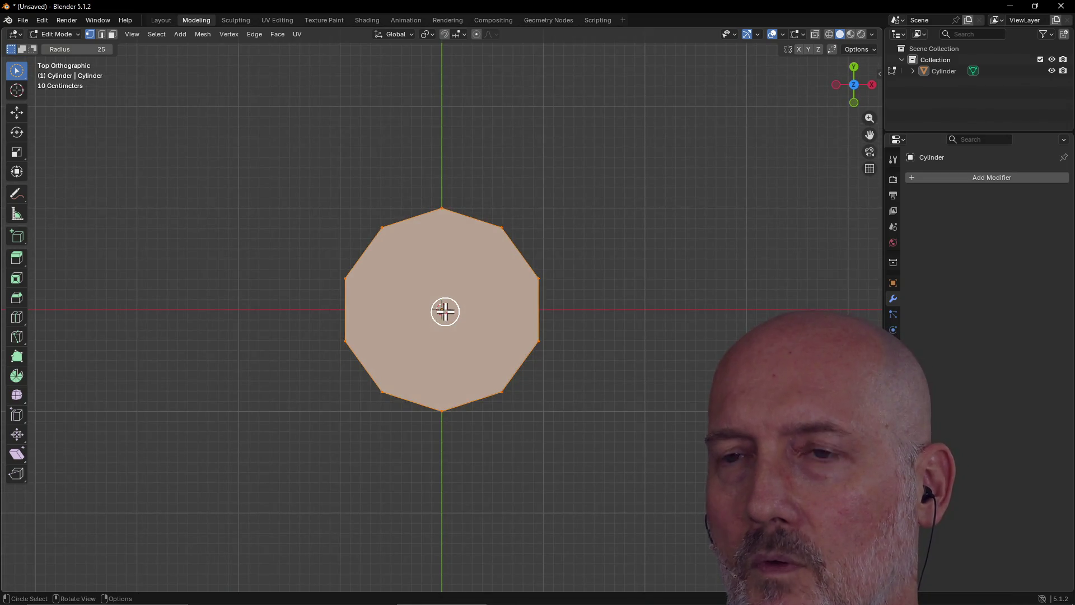
key(e)
key(s)
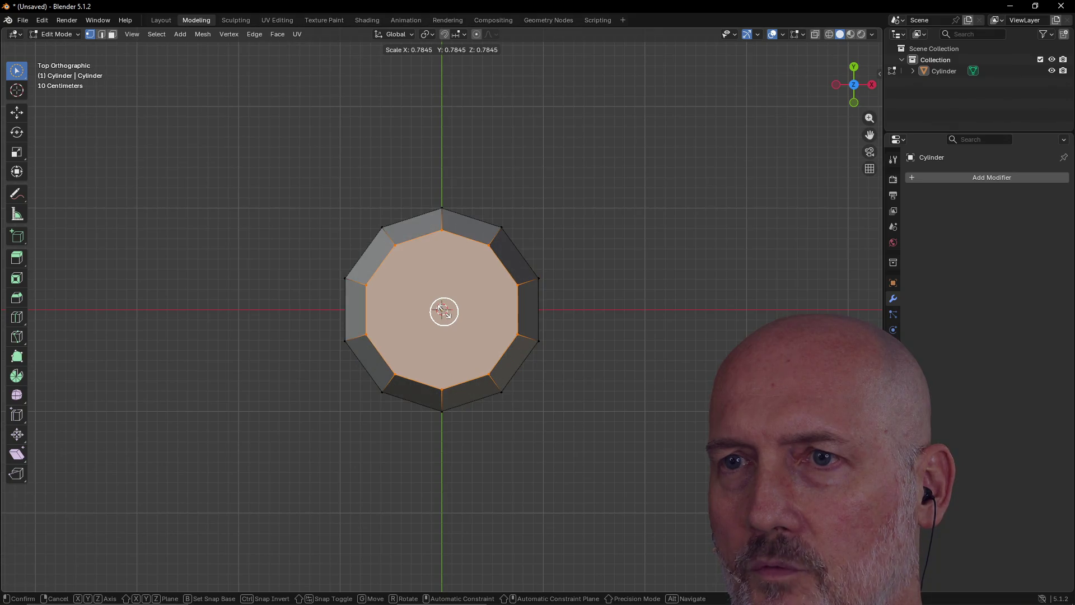
Step: Confirm the inward scale, lower the top face about 1 m, and return to Object Mode
click(444, 311)
mouse_move(532, 379)
middle_down()
mouse_move(523, 233)
mouse_move(526, 257)
mouse_move(547, 249)
middle_up()
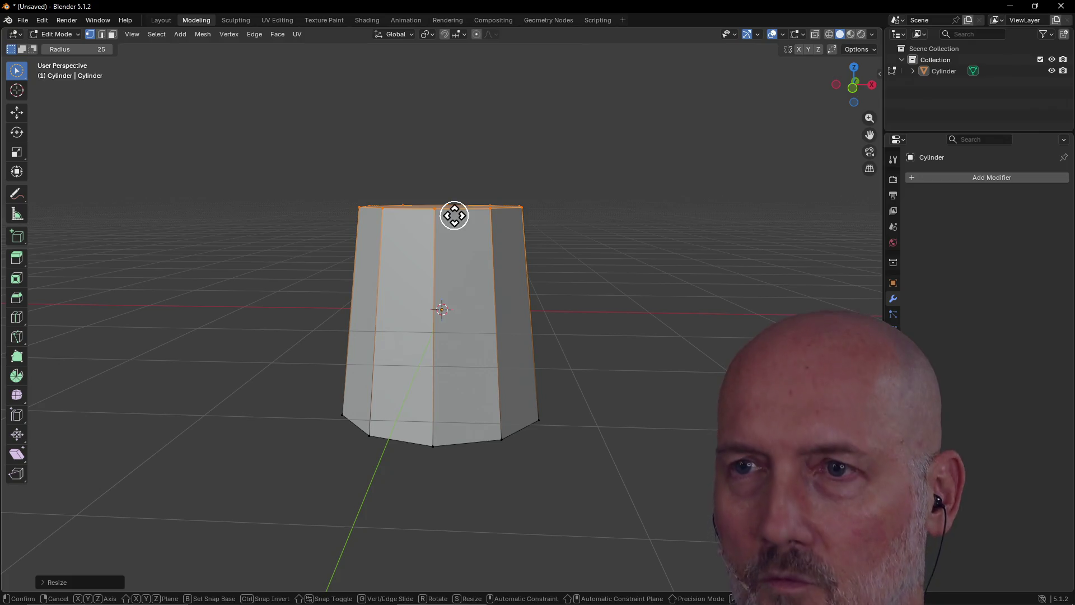
key(g)
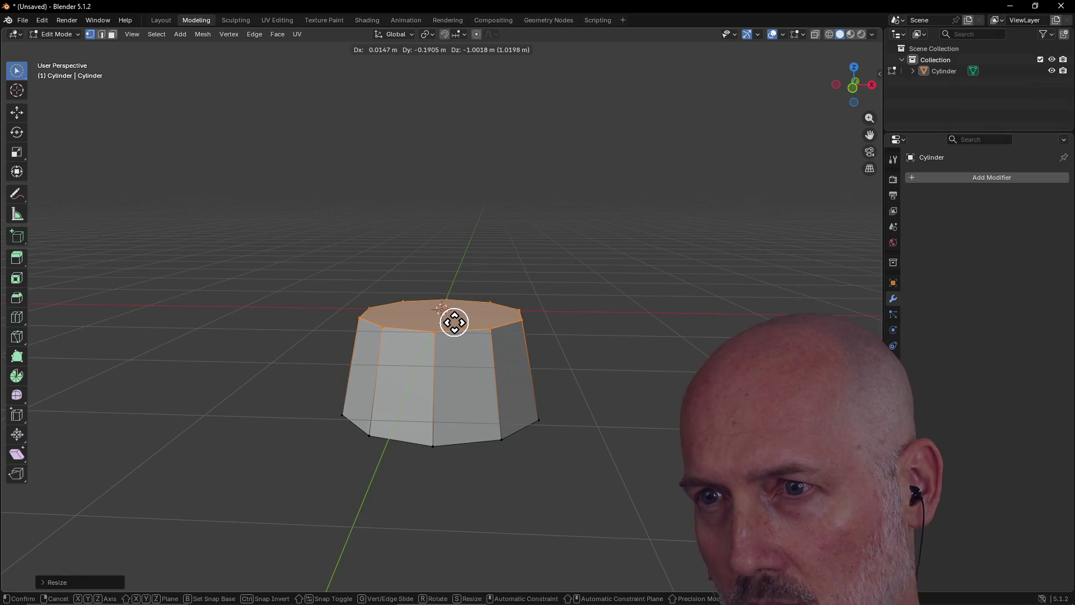
click(454, 321)
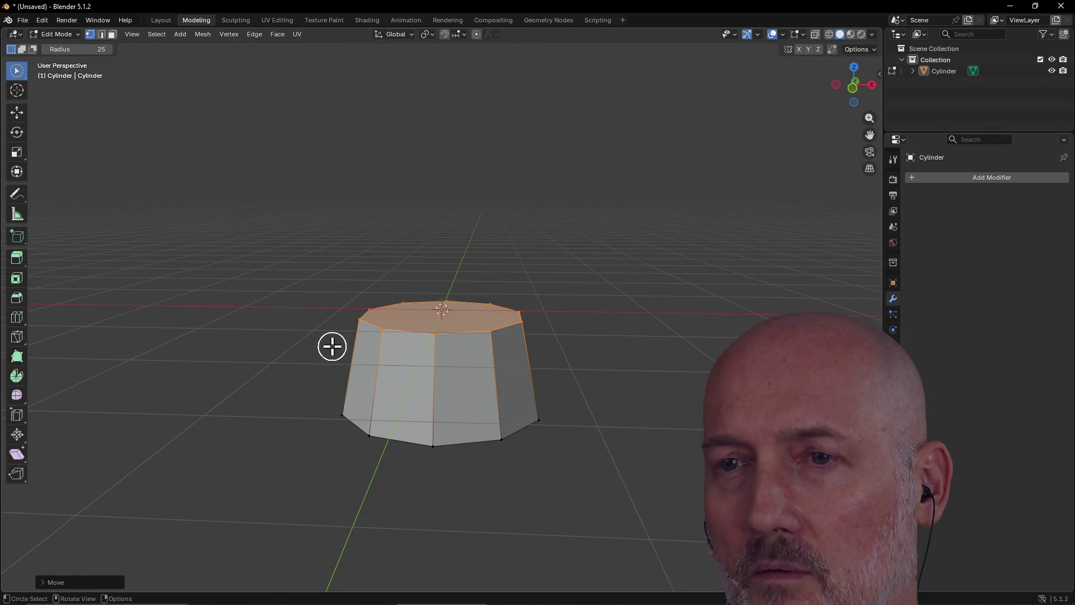
key(ctrl+Page_Up)
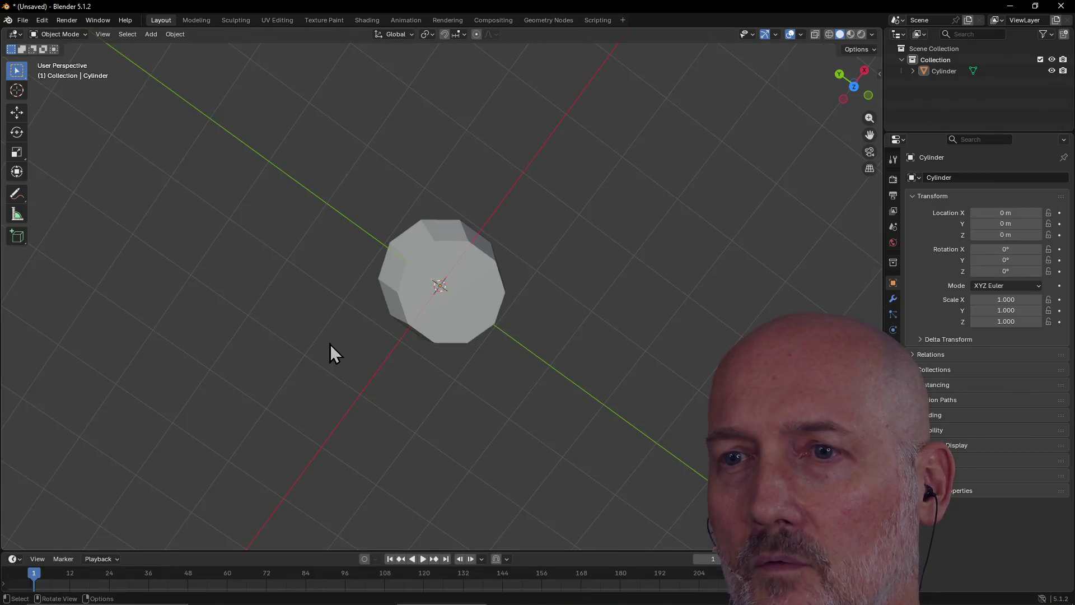
Step: Inspect the tapered cylinder from low and high angles, then return to Edit Mode
mouse_move(395, 311)
middle_down()
mouse_move(479, 367)
mouse_move(341, 461)
mouse_move(334, 438)
middle_up()
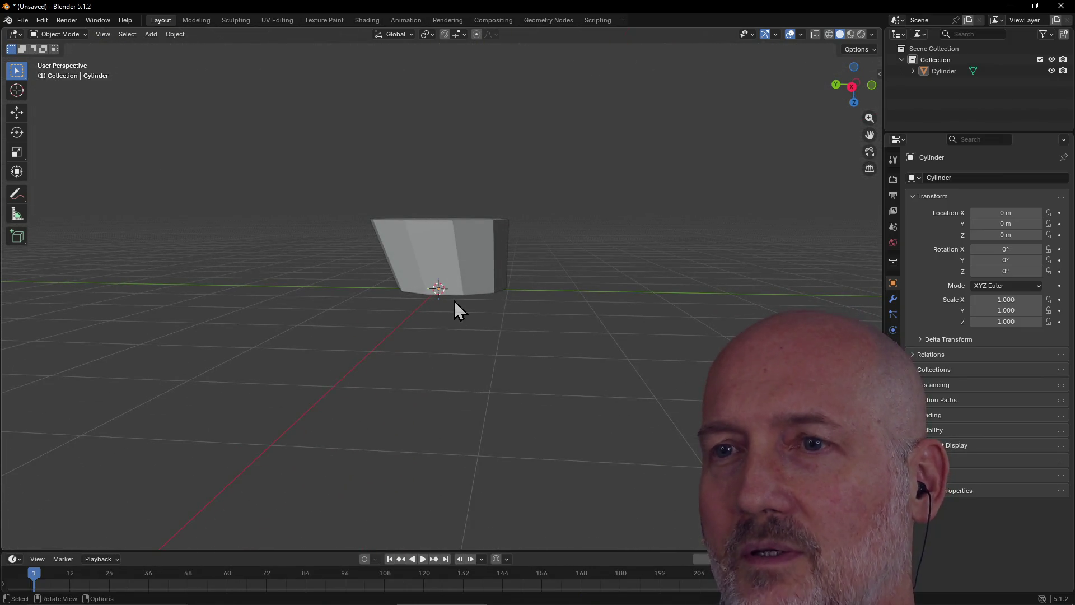
mouse_move(442, 298)
middle_down()
mouse_move(566, 290)
mouse_move(534, 320)
middle_up()
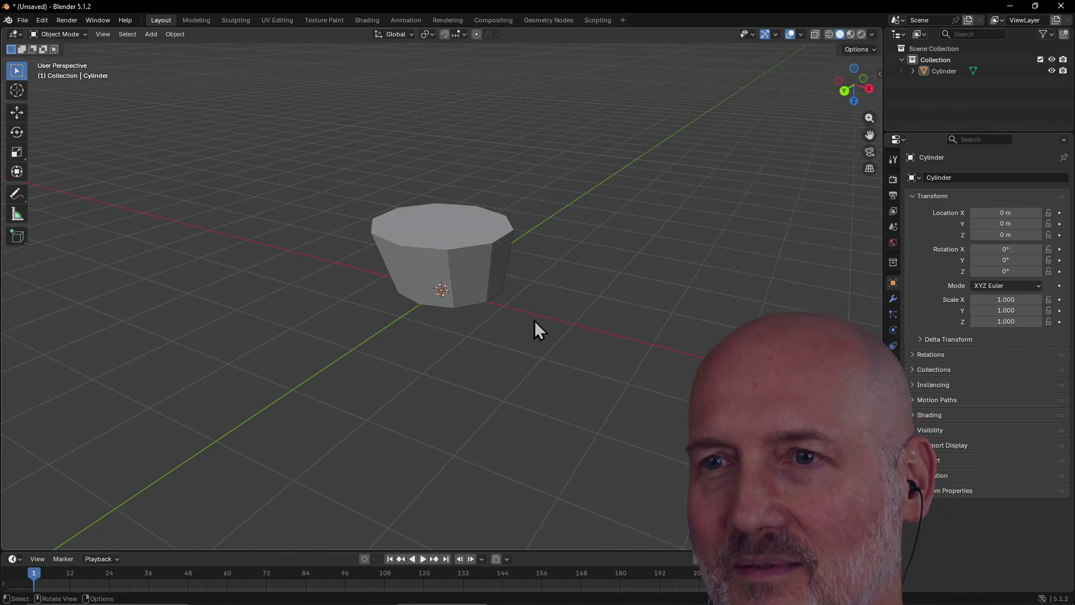
key(ctrl+Page_Down)
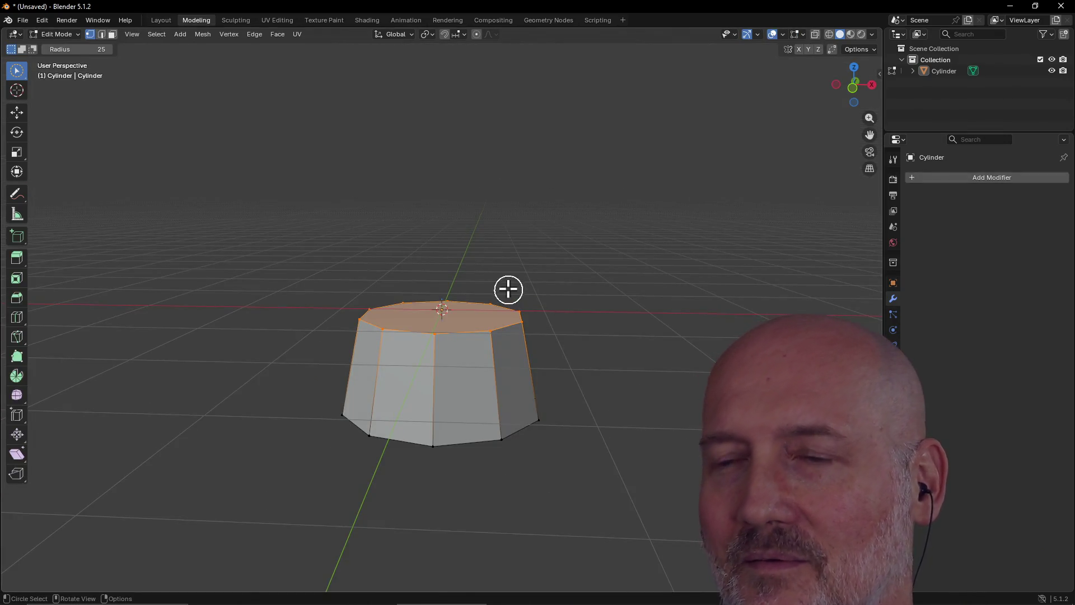
Step: Extrude the selected top face upward by 1 to make the column tall again
mouse_move(505, 285)
middle_down()
mouse_move(603, 259)
mouse_move(667, 290)
mouse_move(655, 284)
middle_up()
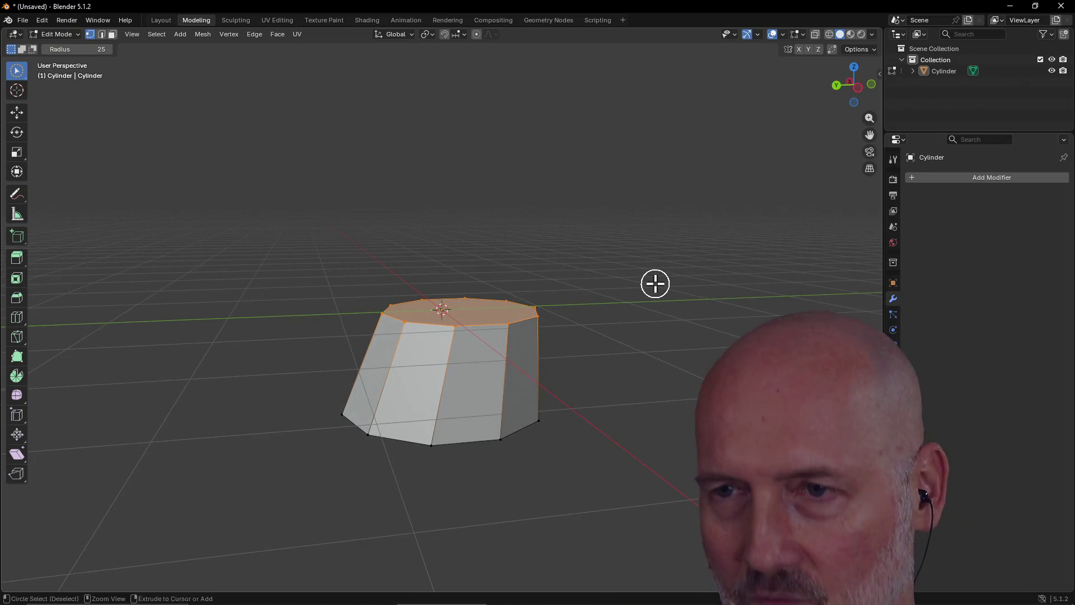
text(e1)
key(Return)
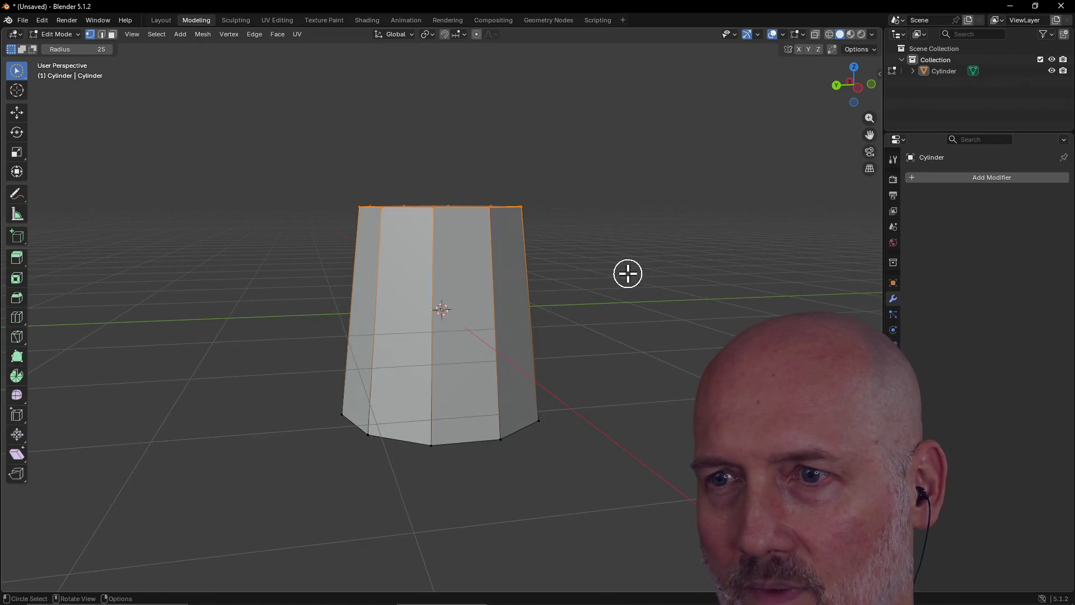
mouse_move(619, 254)
middle_down()
mouse_move(533, 285)
mouse_move(605, 250)
mouse_move(606, 271)
mouse_move(593, 263)
middle_up()
key(grave)
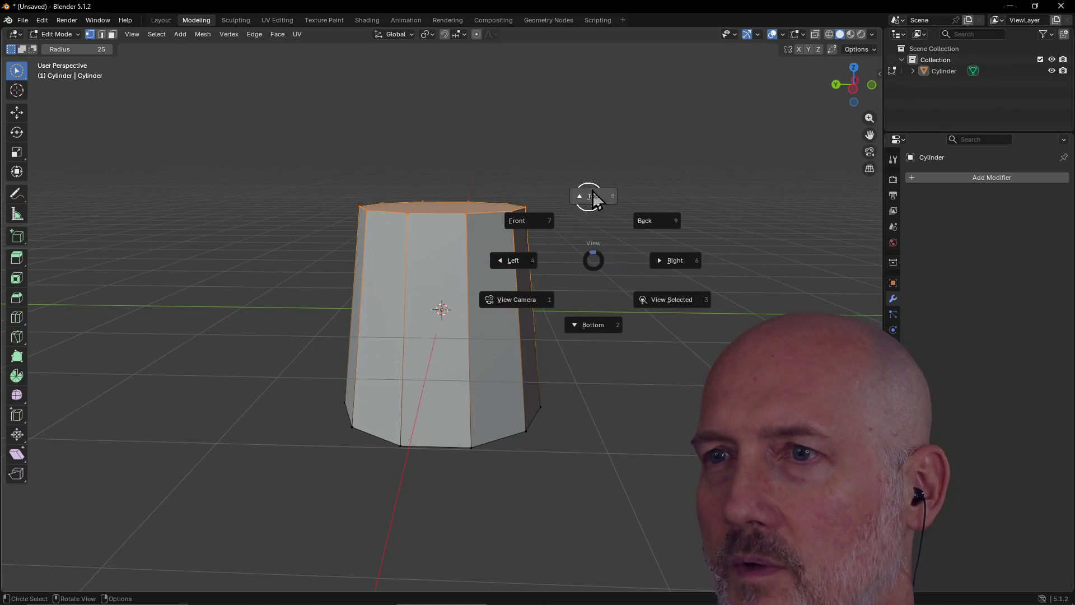
Step: Switch to the Front view and begin moving the top face with G
click(538, 227)
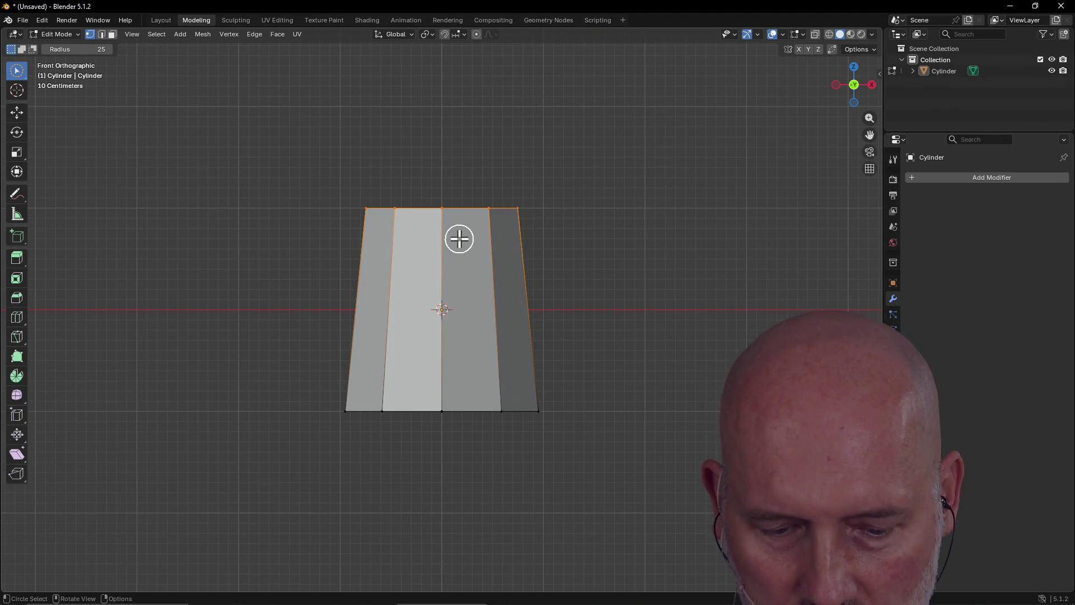
key(g)
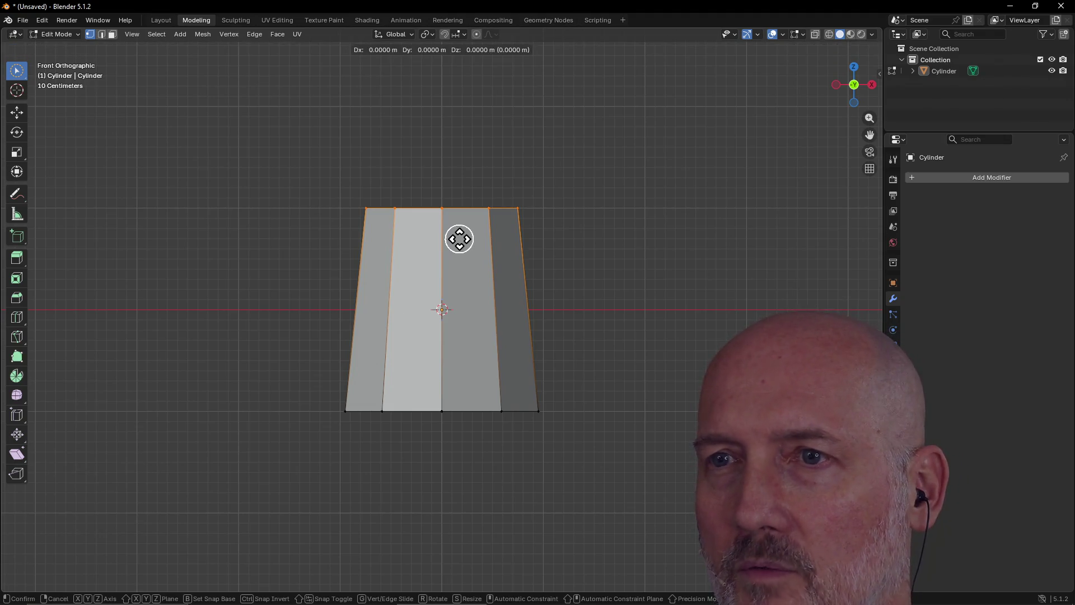
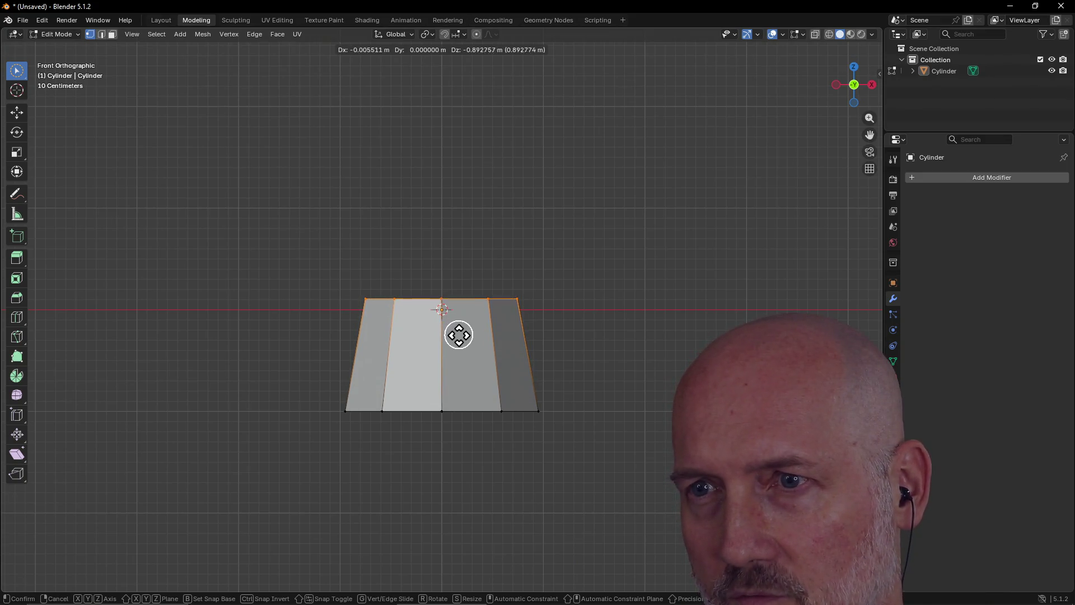
Step: Confirm the lowered top ring and return to the Layout workspace in Object Mode with the cylinder selected
click(453, 345)
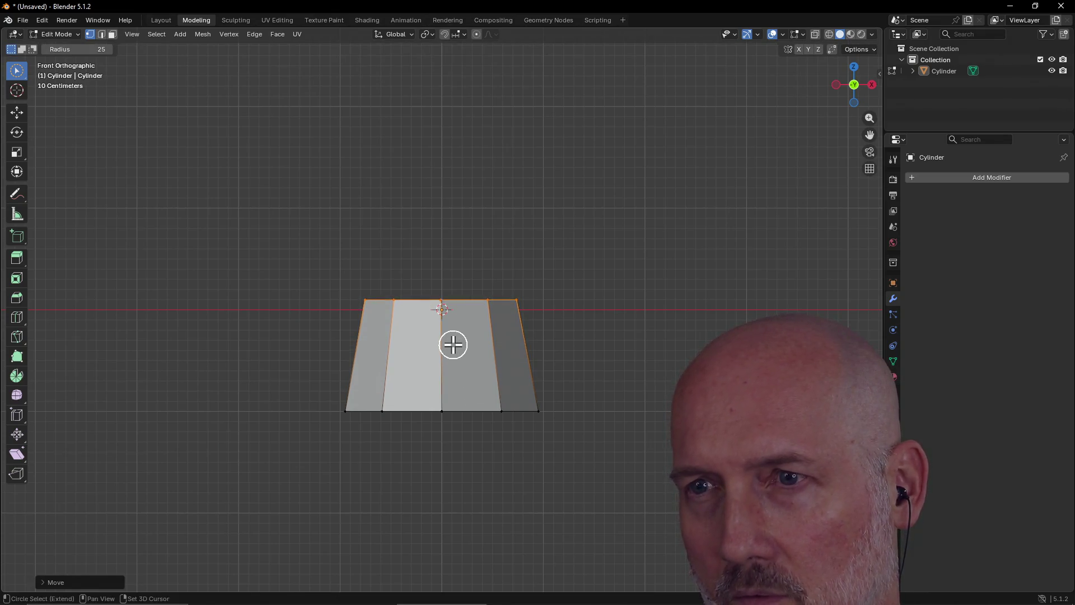
mouse_move(482, 163)
middle_down()
mouse_move(470, 211)
mouse_move(394, 231)
mouse_move(304, 190)
mouse_move(291, 149)
mouse_move(305, 180)
mouse_move(334, 177)
middle_up()
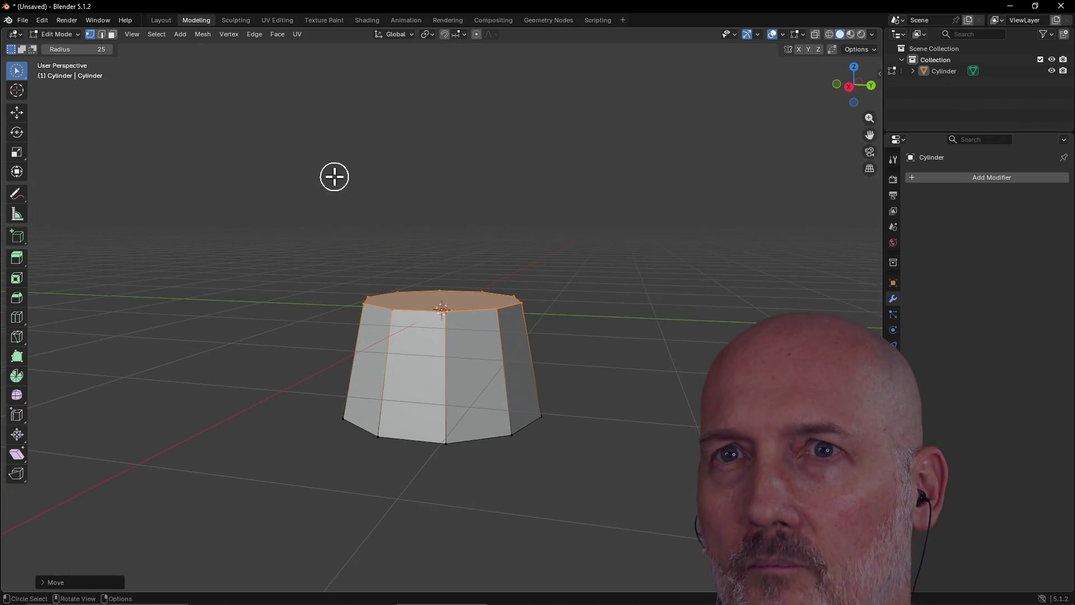
key(ctrl+Page_Up)
click(451, 243)
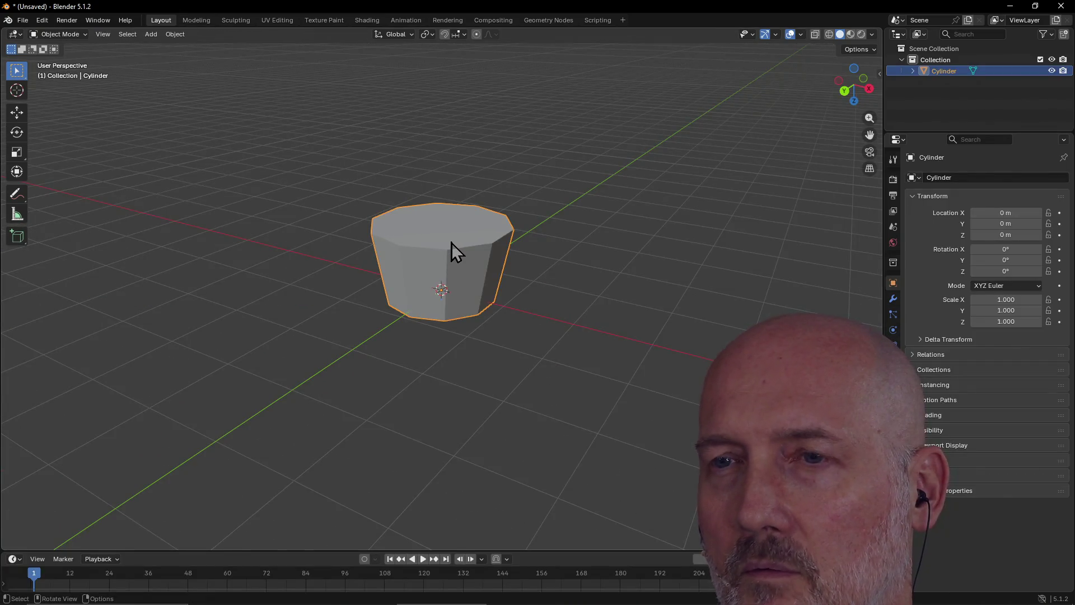
Step: Check the tapered cylinder from the Top and Right orthographic views
mouse_move(455, 265)
middle_down()
mouse_move(432, 224)
mouse_move(431, 243)
mouse_move(461, 203)
mouse_move(457, 223)
middle_up()
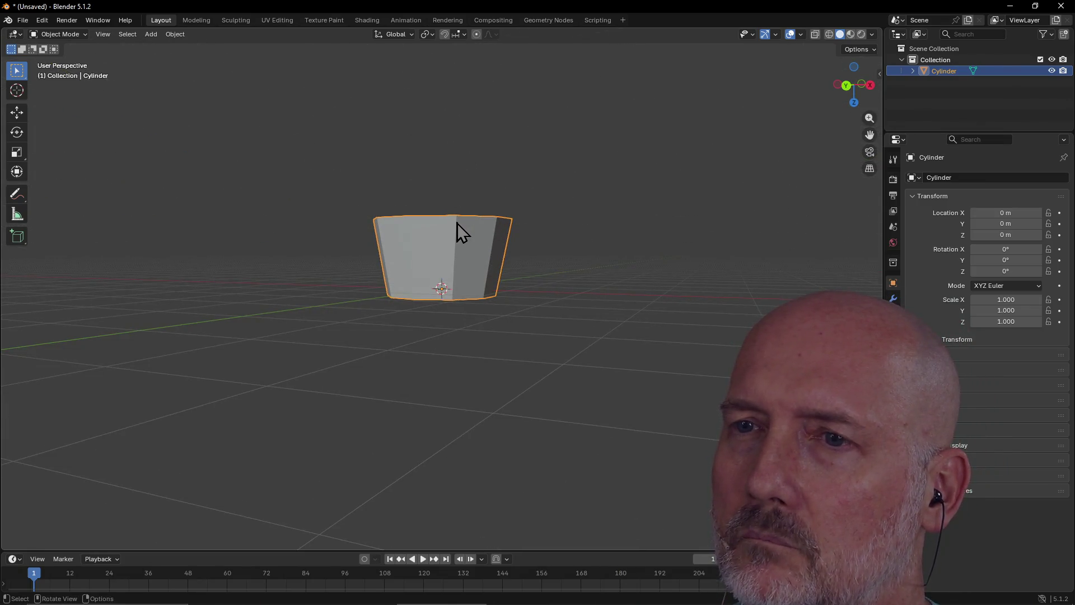
key(grave)
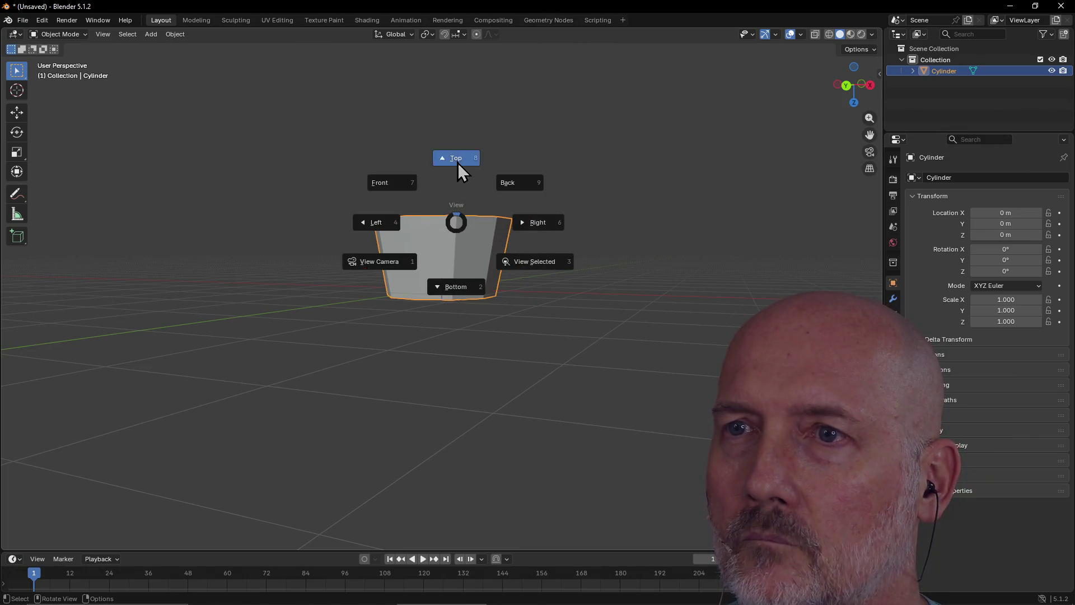
click(458, 162)
key(grave)
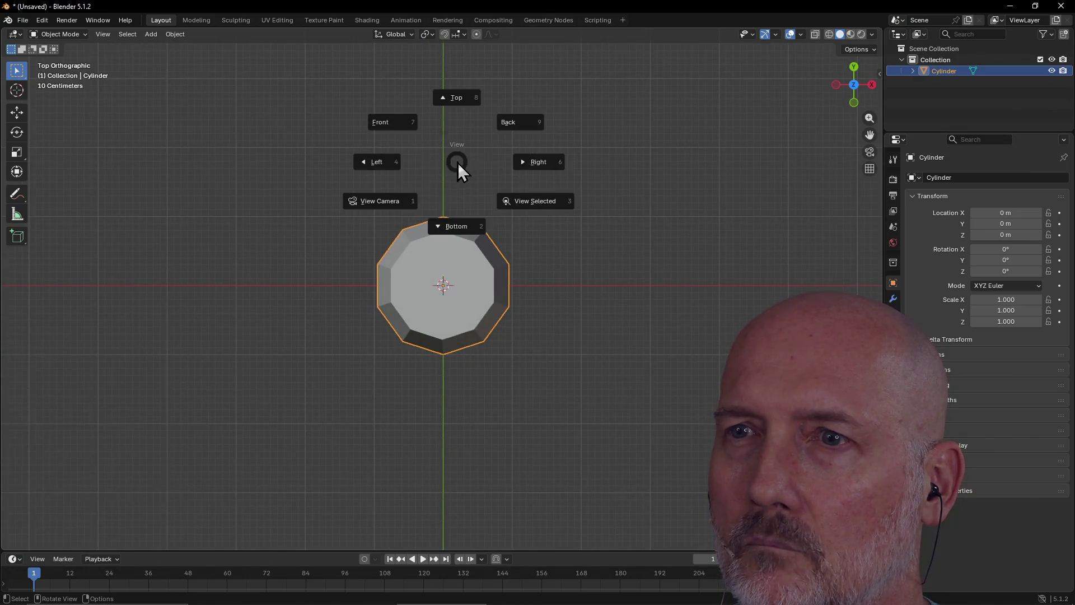
click(544, 155)
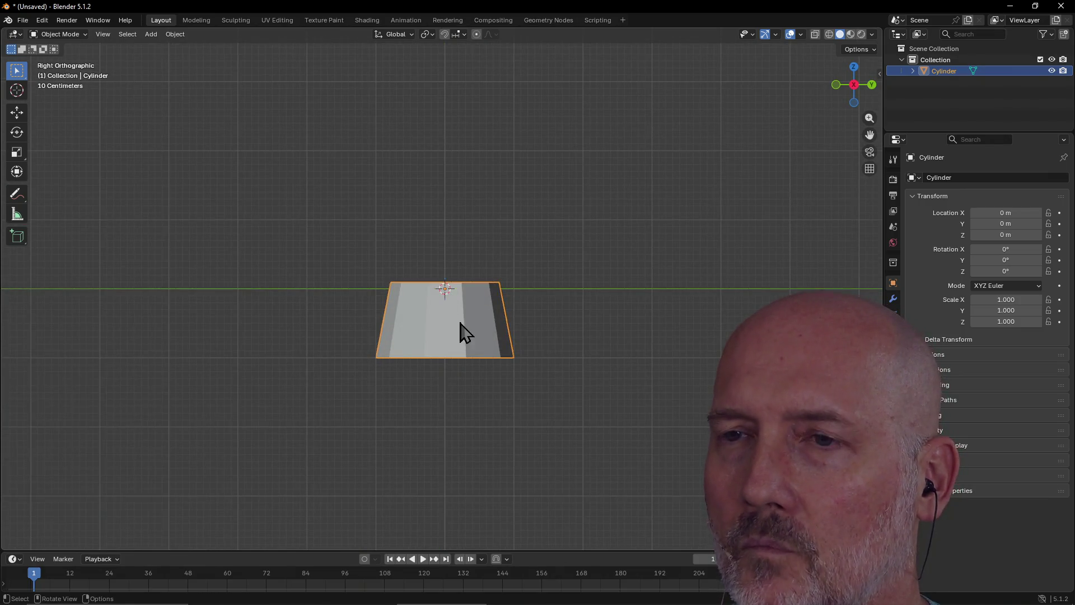
Step: Lift the cylinder vertically to Z 1.0141 m and duplicate it
key(g)
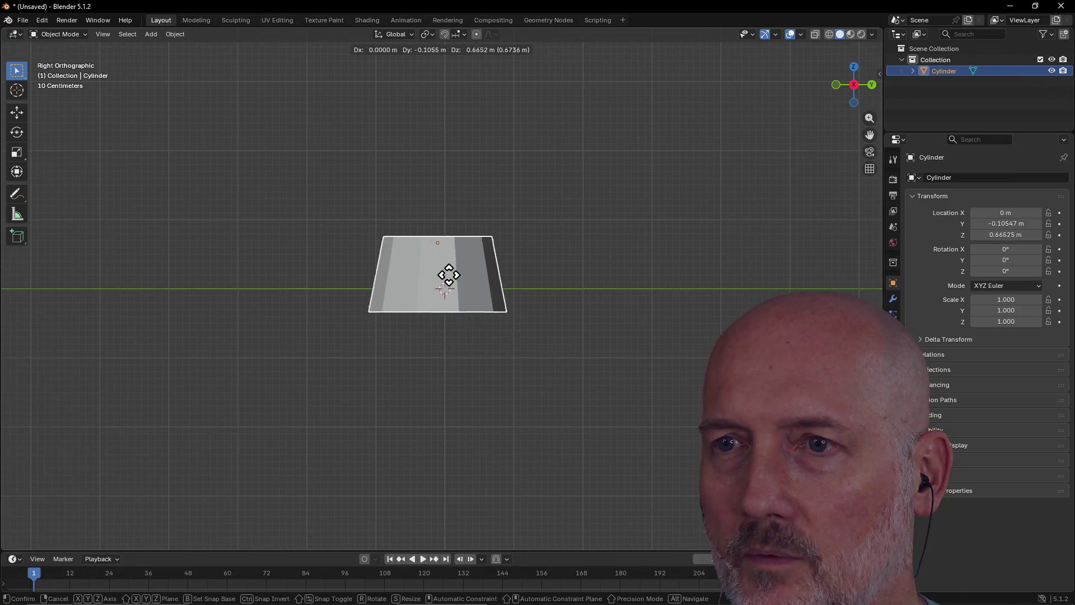
key(z)
click(457, 257)
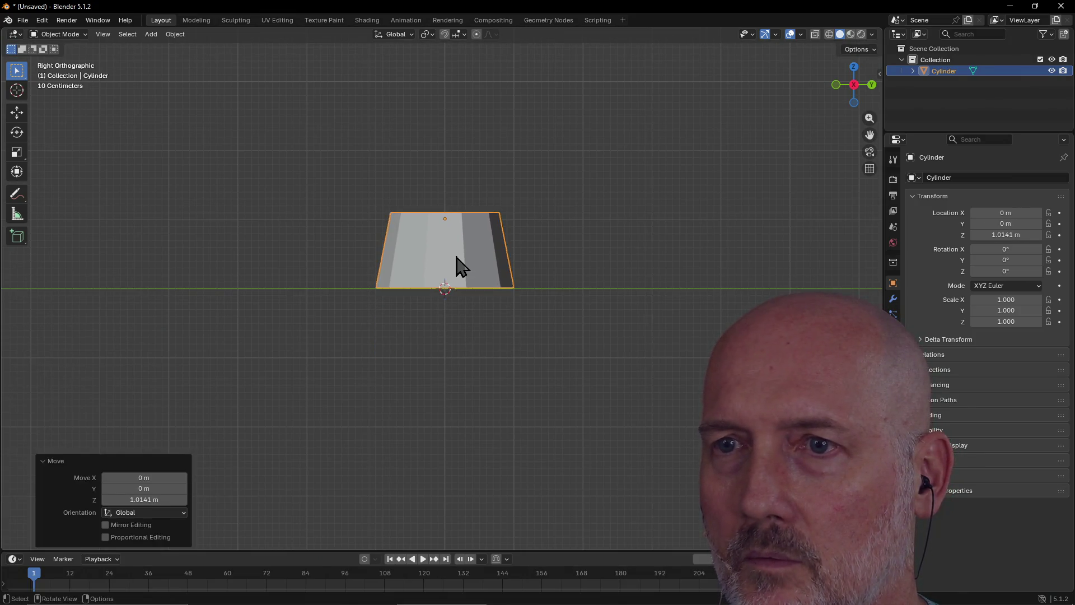
mouse_move(456, 256)
middle_down()
mouse_move(456, 278)
mouse_move(279, 293)
mouse_move(348, 274)
middle_up()
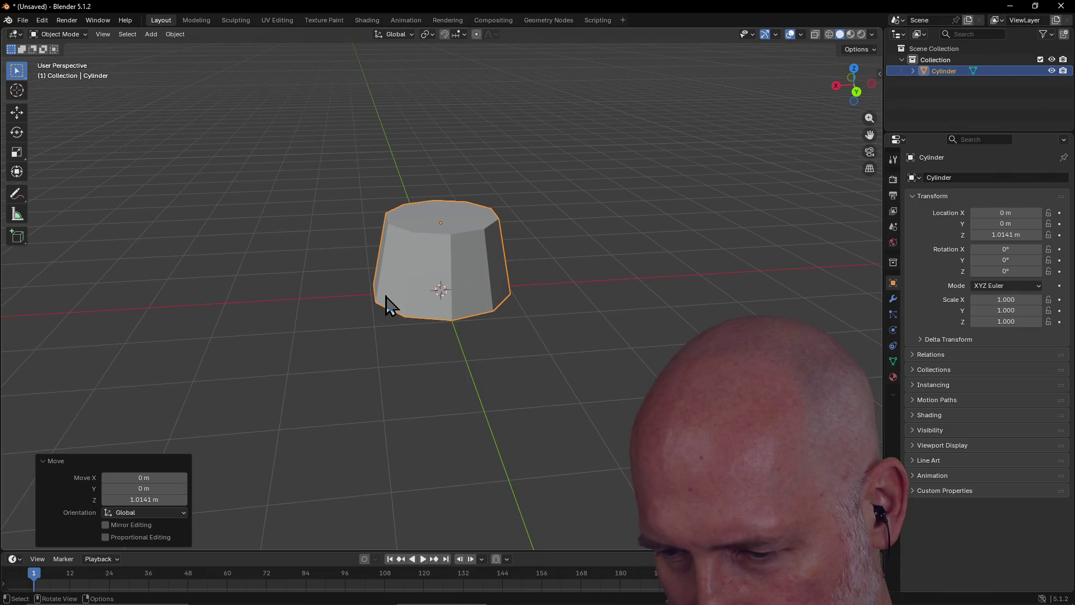
mouse_move(451, 271)
middle_down()
mouse_move(474, 290)
mouse_move(444, 288)
mouse_move(456, 253)
middle_up()
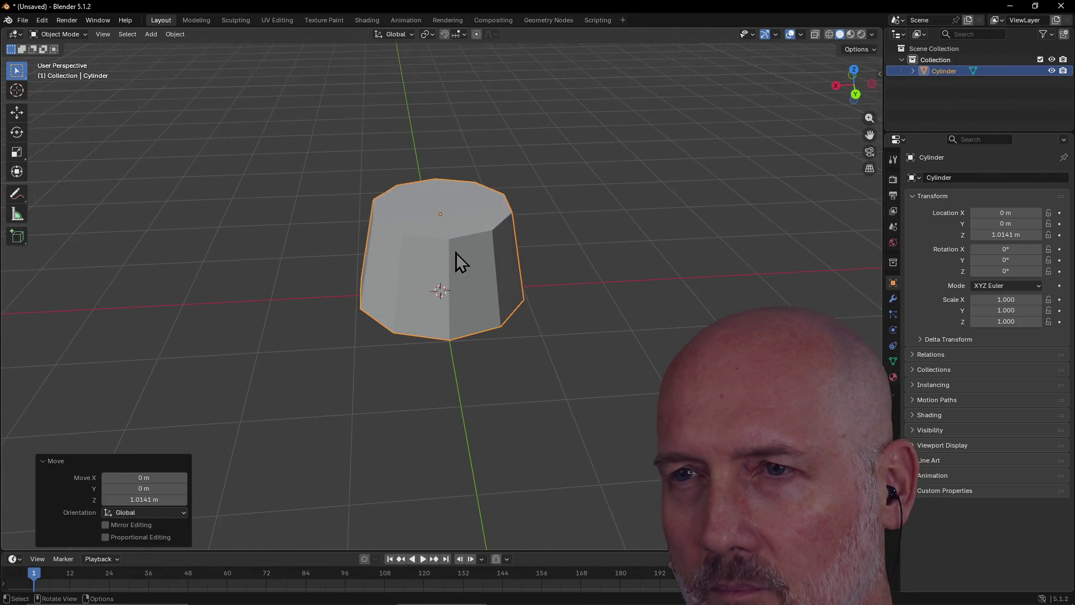
click(456, 253)
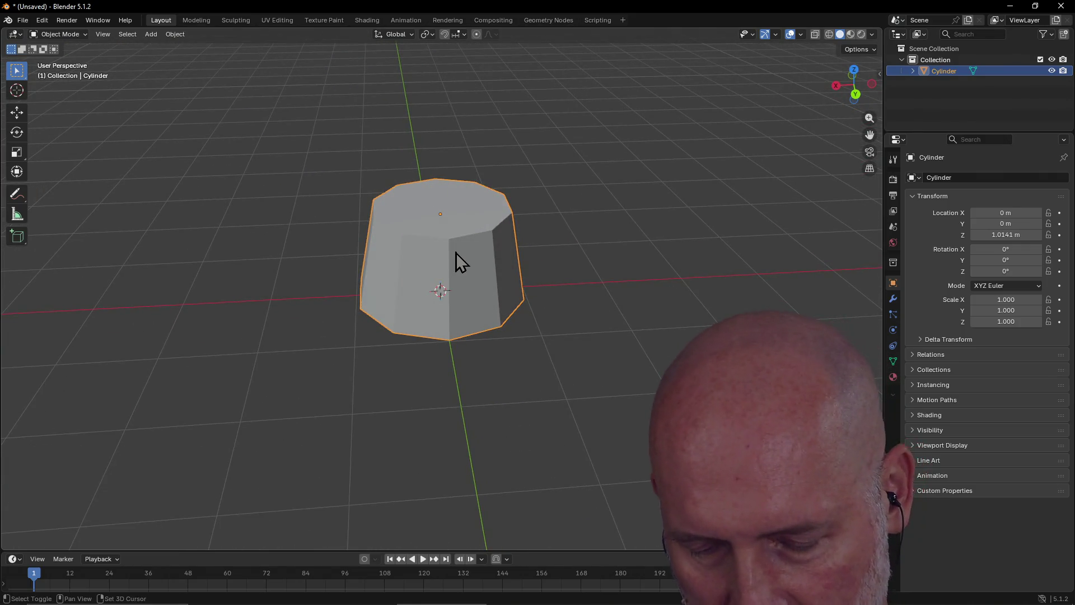
key(shift+d)
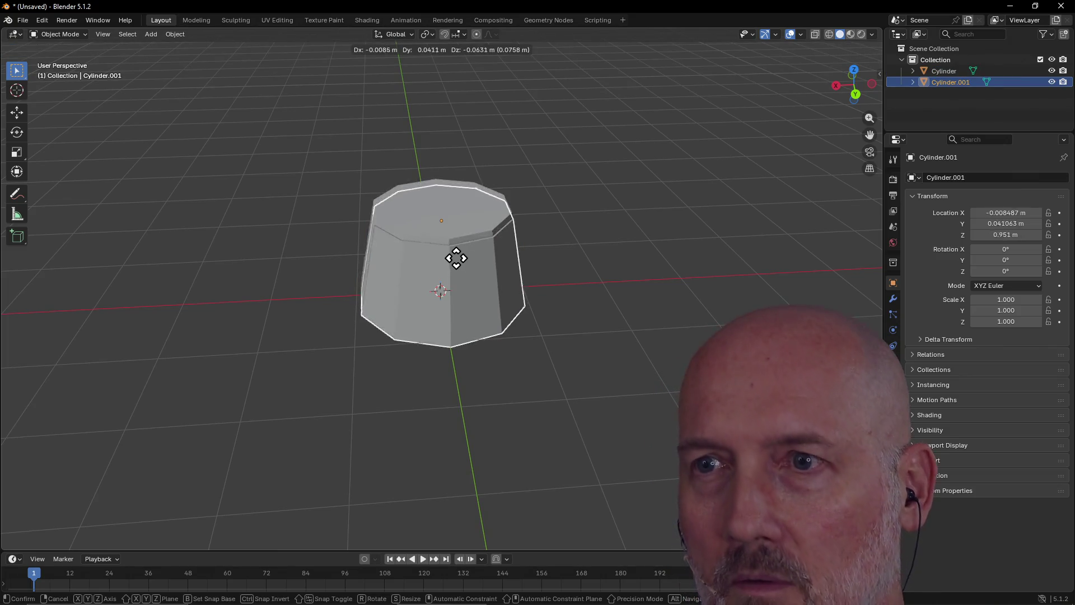
Step: Place the copy above the original cylinder and flip it about 181°
click(458, 118)
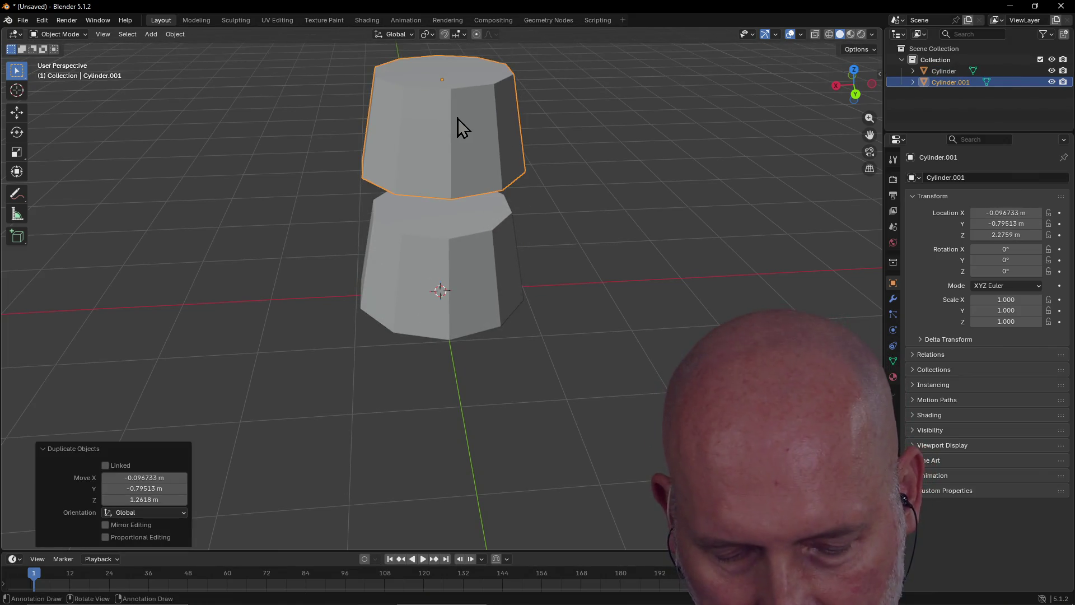
key(r)
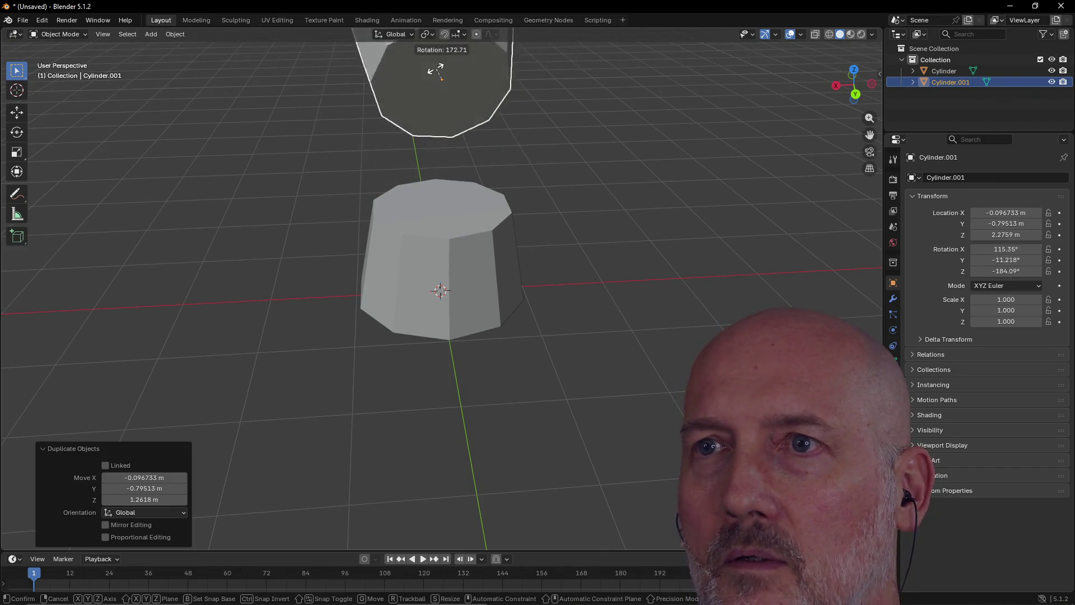
click(435, 62)
scroll(458, 96, down, 3)
mouse_move(458, 96)
middle_down()
mouse_move(456, 147)
mouse_move(347, 102)
middle_up()
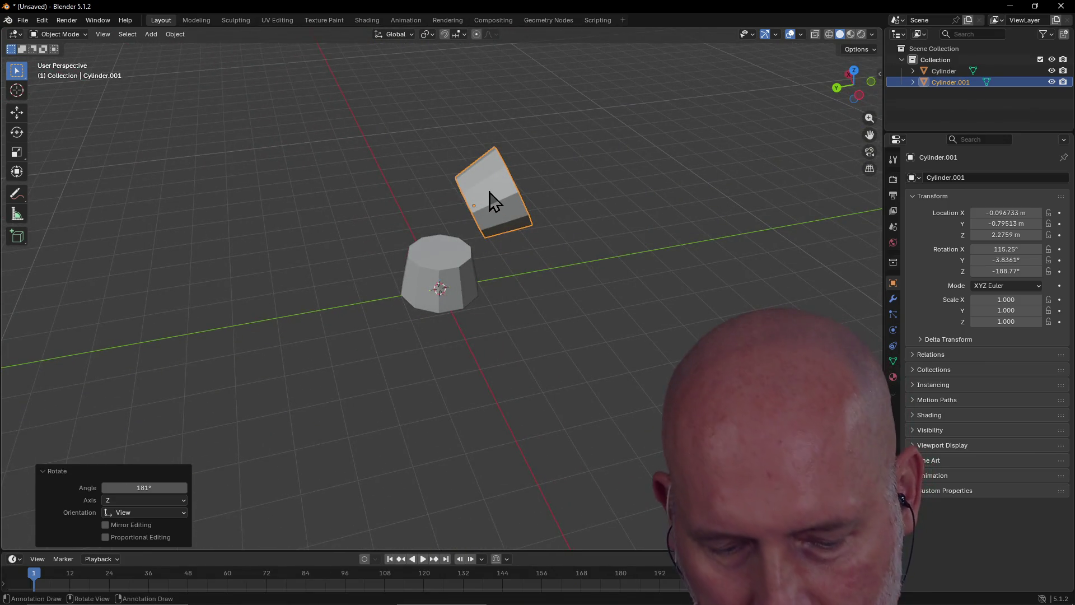
Step: Tilt the flipped copy further, finishing with a -33.4° rotation around Y
key(r)
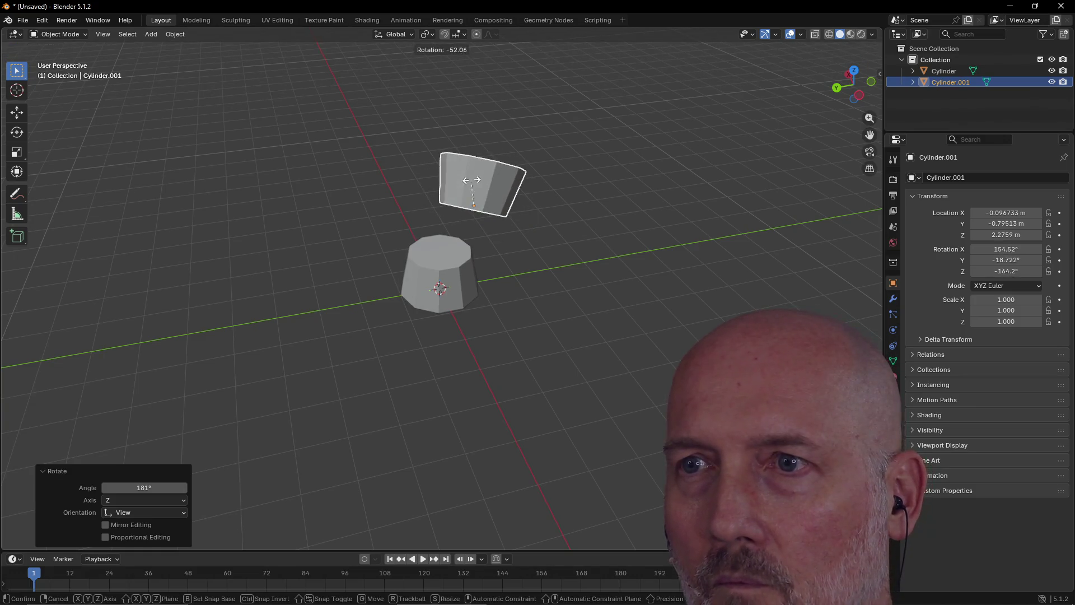
click(471, 193)
mouse_move(473, 203)
middle_down()
mouse_move(479, 168)
mouse_move(469, 182)
middle_up()
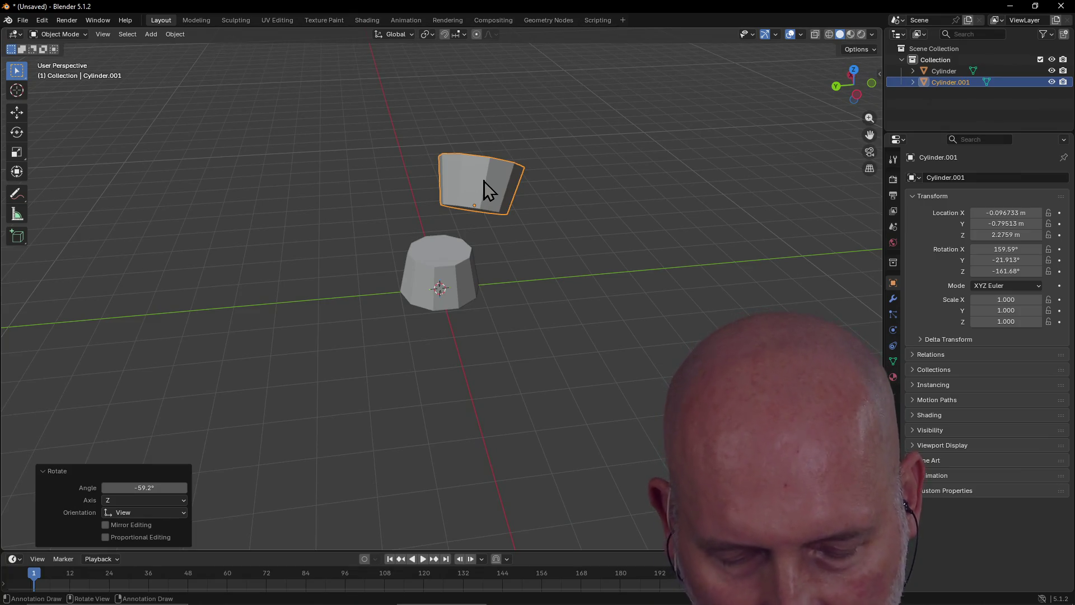
mouse_move(484, 180)
middle_down()
mouse_move(509, 141)
mouse_move(473, 171)
mouse_move(438, 157)
mouse_move(501, 153)
mouse_move(496, 133)
mouse_move(495, 147)
middle_up()
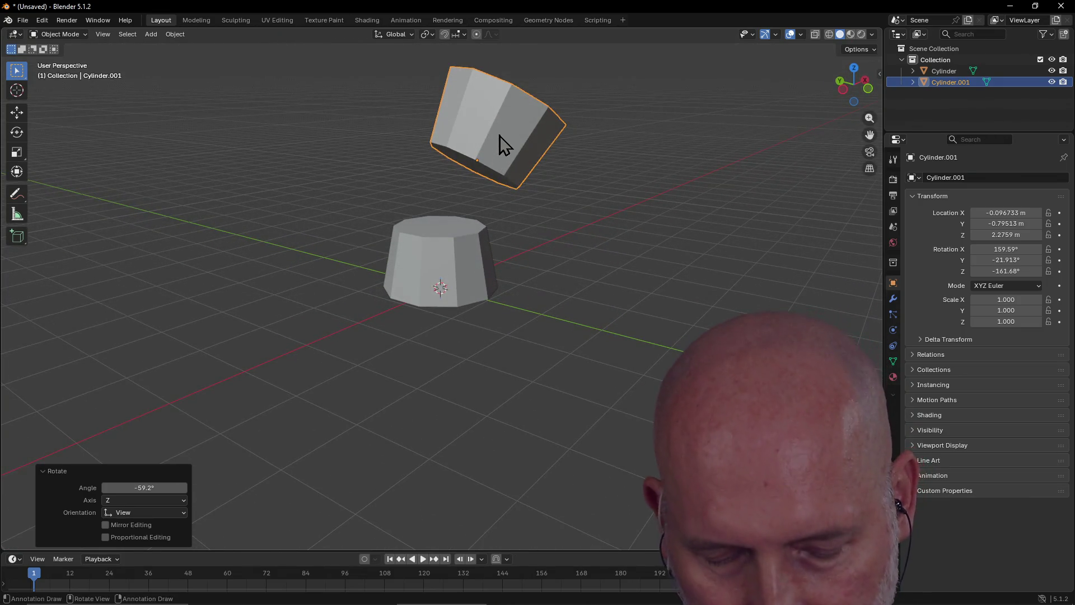
key(r)
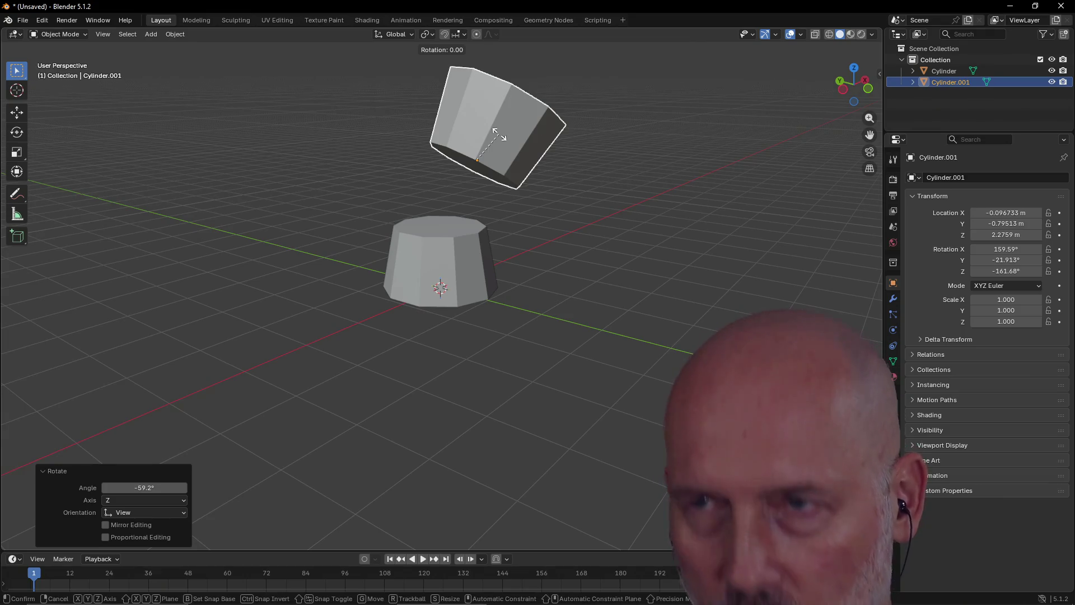
key(z)
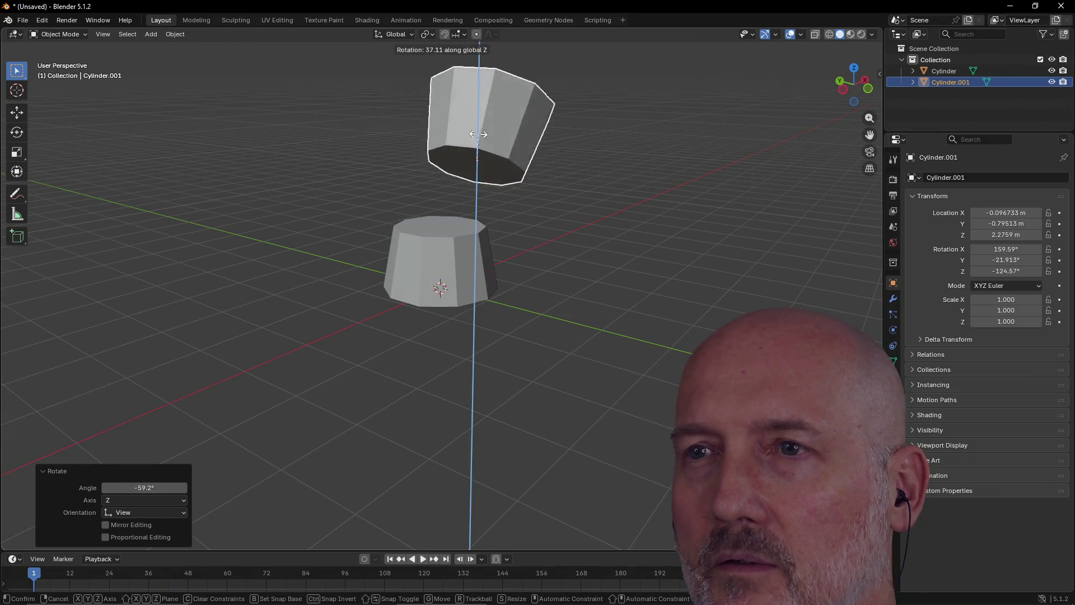
key(x)
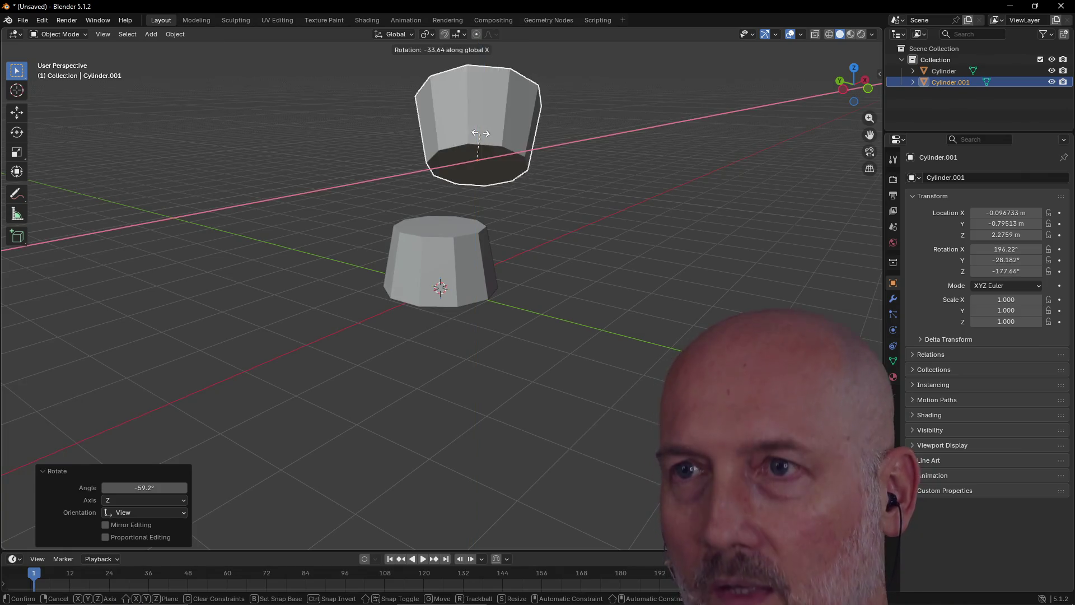
key(y)
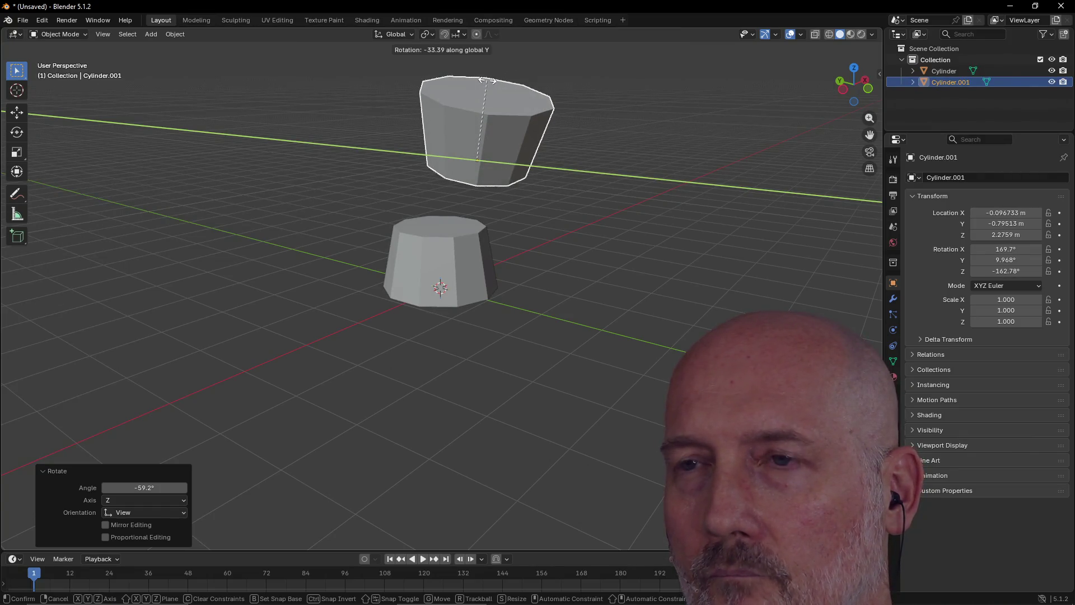
click(486, 80)
mouse_move(489, 88)
middle_down()
mouse_move(444, 101)
mouse_move(425, 92)
mouse_move(426, 115)
middle_up()
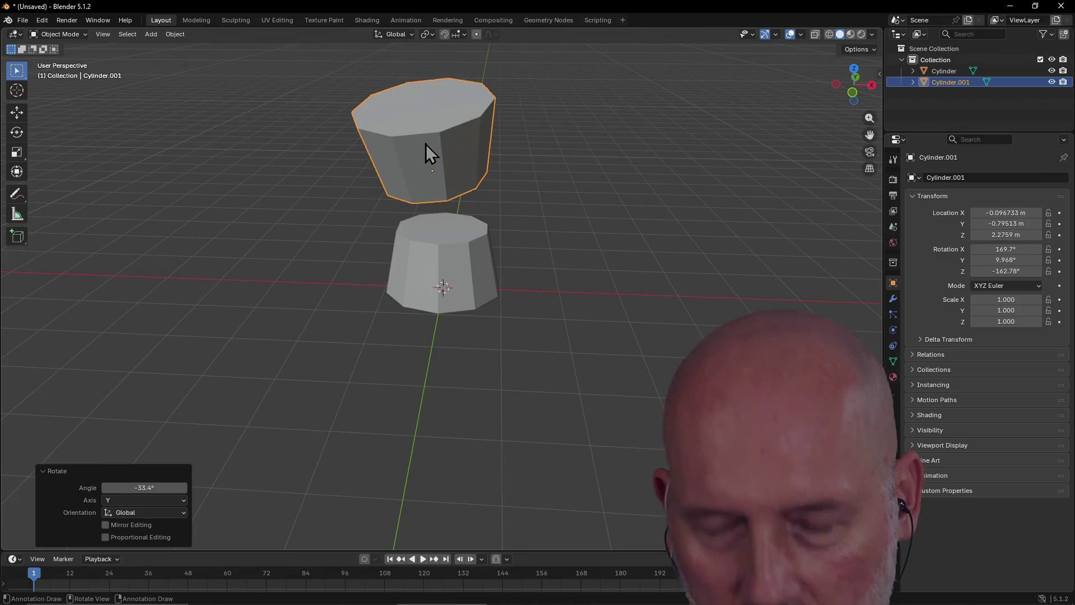
Step: In Front view, rotate the upper copy with an axis constraint to straighten it
key(grave)
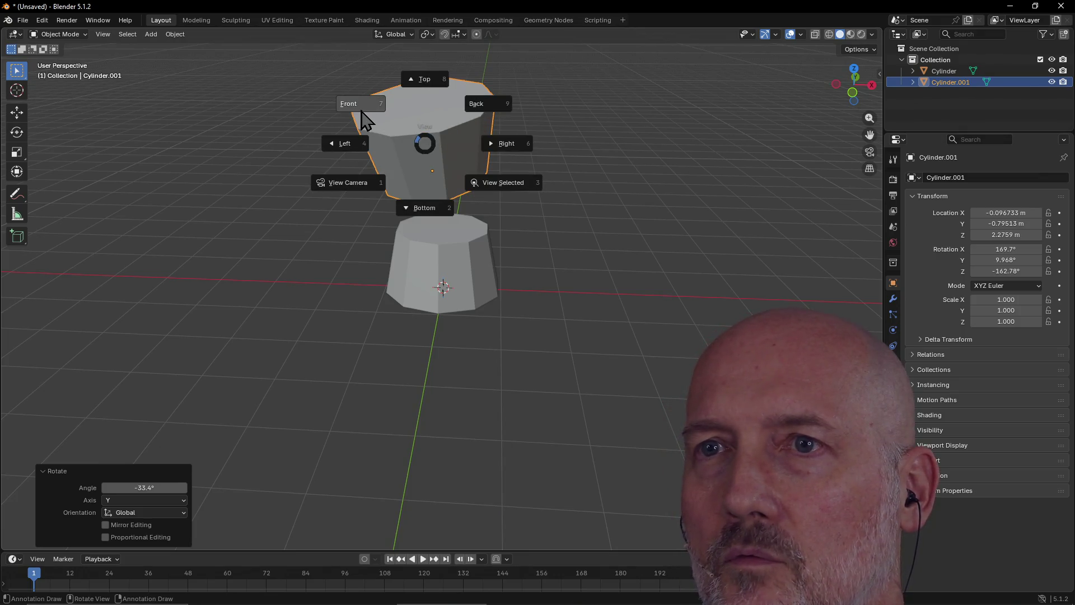
click(361, 110)
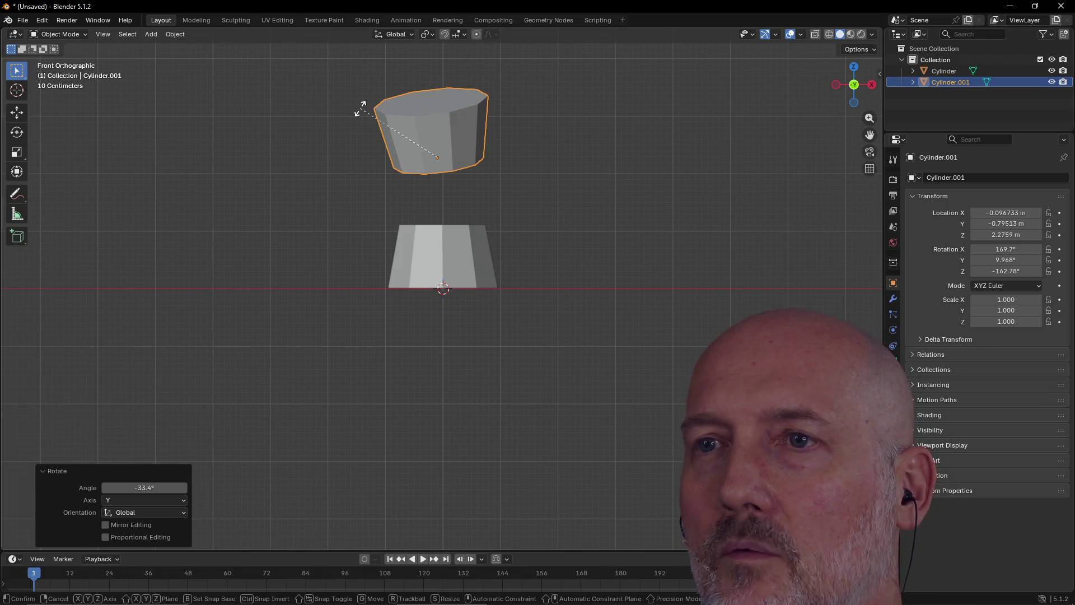
key(r)
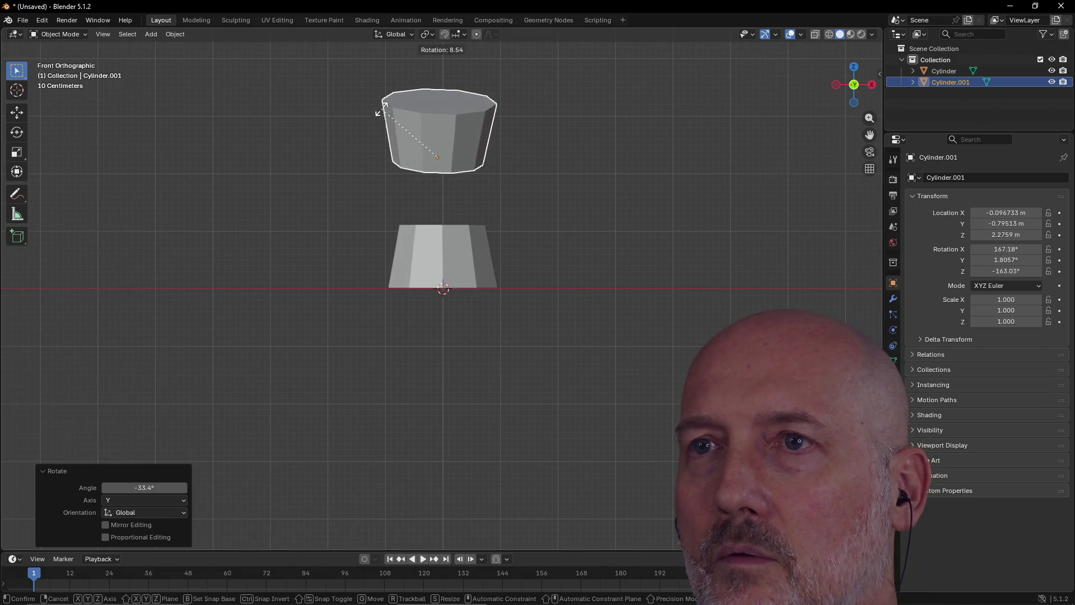
key(x)
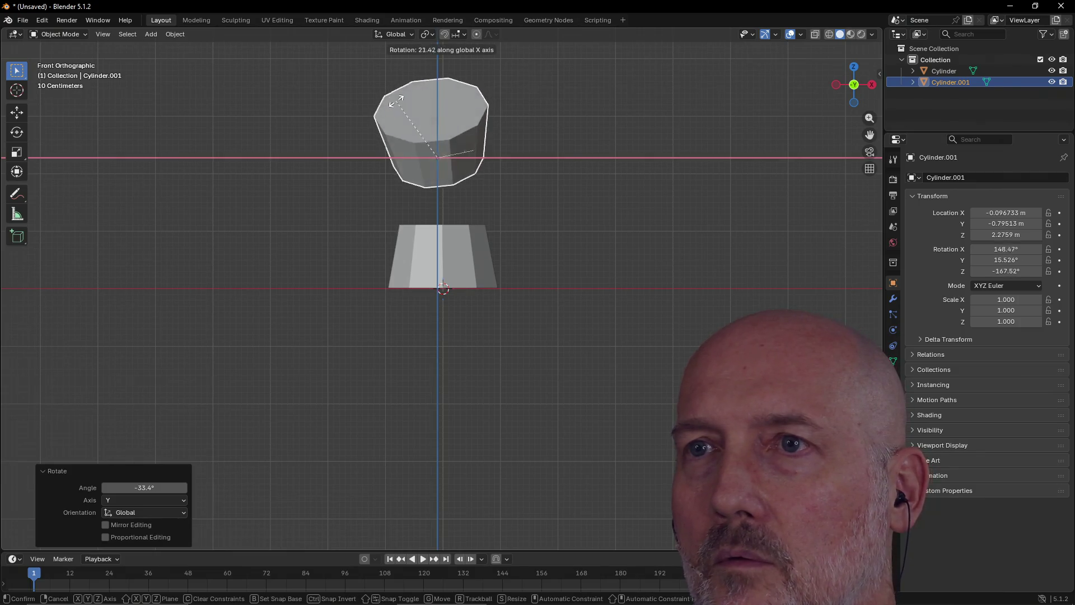
key(z)
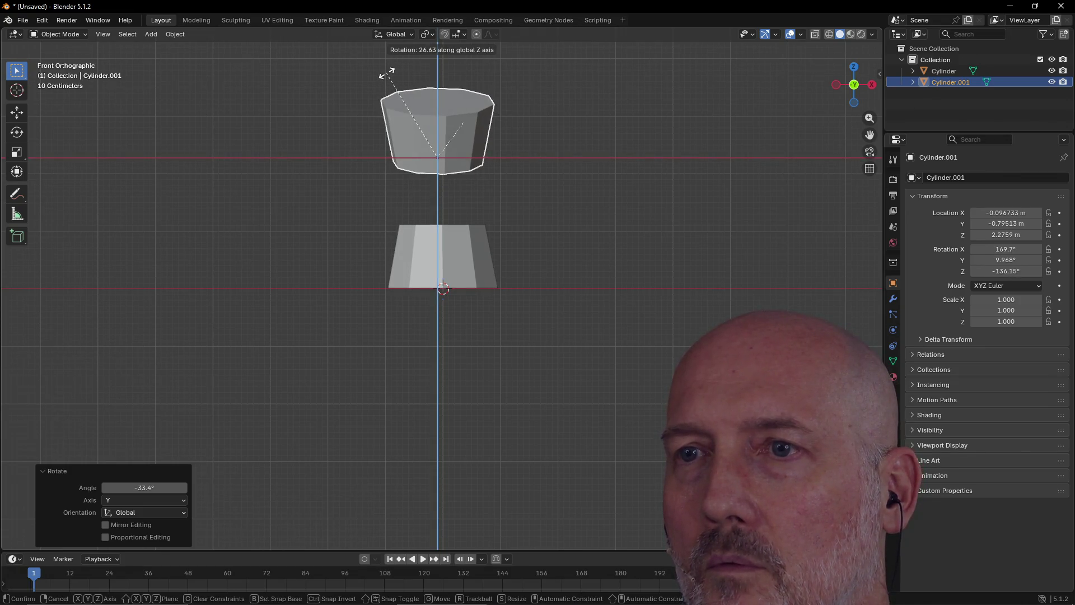
click(387, 79)
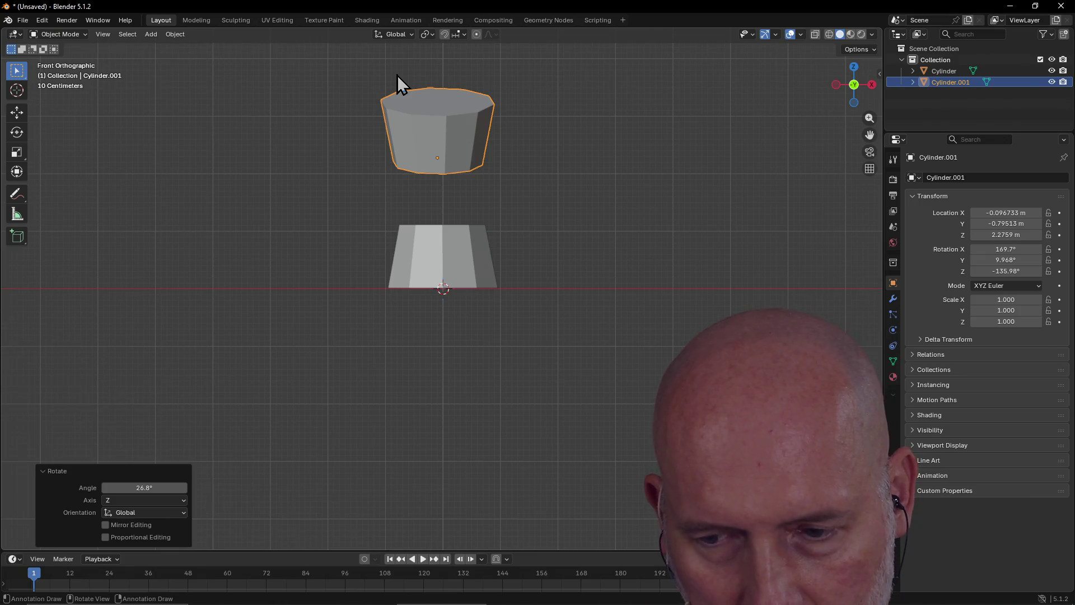
Step: In Right Orthographic view, shift the upper cylinder left and tilt it -14° around X
key(grave)
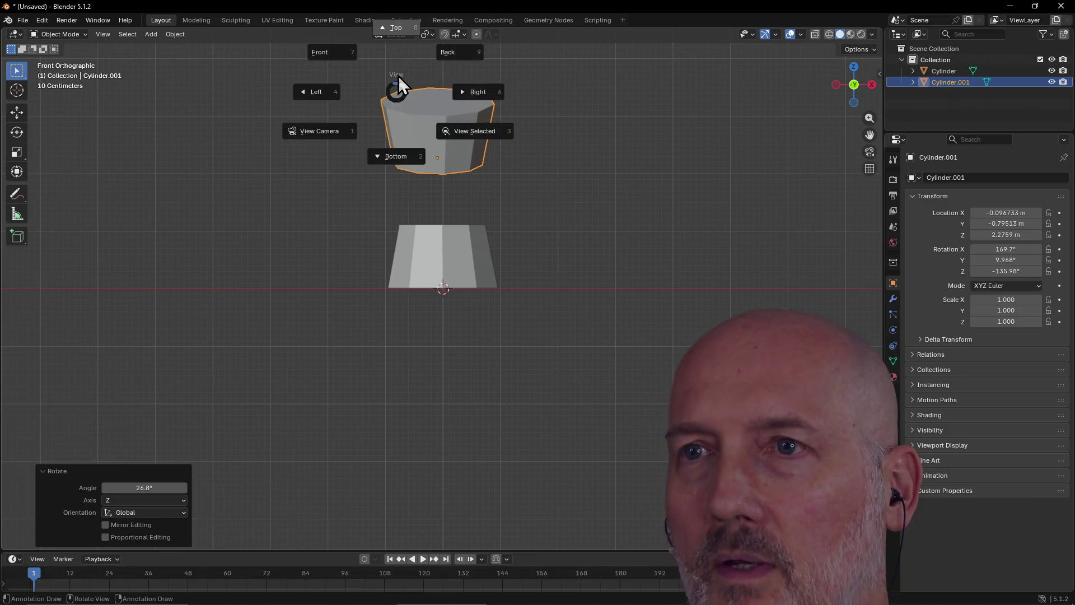
middle_drag(491, 93, 488, 89)
key(KP_3)
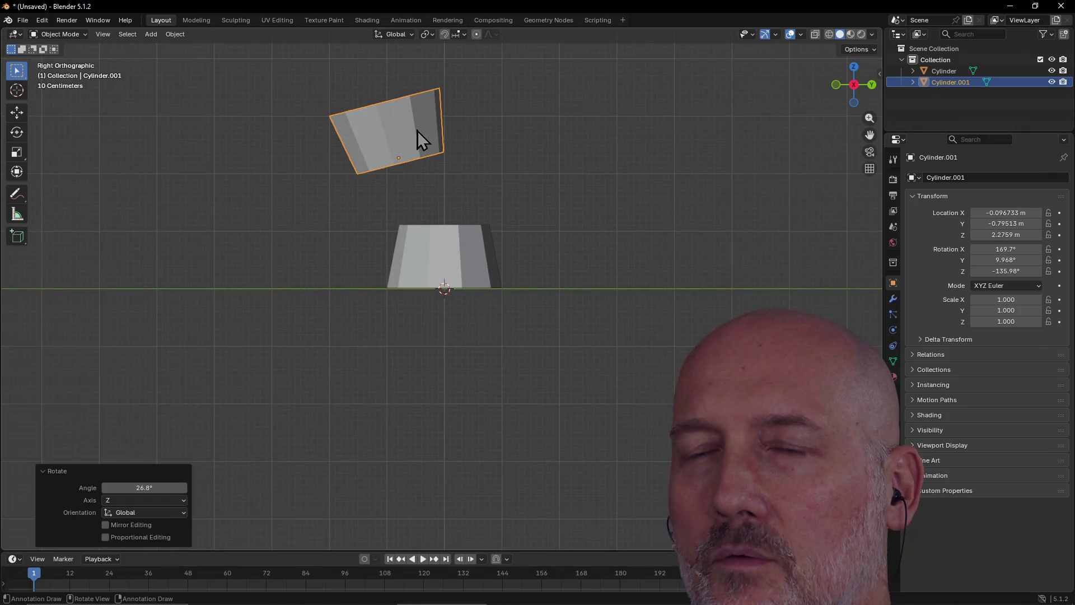
key(g)
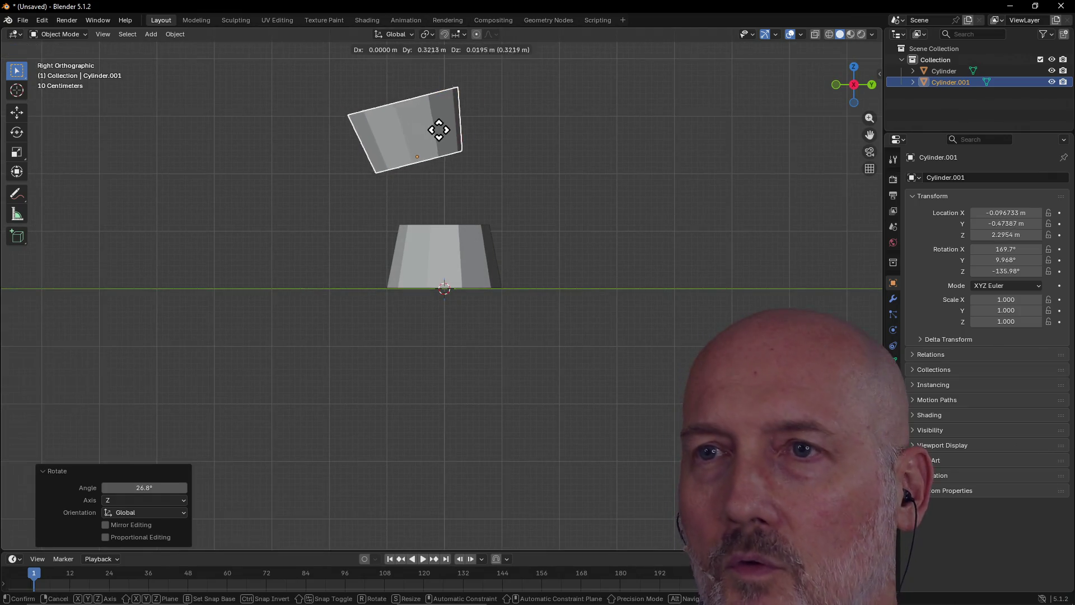
click(454, 128)
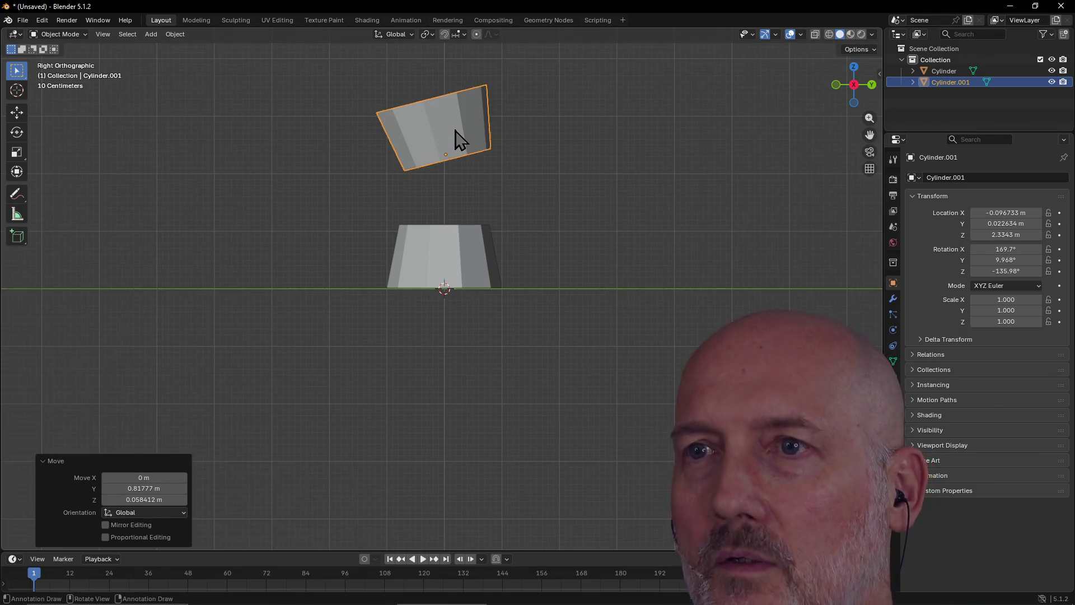
key(r)
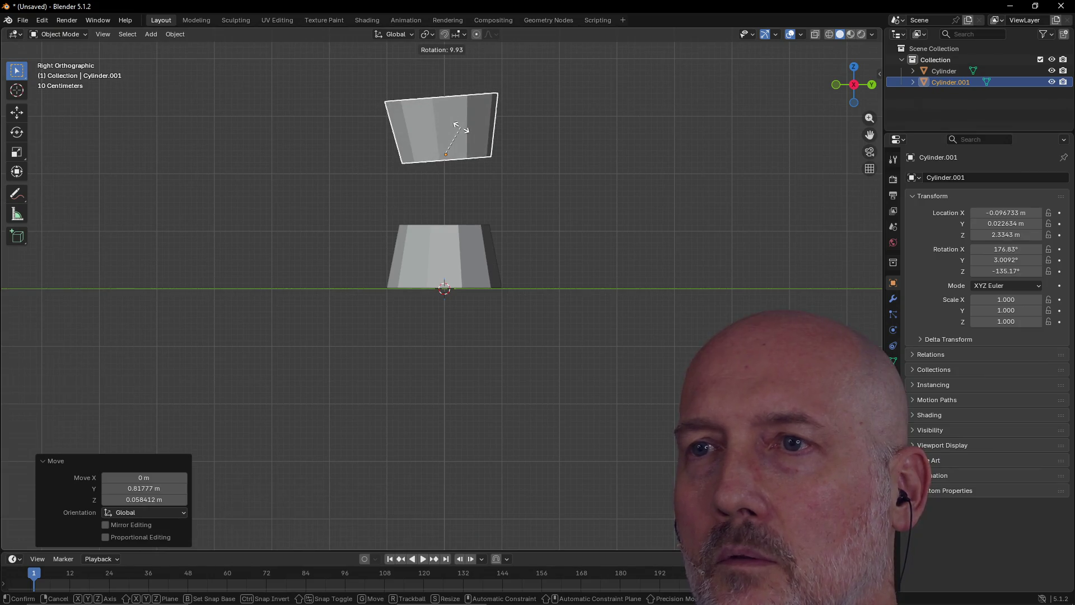
key(y)
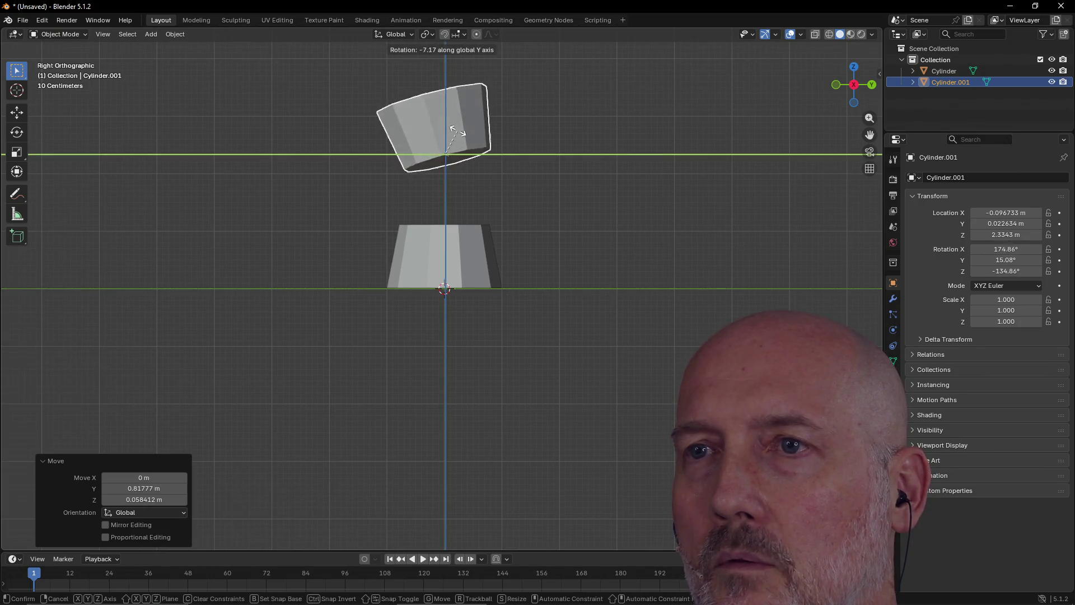
key(z)
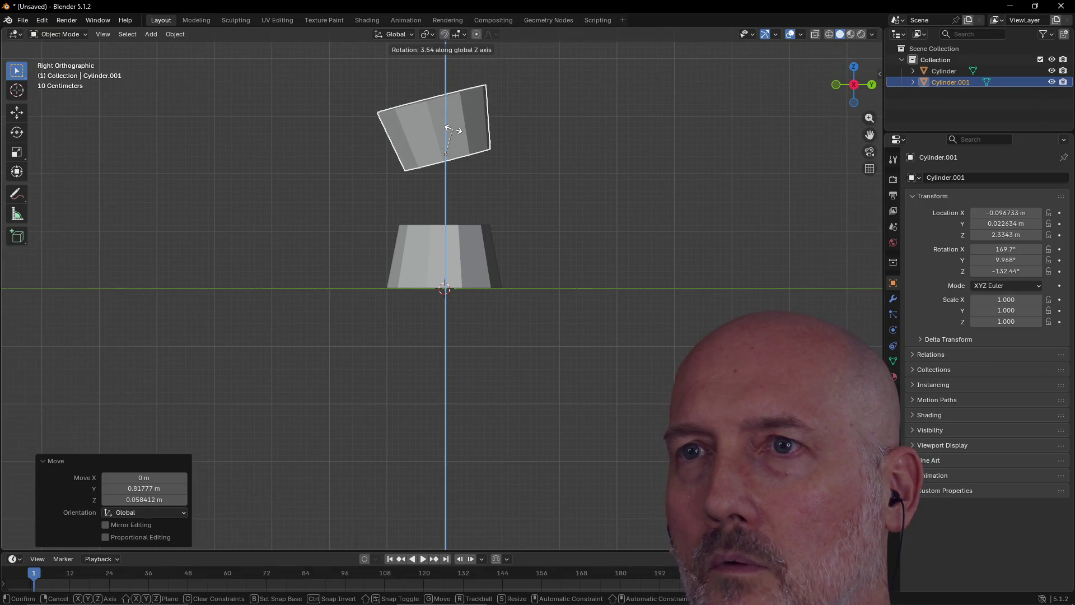
key(x)
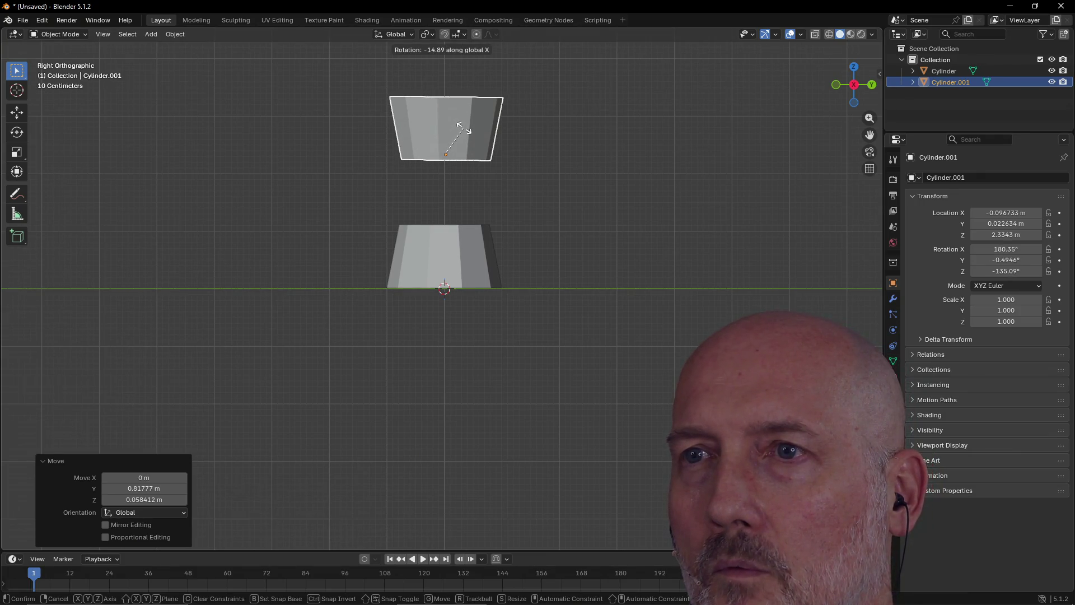
click(463, 129)
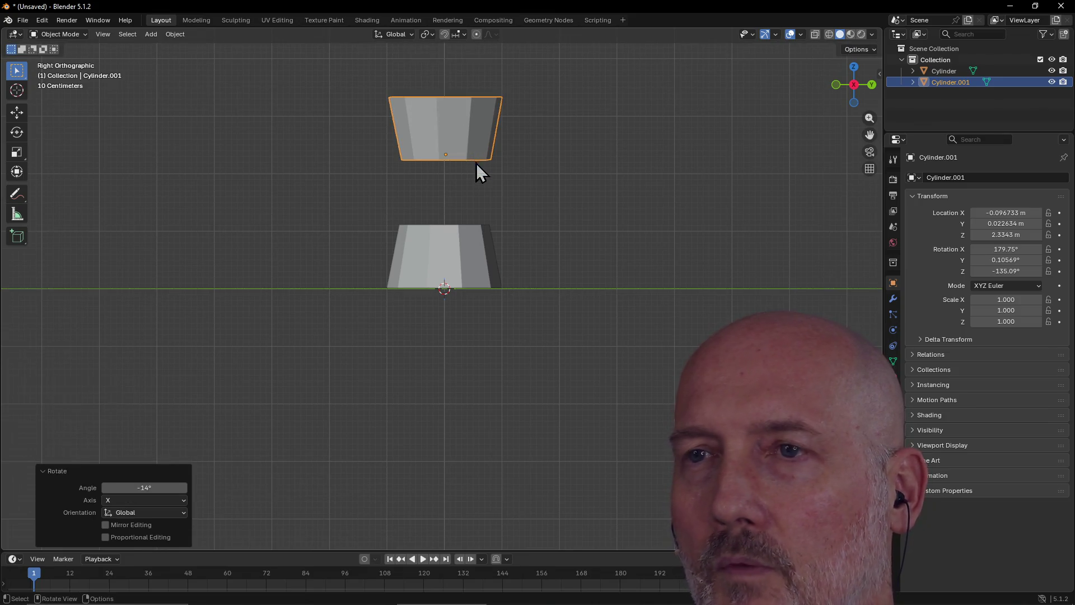
Step: Lower the upper cylinder to Z 1.8281 m, closer above the base drum
key(g)
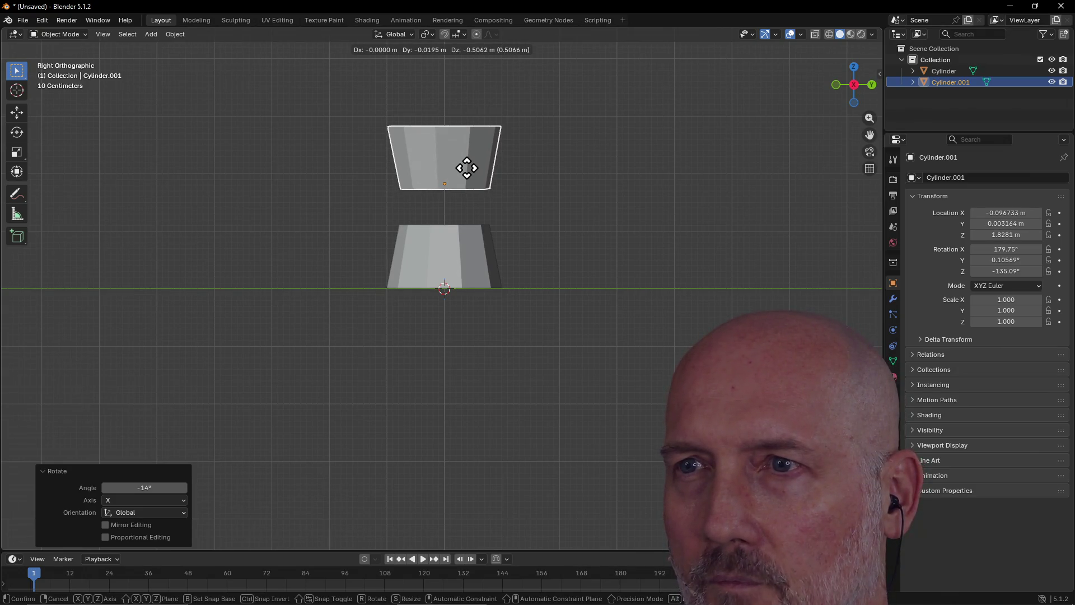
click(467, 168)
mouse_move(466, 168)
middle_down()
mouse_move(532, 129)
mouse_move(456, 158)
mouse_move(392, 154)
mouse_move(361, 119)
mouse_move(301, 146)
mouse_move(115, 135)
mouse_move(215, 140)
mouse_move(262, 189)
mouse_move(432, 257)
mouse_move(415, 214)
middle_up()
click(442, 259)
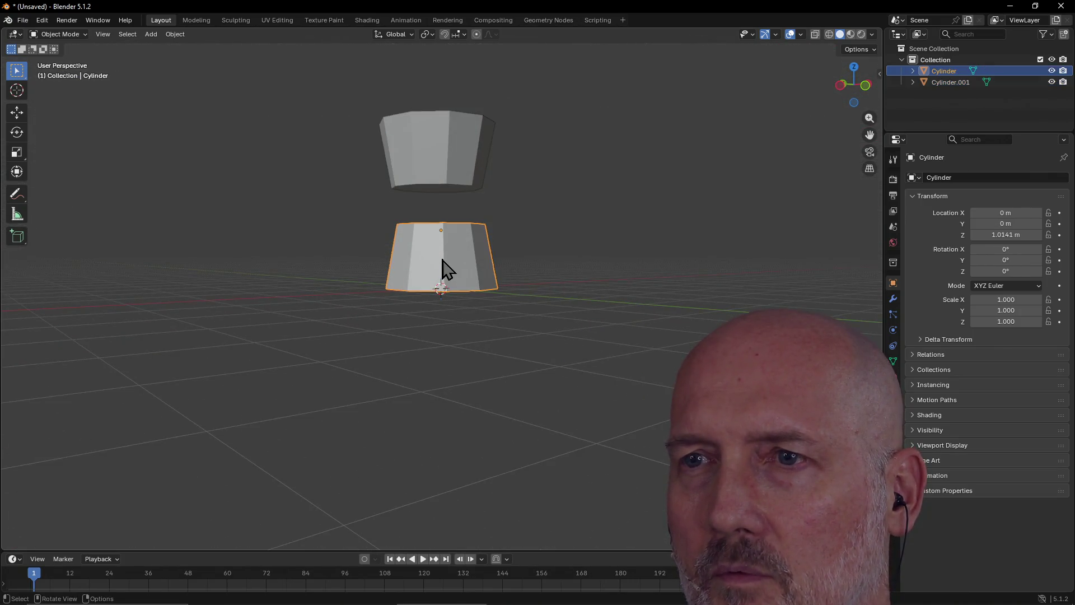
Step: Select both cylinders and snap the selection to the grid, centring Cylinder.001 at 0, 0, 2 m
shift+click(437, 161)
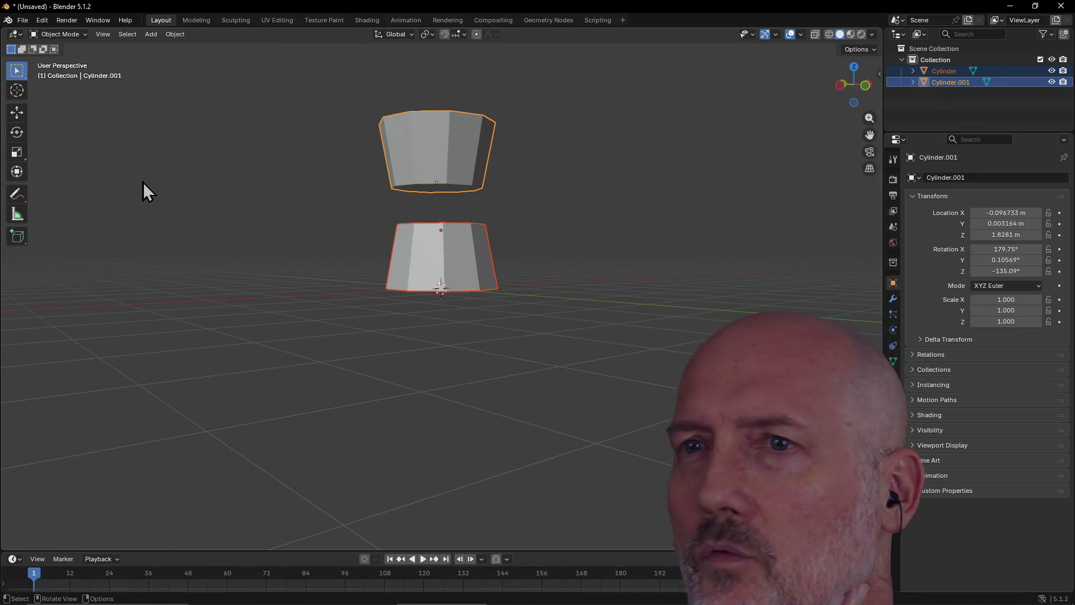
right_click(440, 146)
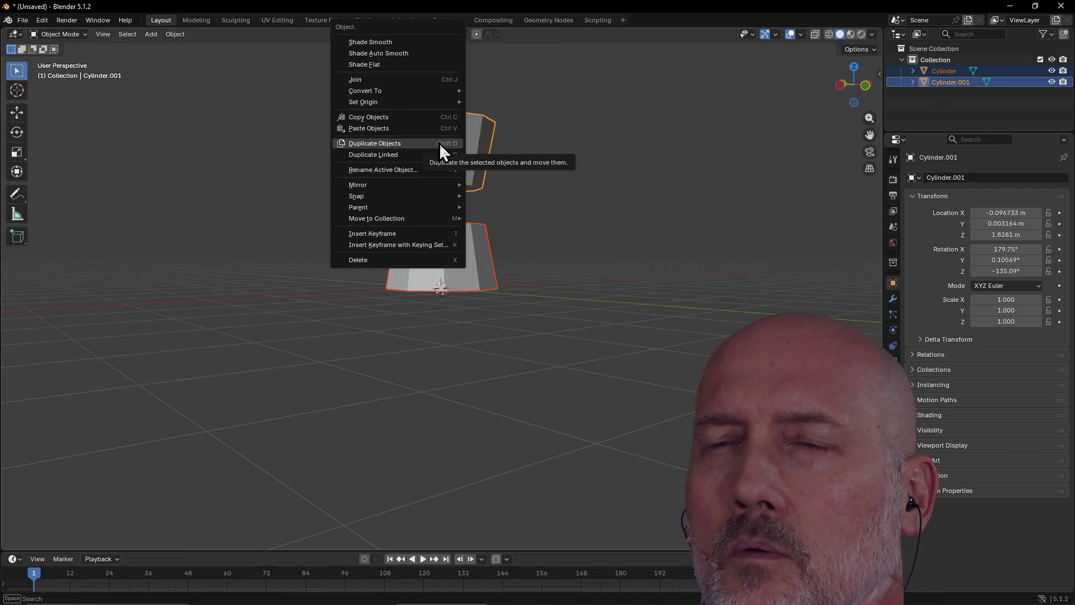
mouse_move(425, 100)
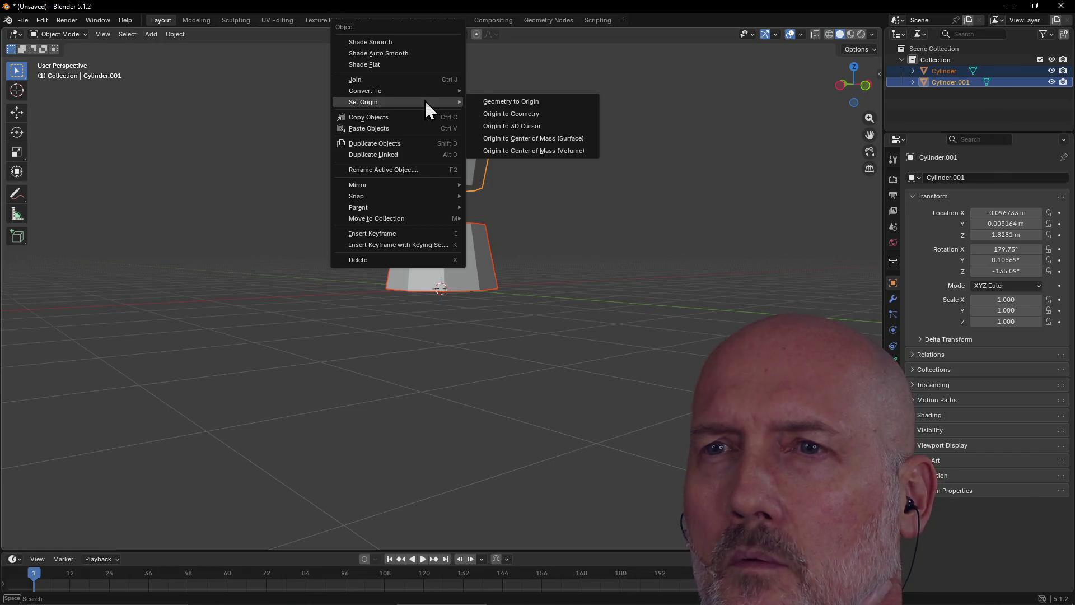
mouse_move(425, 193)
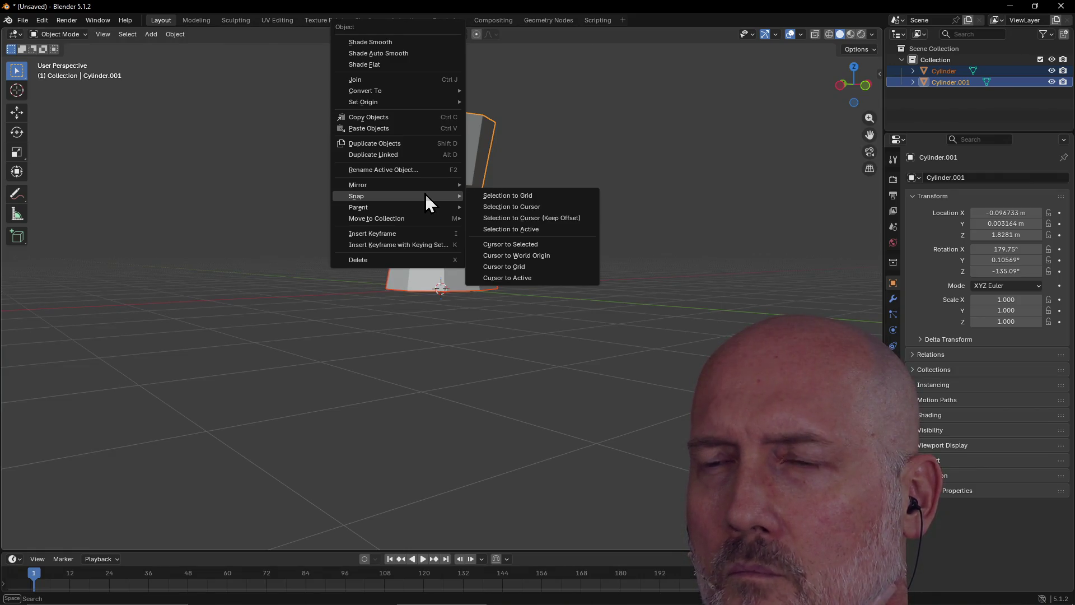
click(511, 196)
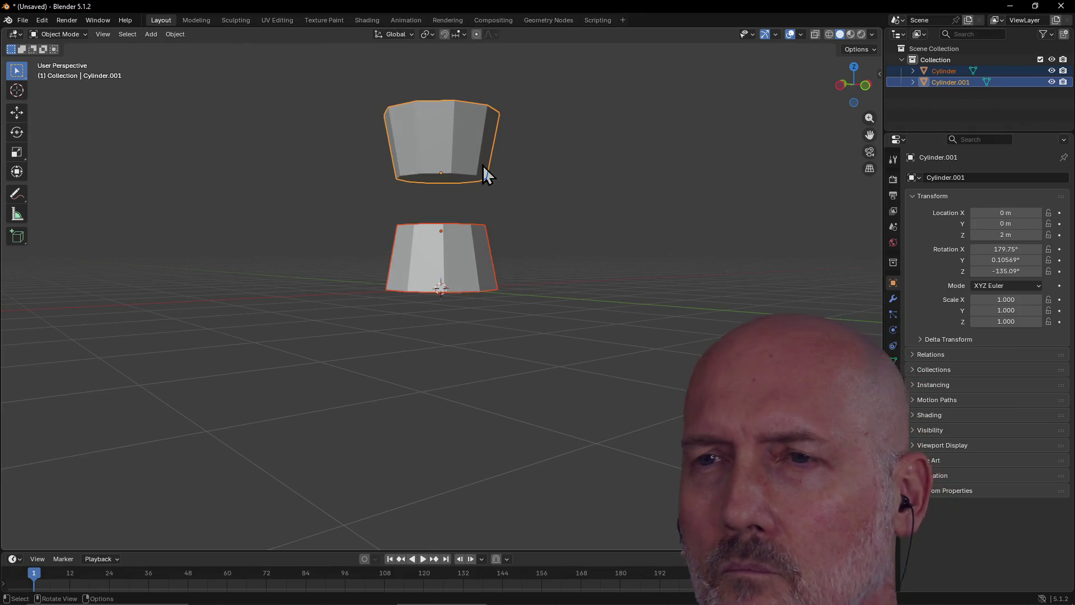
mouse_move(484, 165)
middle_down()
mouse_move(482, 247)
mouse_move(439, 293)
mouse_move(411, 226)
mouse_move(355, 166)
mouse_move(420, 174)
middle_up()
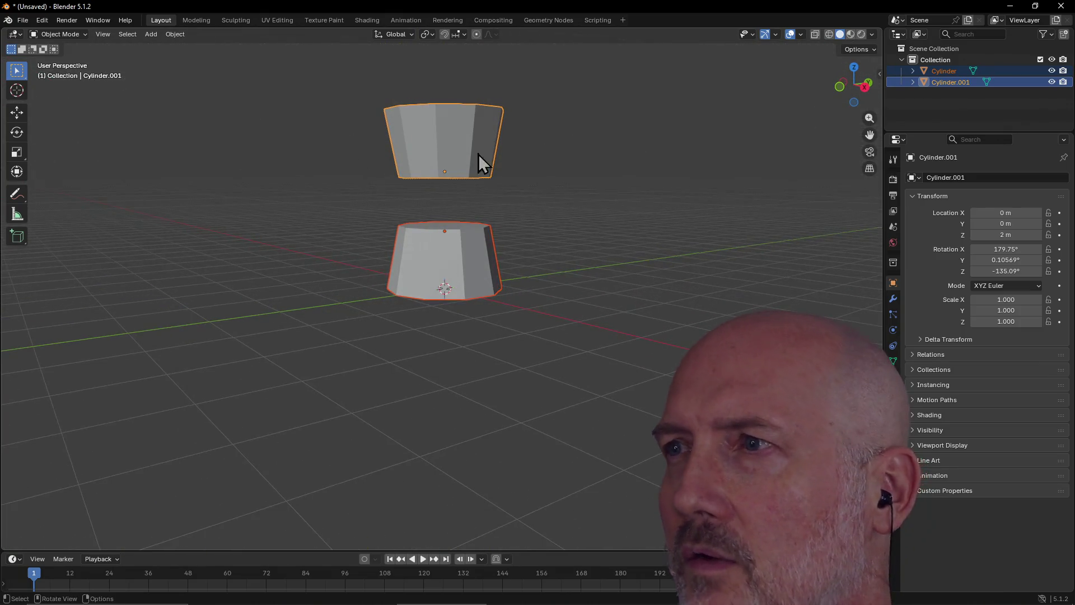
click(152, 33)
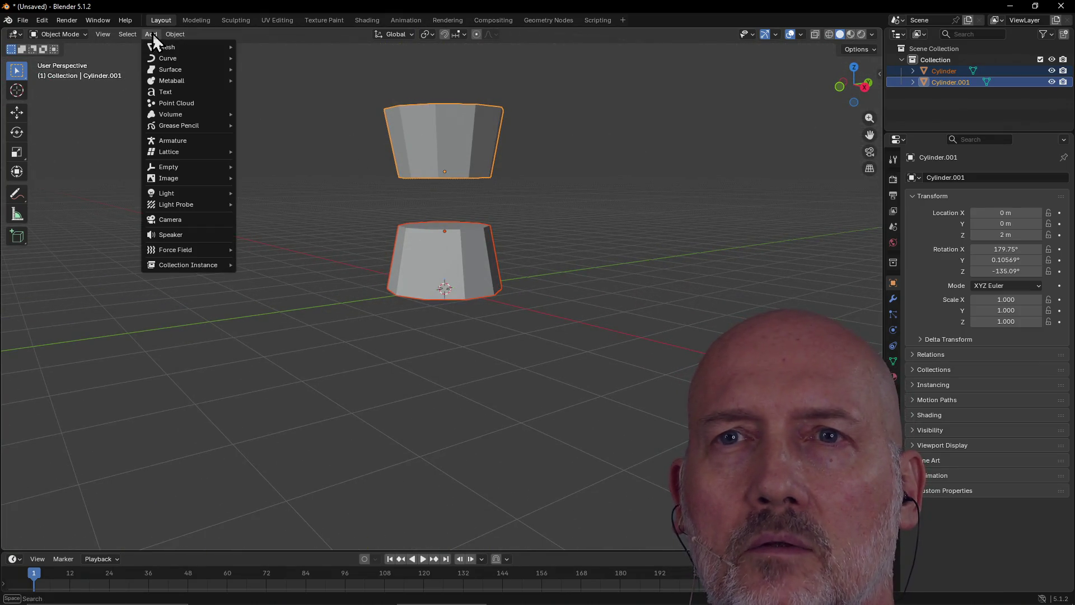
Step: Add a 36-vertex cylinder with depth reduced to 0.38 m and radius to 0.78 m
mouse_move(203, 47)
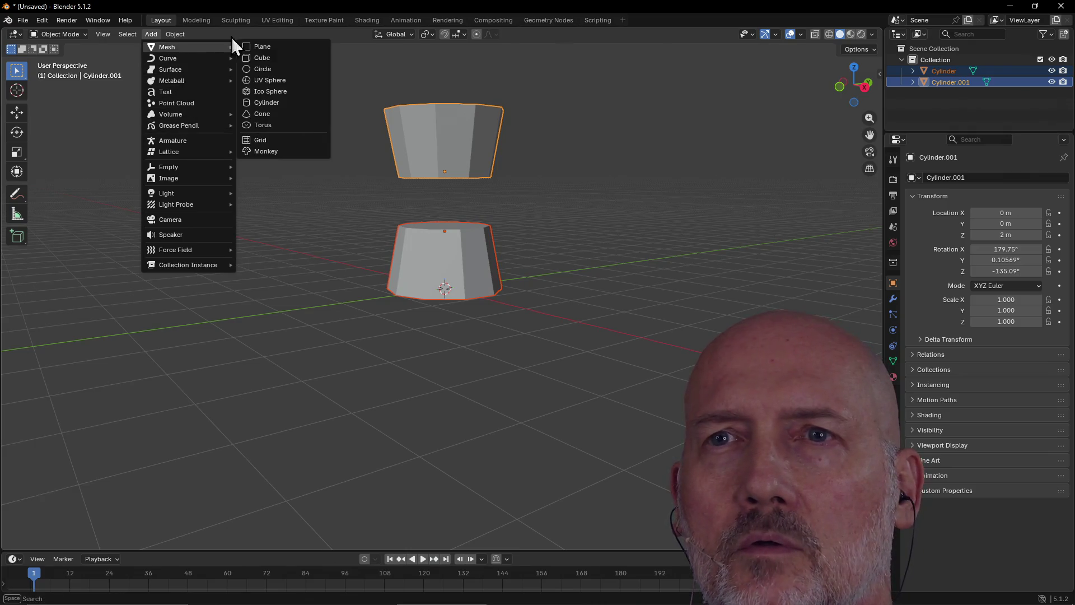
click(283, 101)
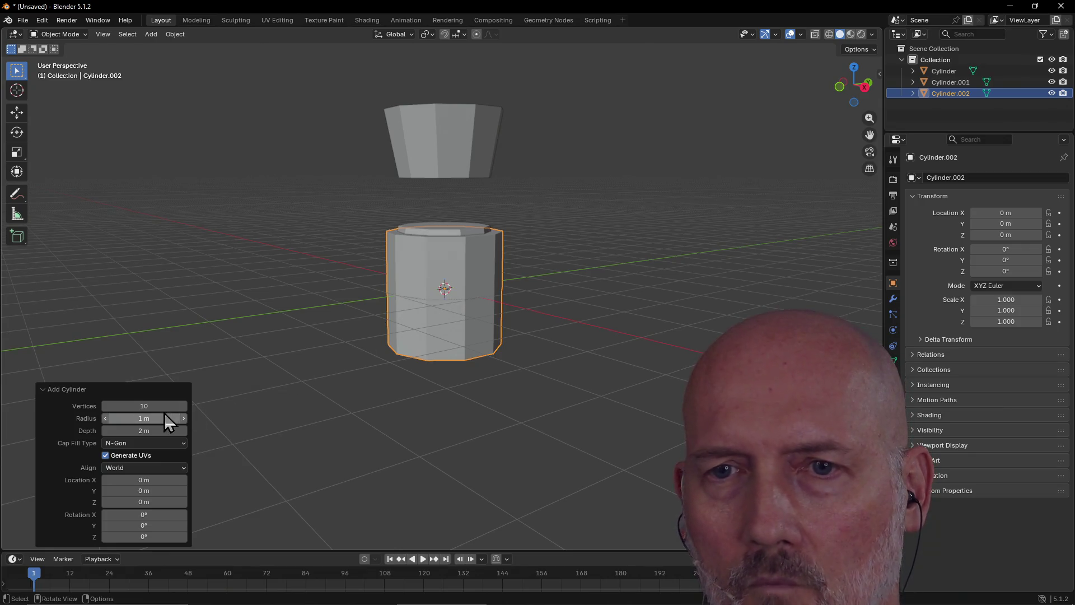
click(158, 407)
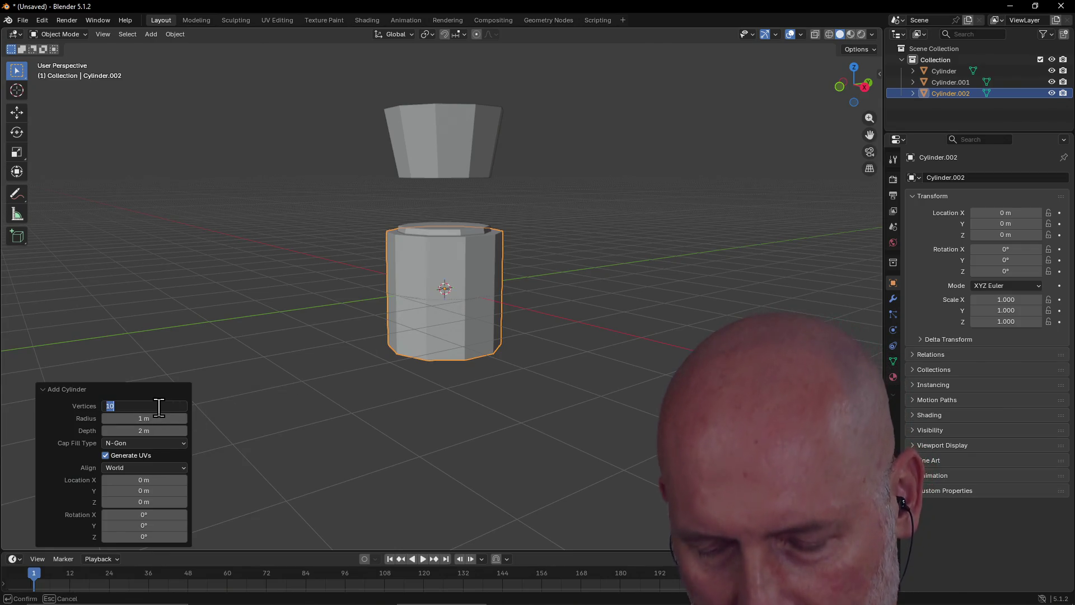
text(36)
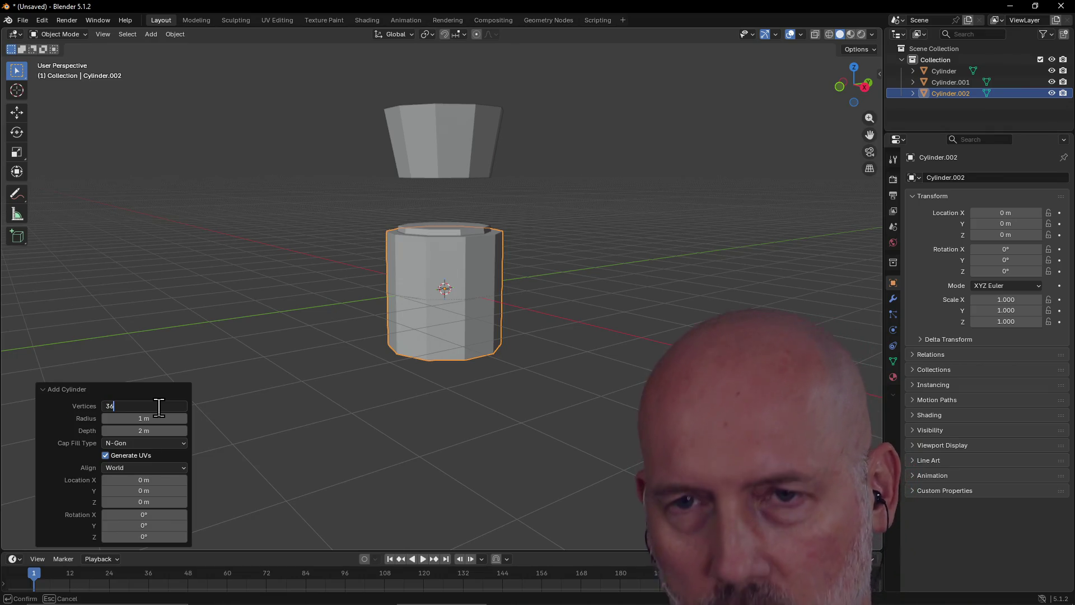
key(Return)
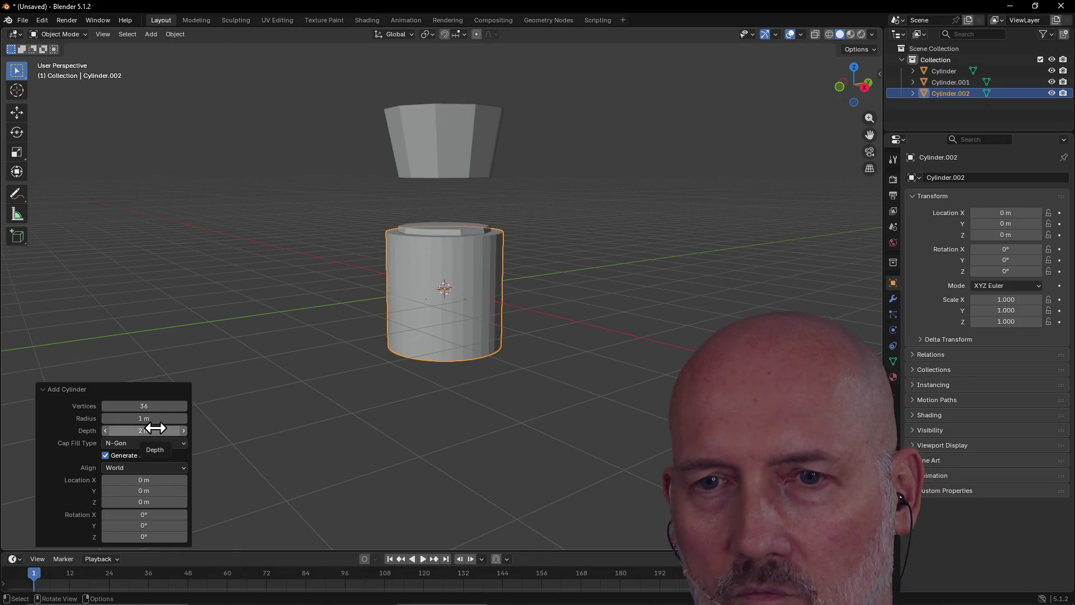
drag(156, 433, 68, 433)
mouse_move(159, 418)
mouse_down()
mouse_move(140, 418)
mouse_move(156, 418)
mouse_up()
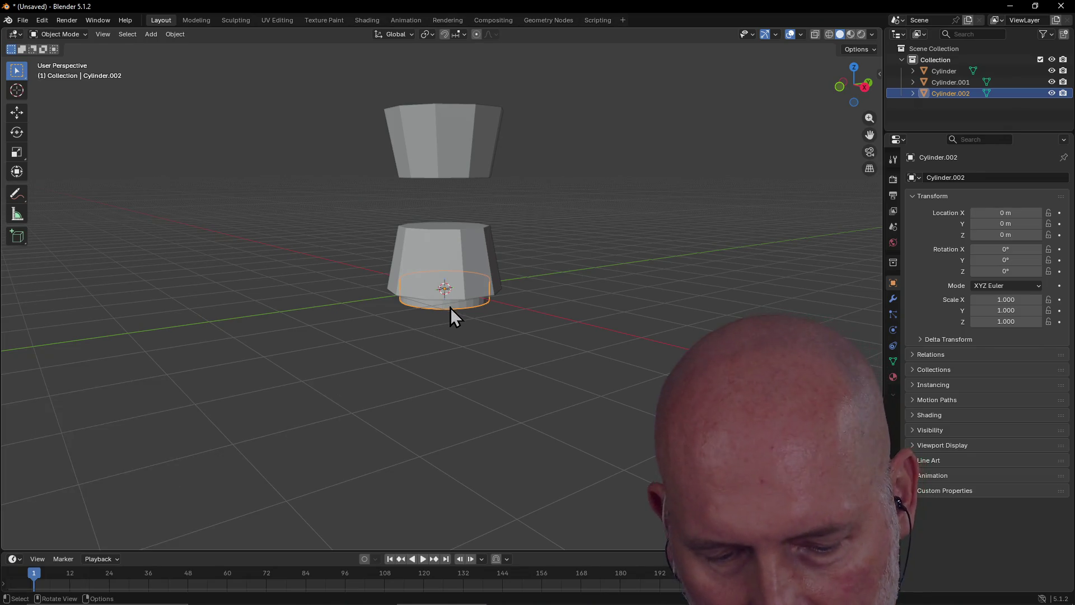
Step: Move the new cylinder onto the base drum, checking its position from the Right view
key(g)
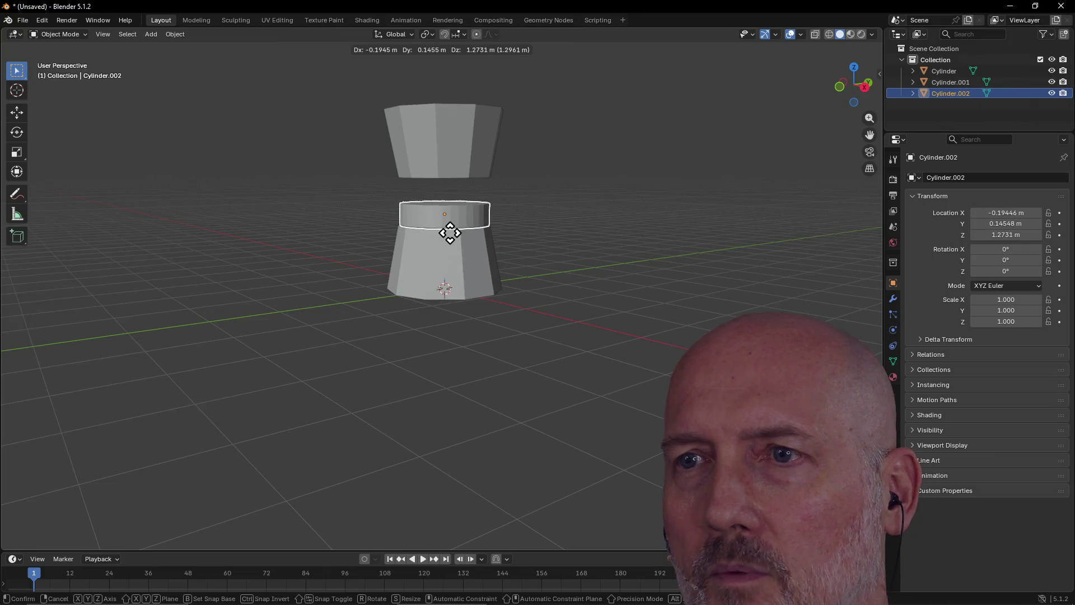
click(451, 235)
scroll(470, 213, up, 3)
mouse_move(463, 220)
middle_down()
mouse_move(384, 241)
mouse_move(347, 224)
middle_up()
key(grave)
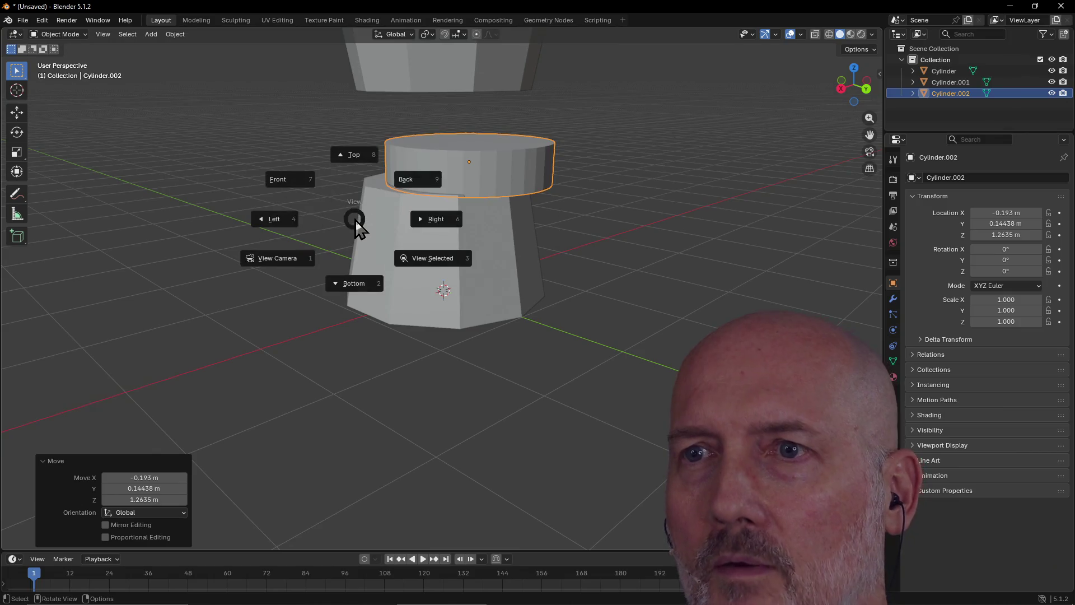
click(440, 227)
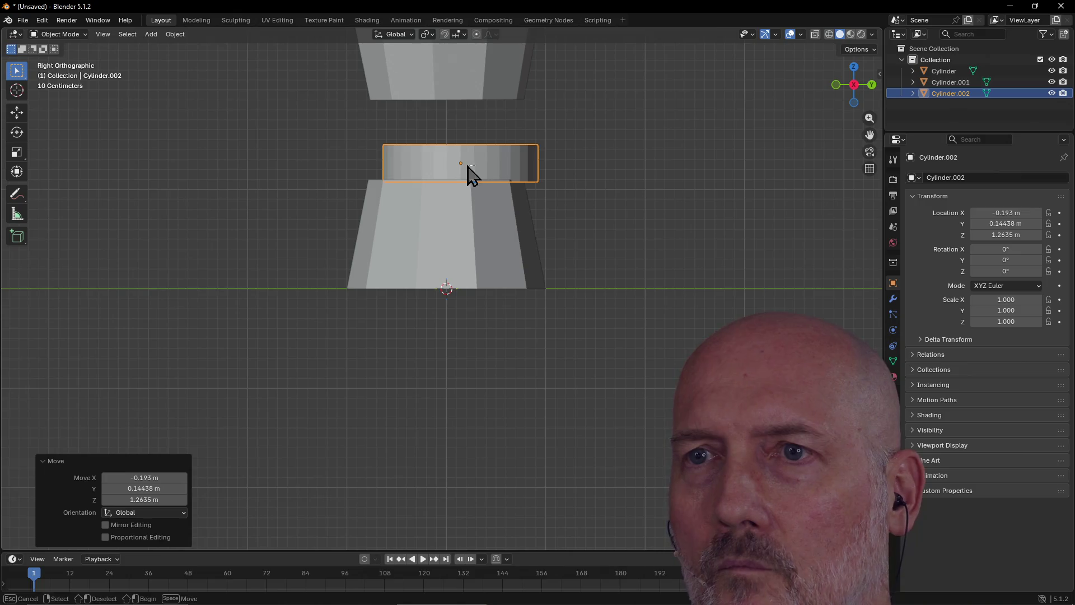
key(g)
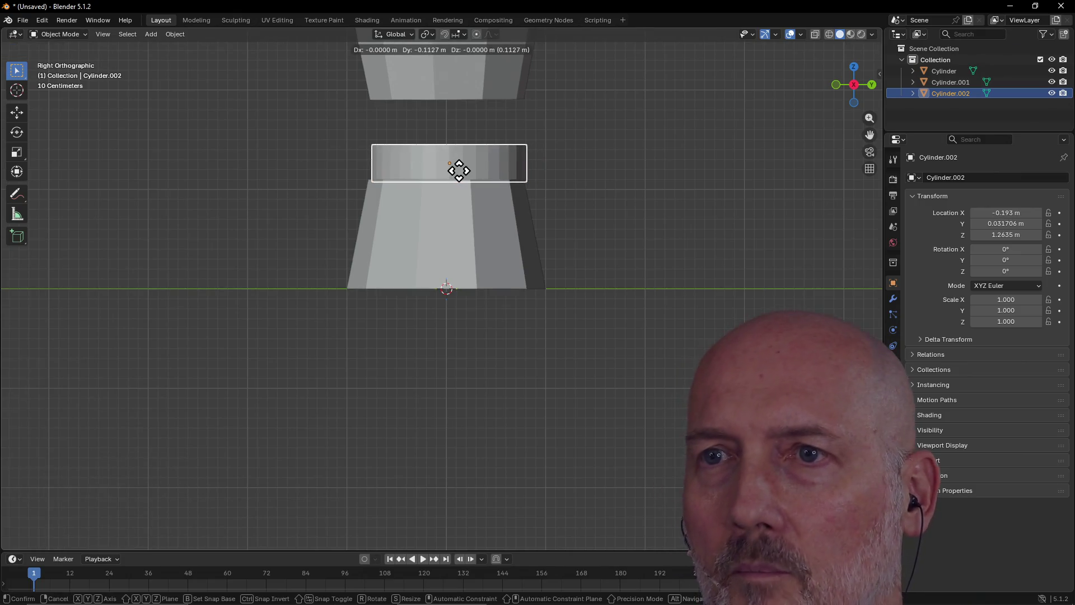
click(456, 171)
Step: Scale the middle band to 0.884 and settle it at Z 1.2635 m
key(s)
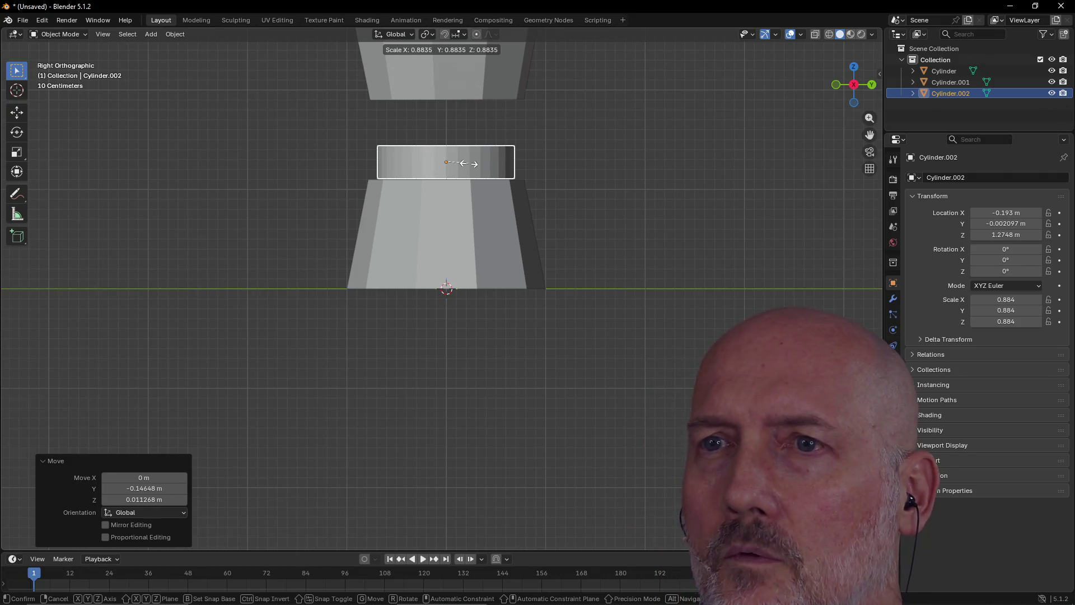
click(469, 166)
key(g)
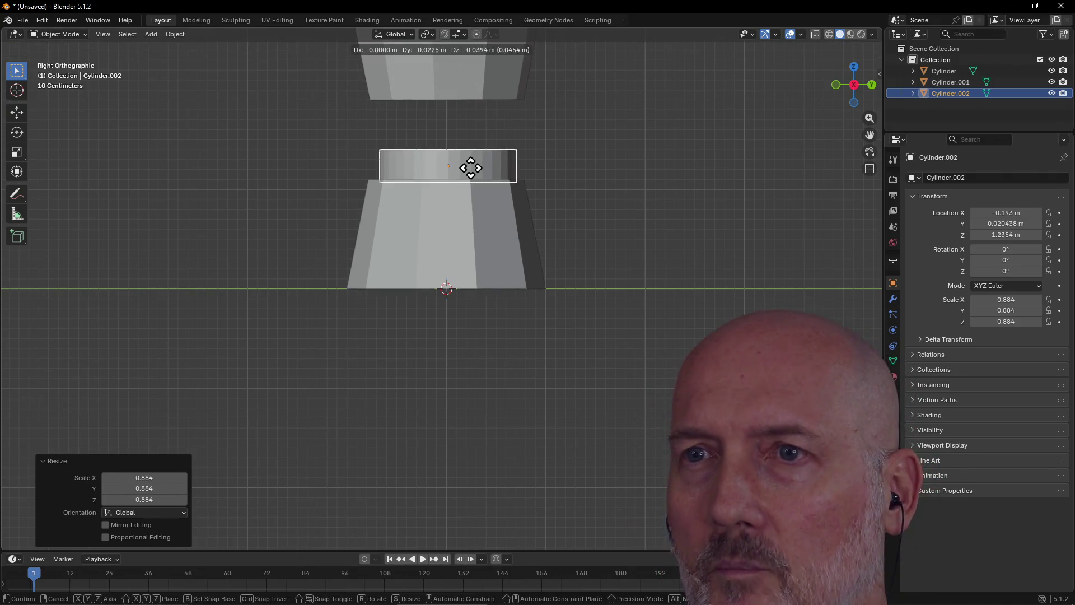
click(470, 166)
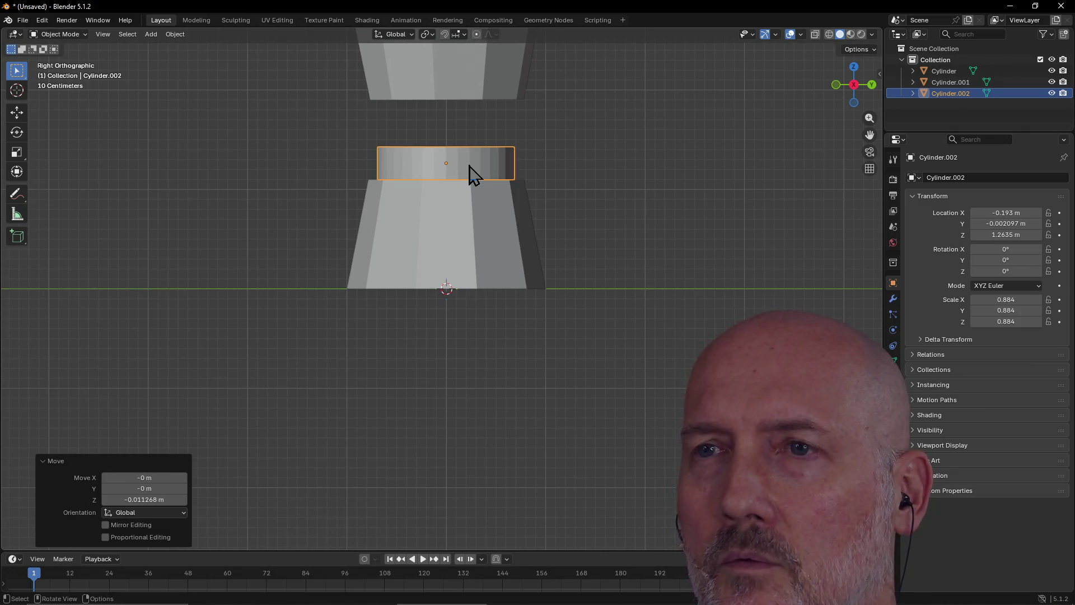
click(468, 87)
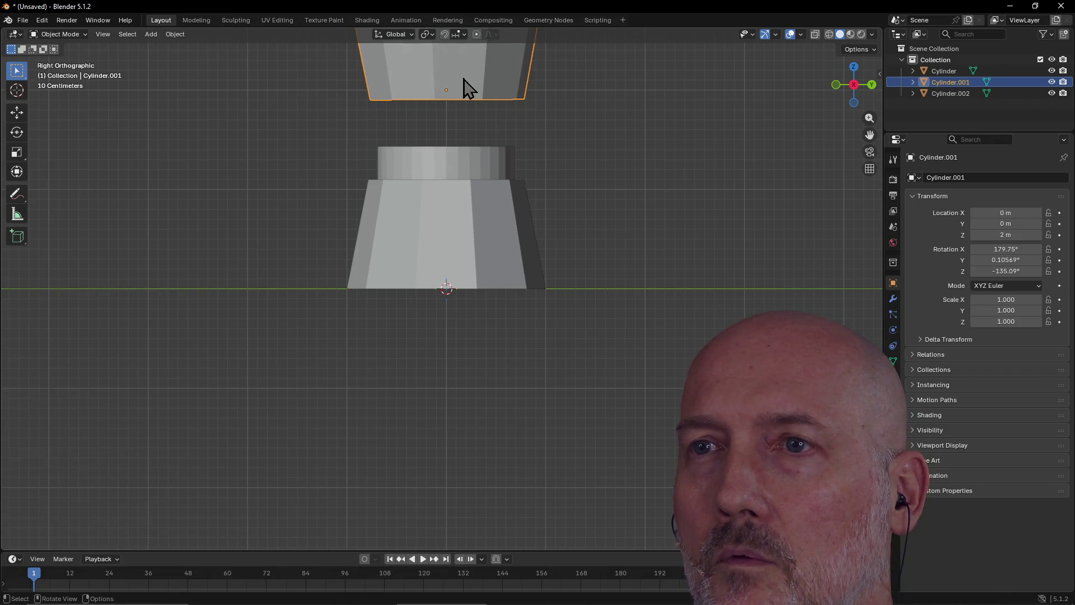
Step: Lower Cylinder.001 by 0.5 m to Z 1.5 m onto the middle band
key(g)
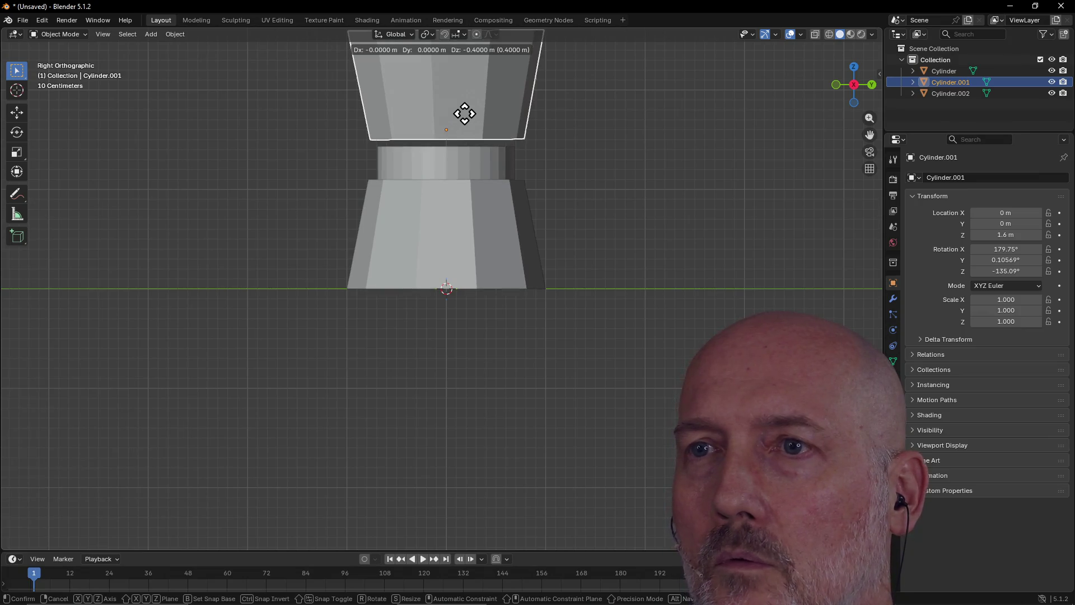
click(470, 138)
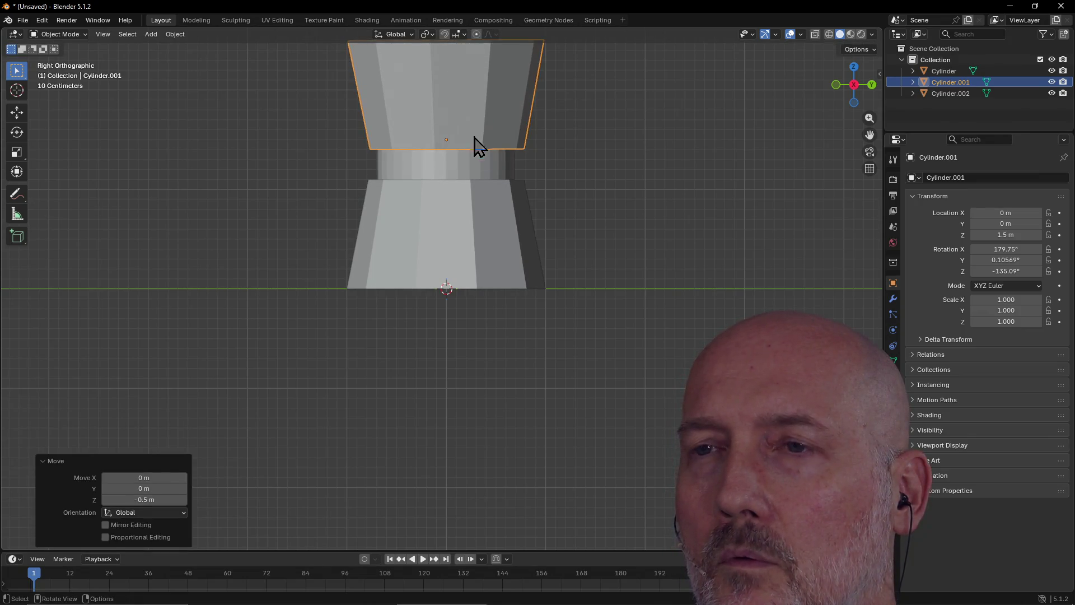
mouse_move(559, 163)
middle_down()
mouse_move(446, 204)
mouse_move(428, 187)
middle_up()
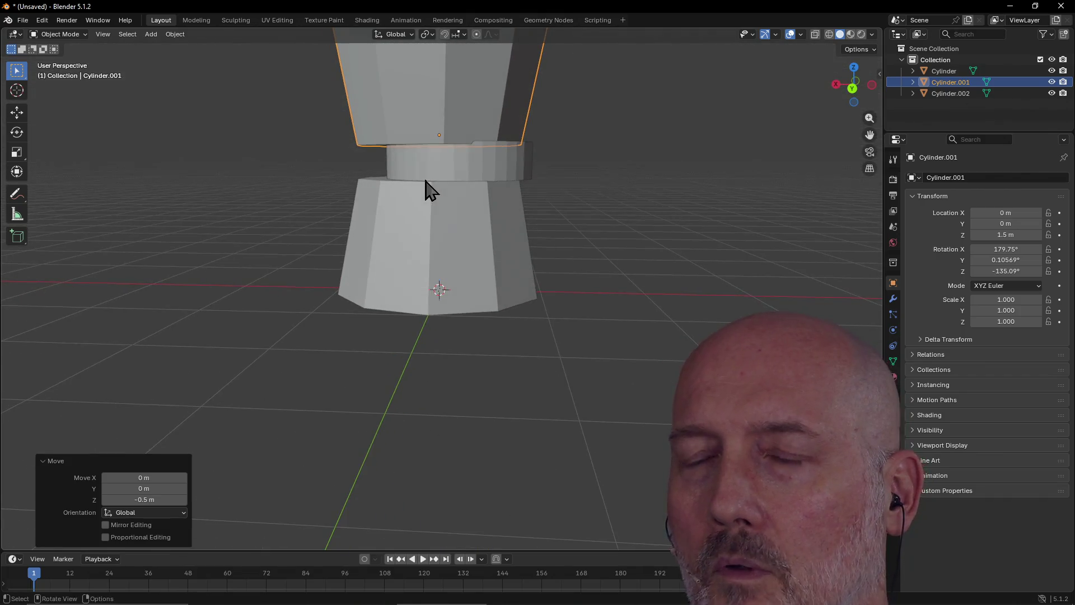
Step: Check the stack from the Right, Left and Front views
key(grave)
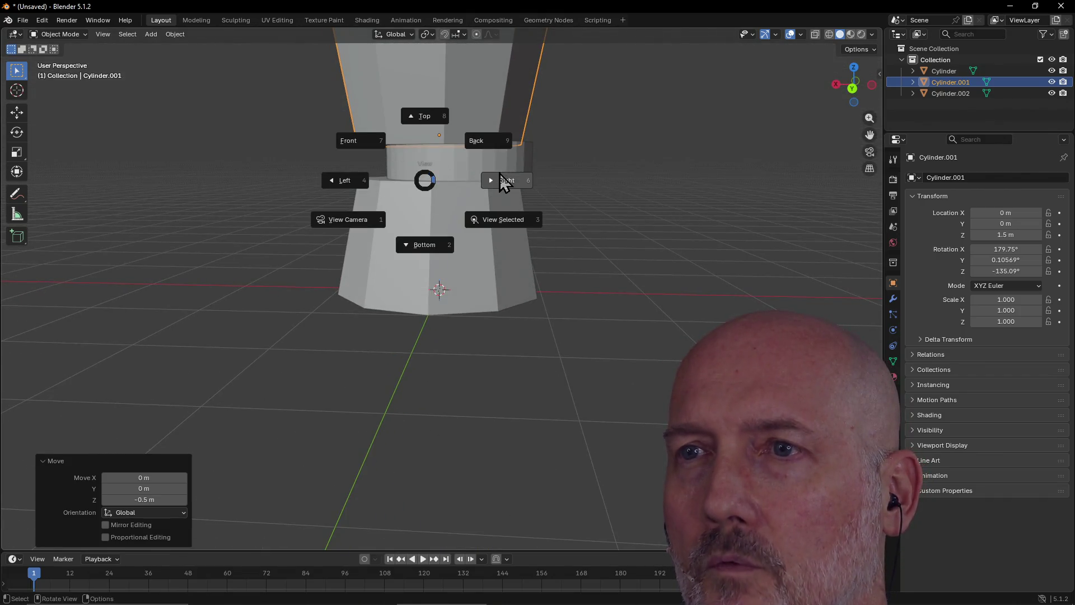
click(504, 181)
key(grave)
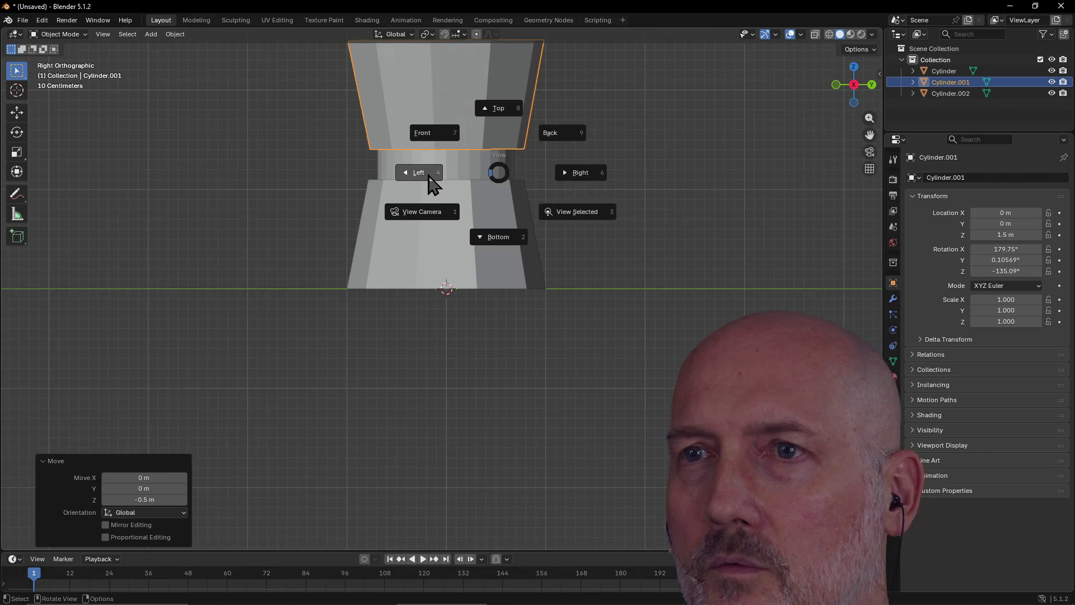
click(432, 183)
key(grave)
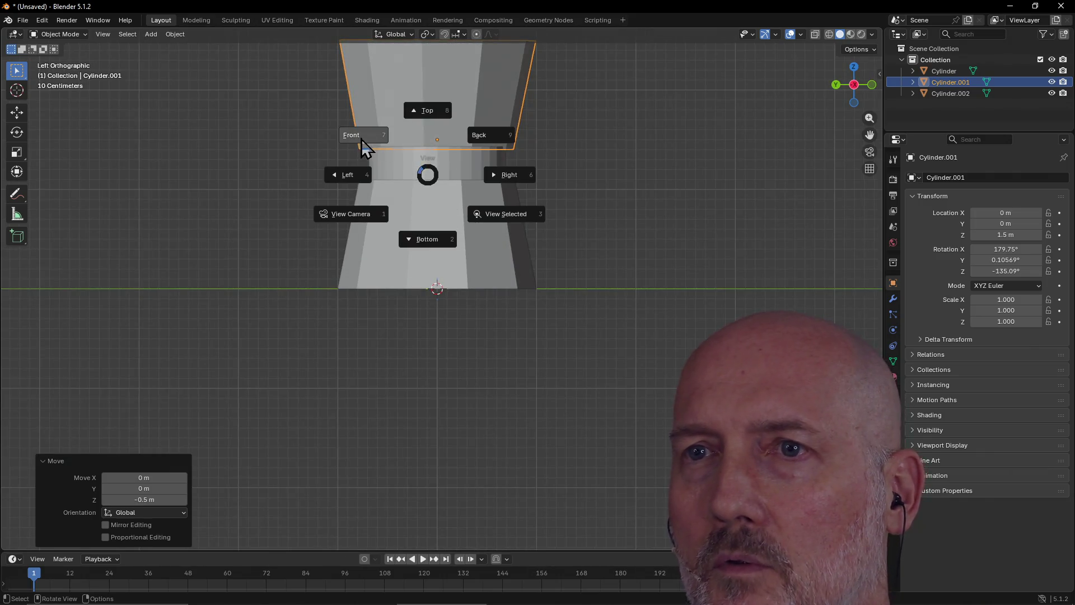
click(365, 148)
click(441, 175)
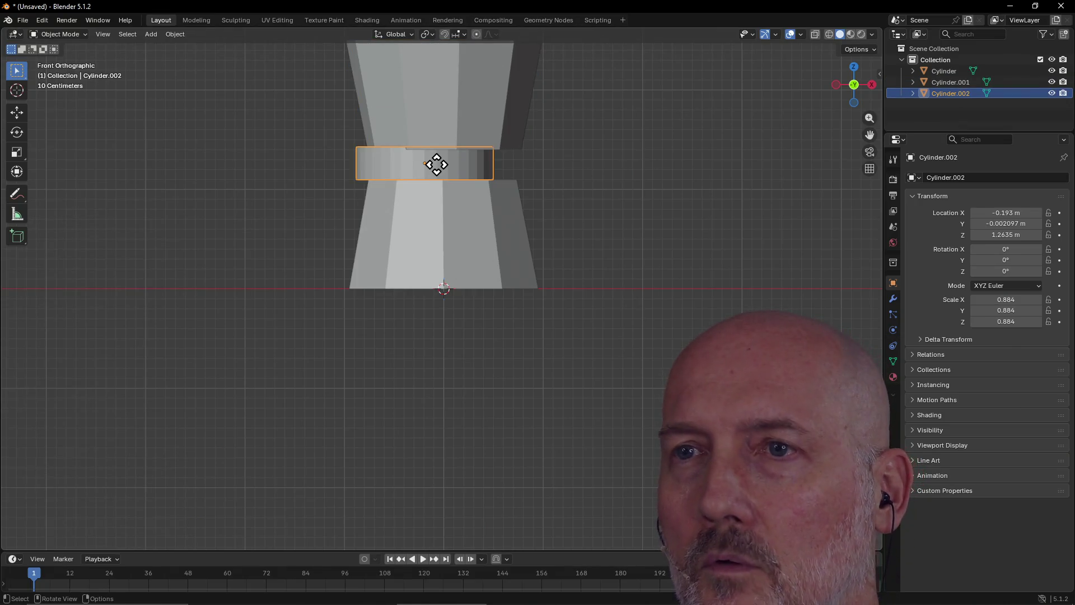
Step: Slide the middle band 0.18028 m along X to centre it on the stack
key(g)
key(x)
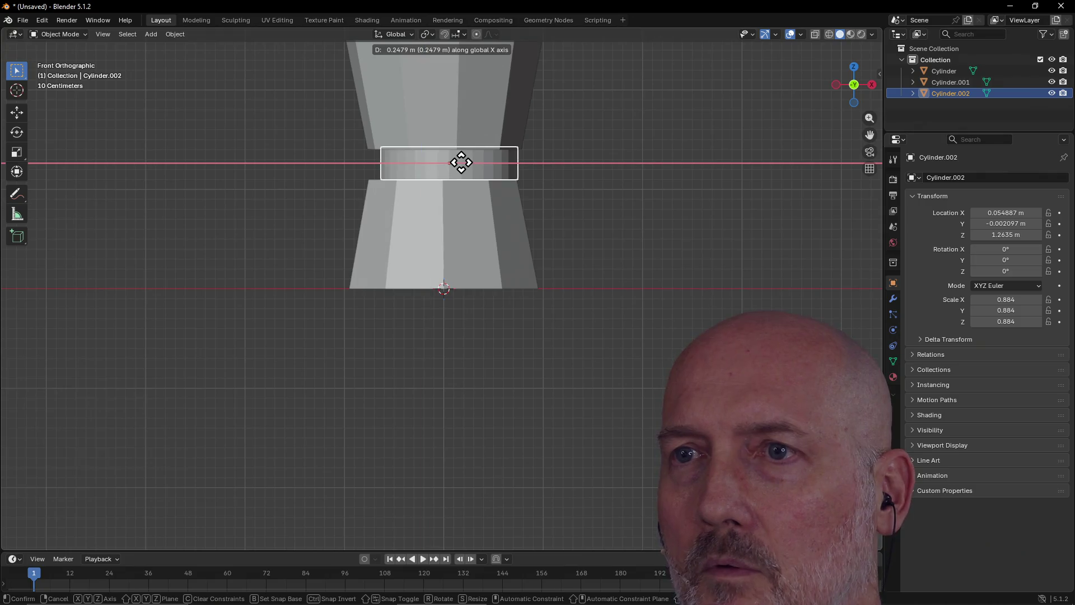
click(455, 164)
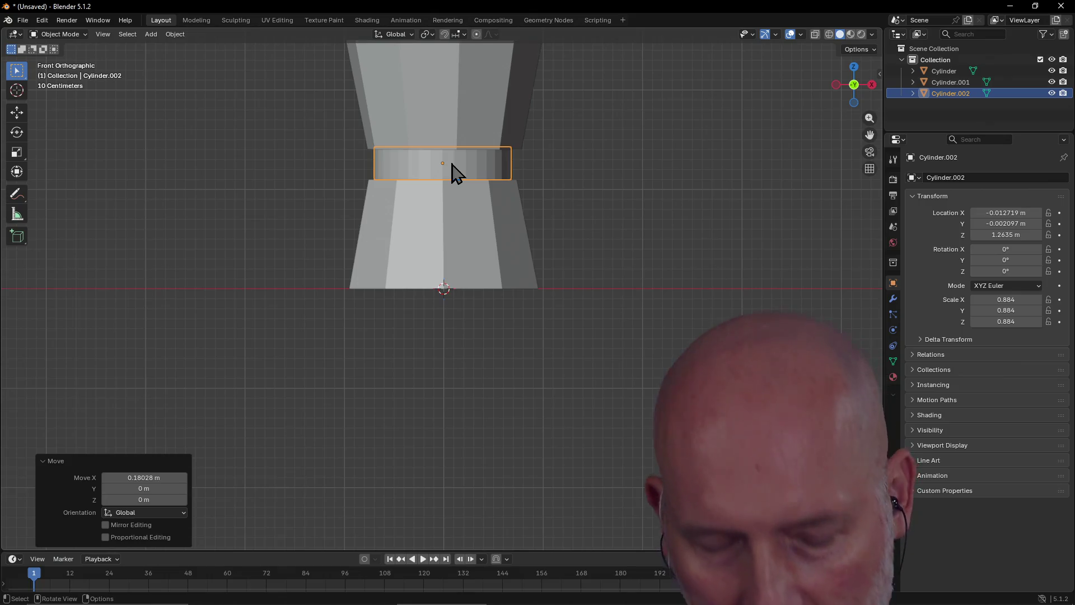
key(g)
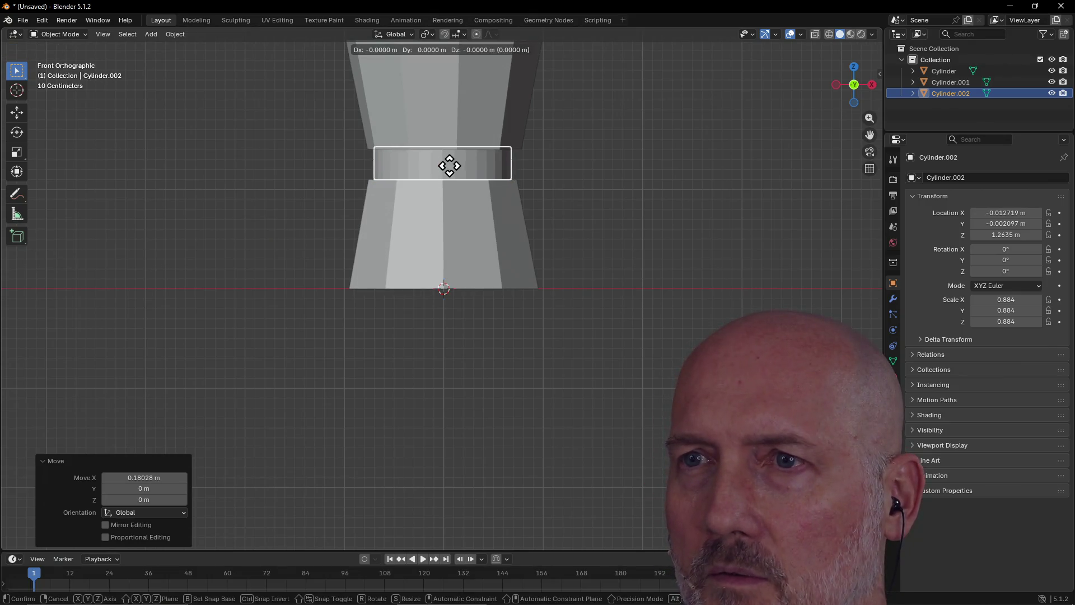
click(449, 166)
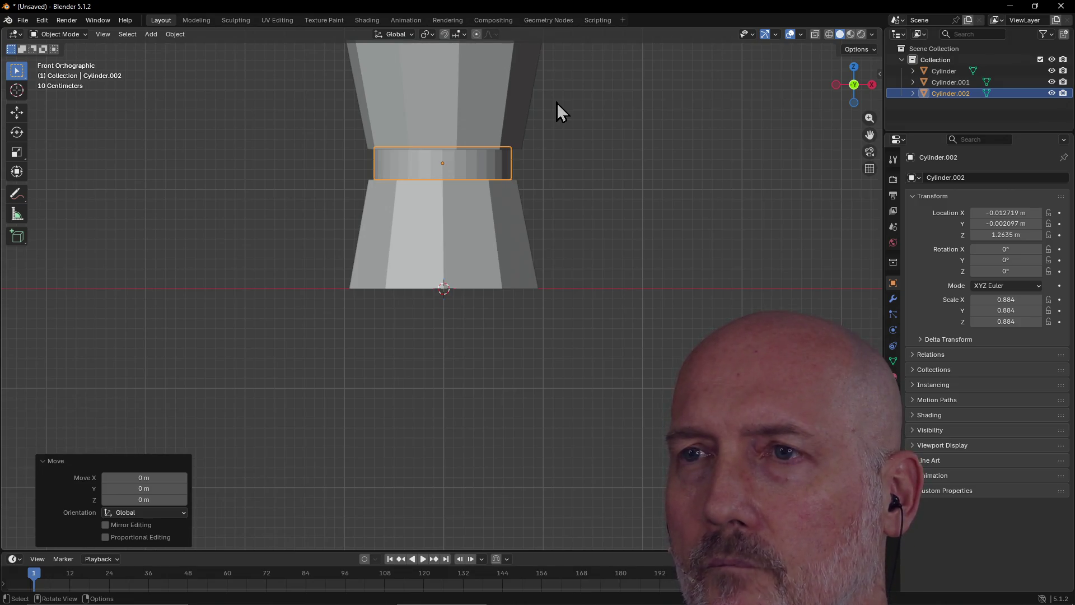
Step: Check the finished stack from the Back, Front, Right and Top views
key(grave)
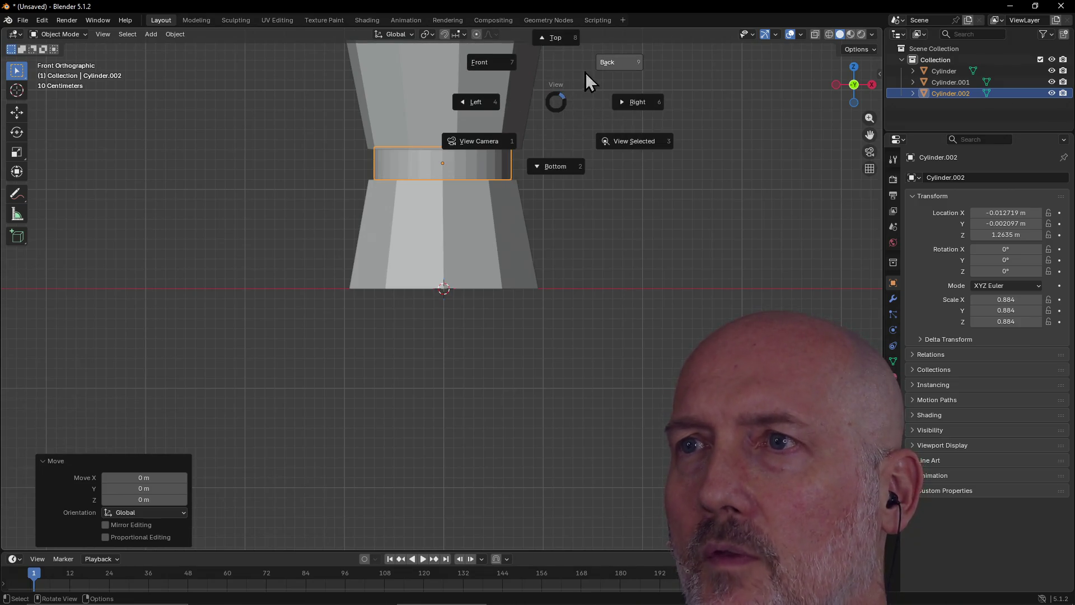
click(599, 65)
key(grave)
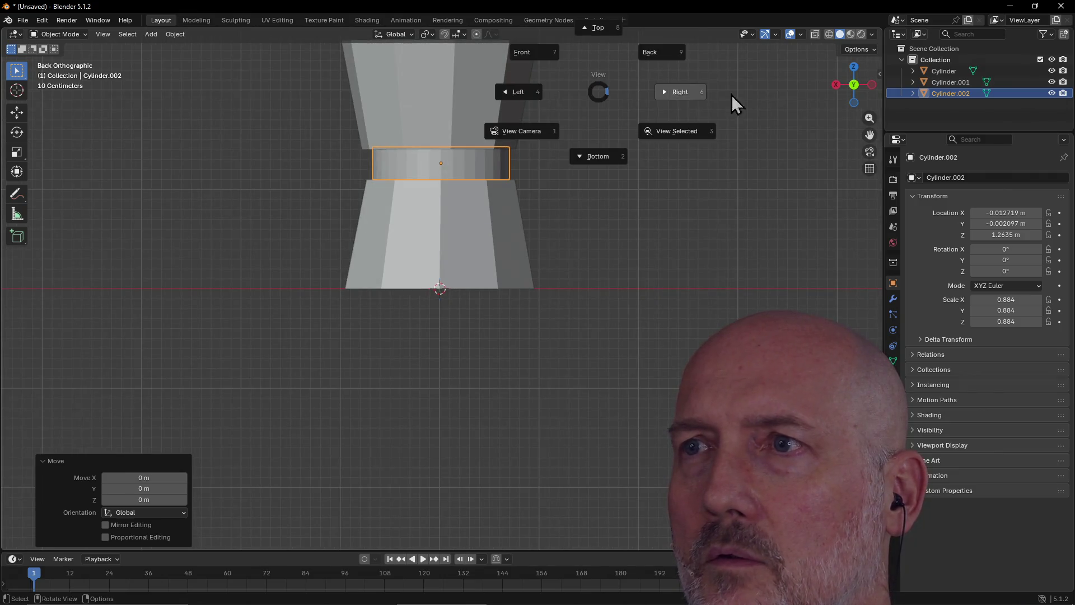
click(527, 52)
key(grave)
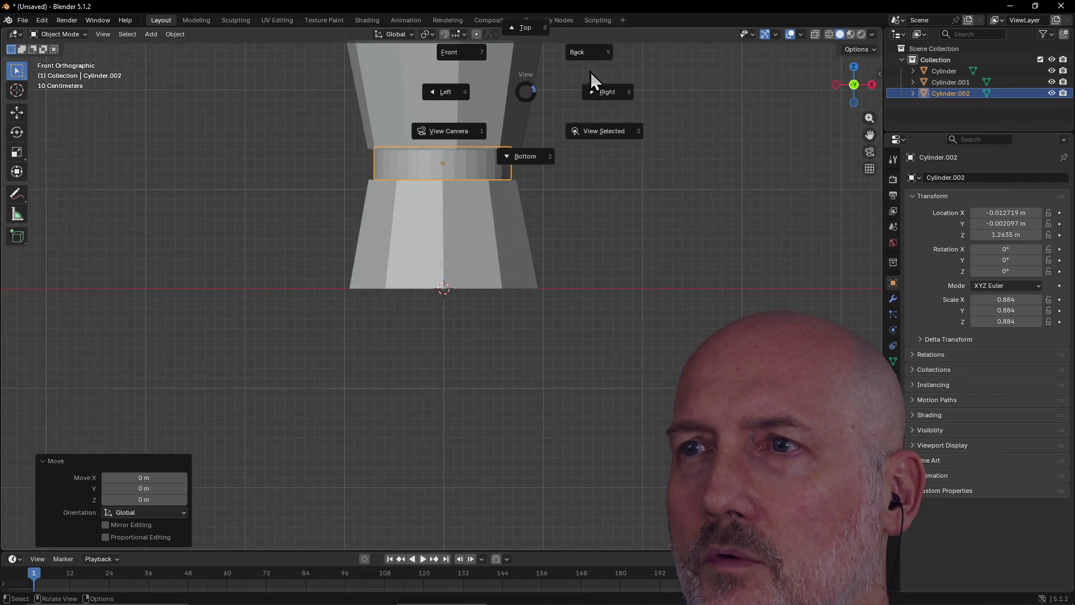
click(600, 95)
key(grave)
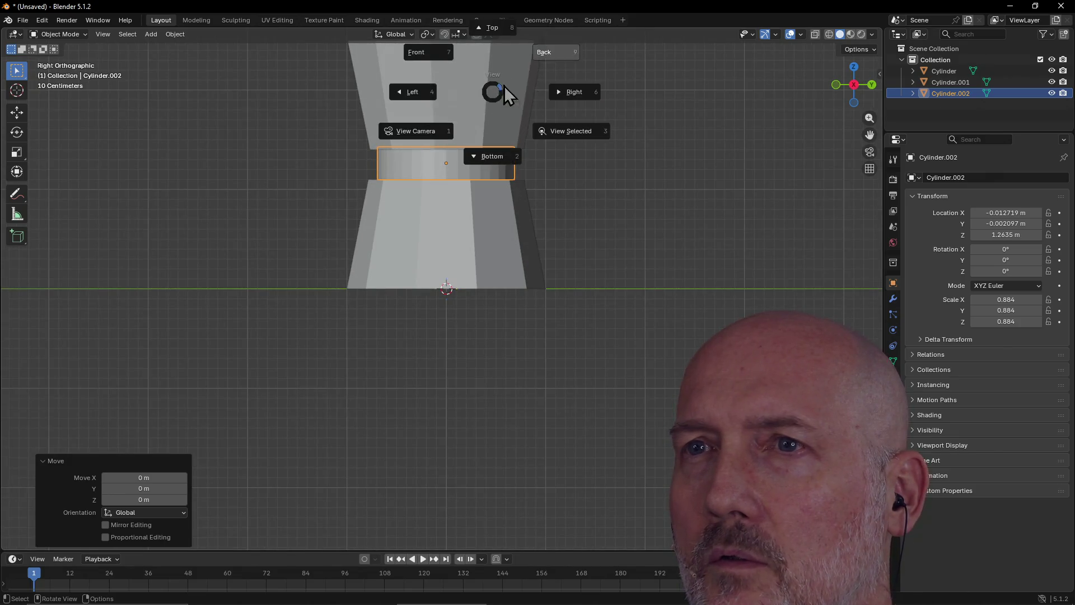
click(488, 31)
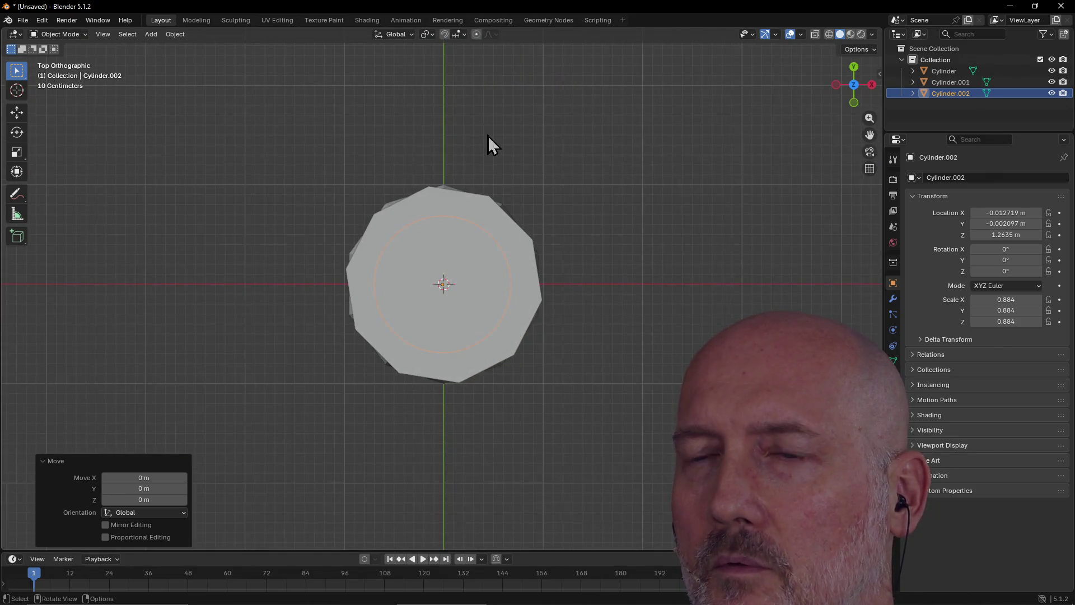
Step: Orbit and zoom around the three-cylinder stack in perspective, then return to Front view
mouse_move(490, 133)
middle_down()
mouse_move(499, 119)
mouse_move(353, 74)
mouse_move(355, 32)
mouse_move(367, 74)
mouse_move(257, 45)
middle_up()
scroll(405, 108, up, 4)
mouse_move(402, 101)
middle_down()
mouse_move(307, 96)
mouse_move(324, 77)
mouse_move(432, 100)
mouse_move(737, 92)
mouse_move(704, 121)
mouse_move(597, 148)
mouse_move(391, 91)
mouse_move(321, 102)
mouse_move(277, 84)
mouse_move(469, 153)
mouse_move(525, 139)
mouse_move(535, 170)
mouse_move(505, 167)
middle_up()
scroll(480, 148, up, 2)
scroll(534, 170, down, 2)
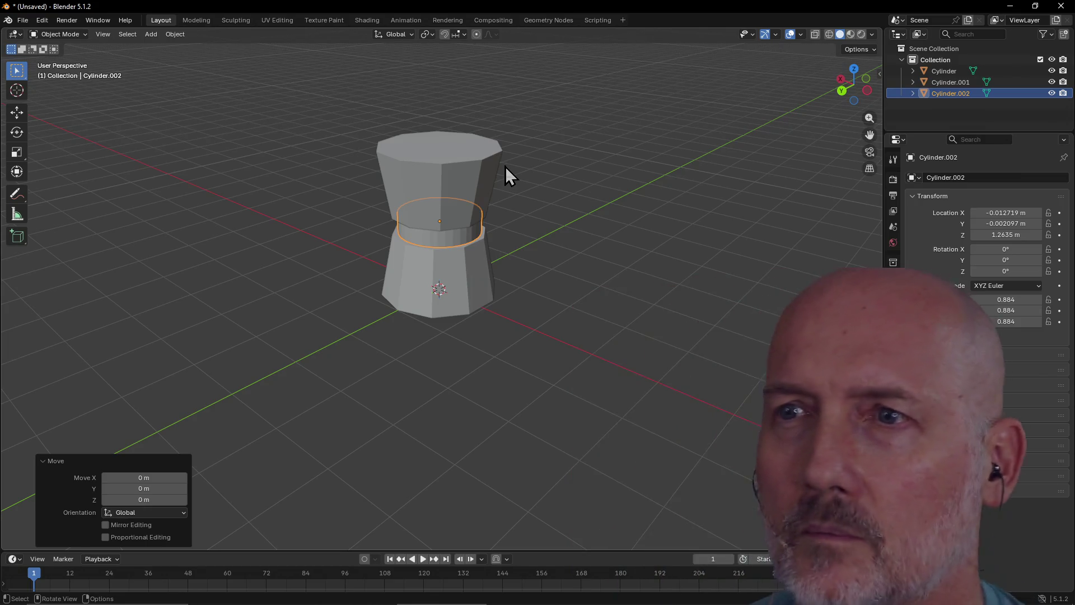
scroll(507, 165, up, 2)
mouse_move(514, 119)
middle_down()
mouse_move(400, 130)
mouse_move(381, 115)
middle_up()
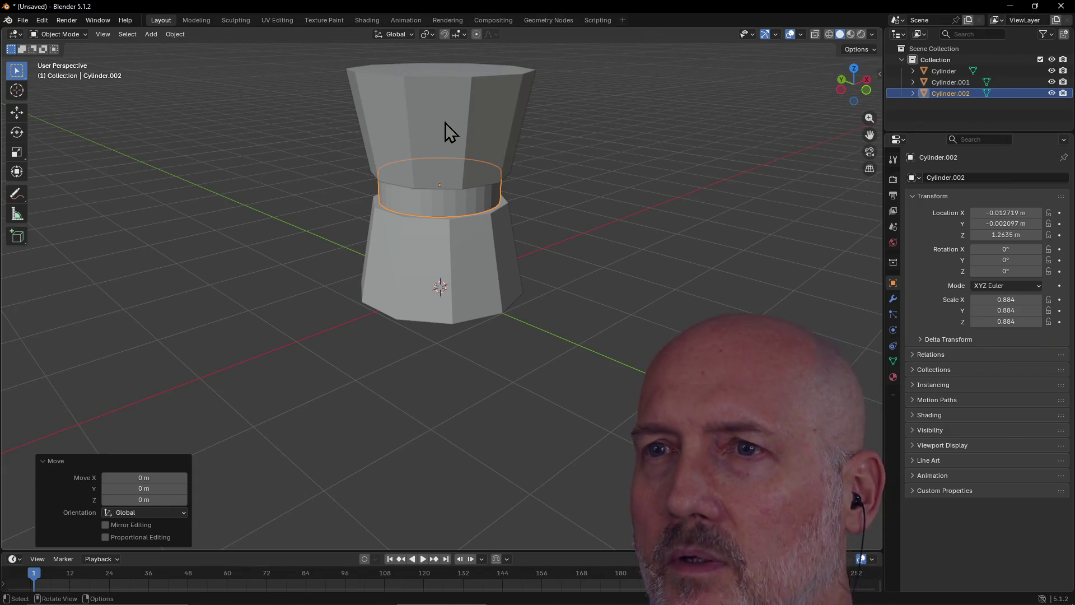
key(grave)
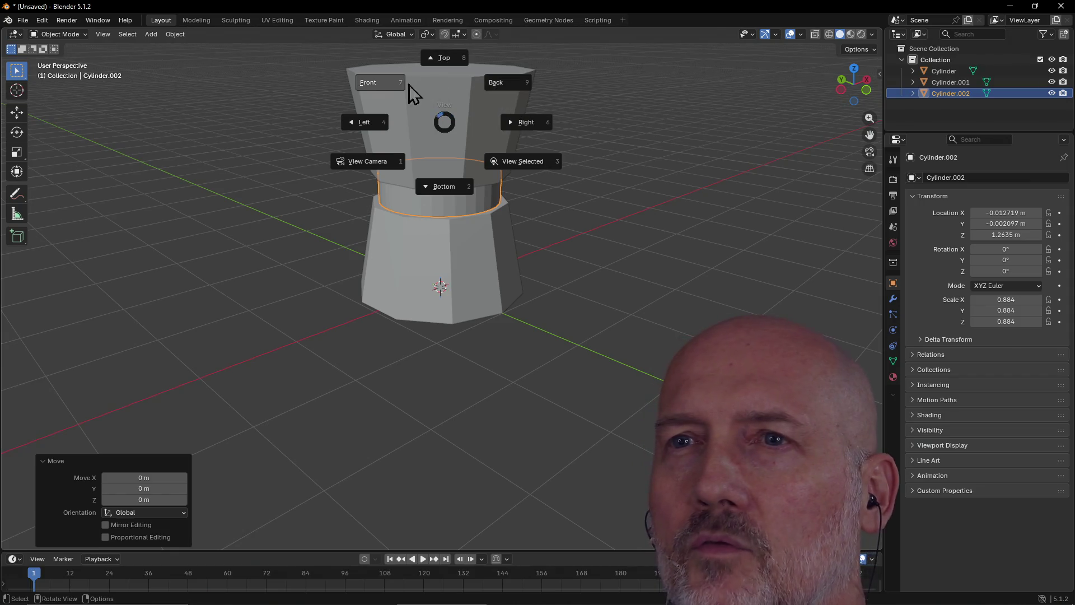
click(414, 84)
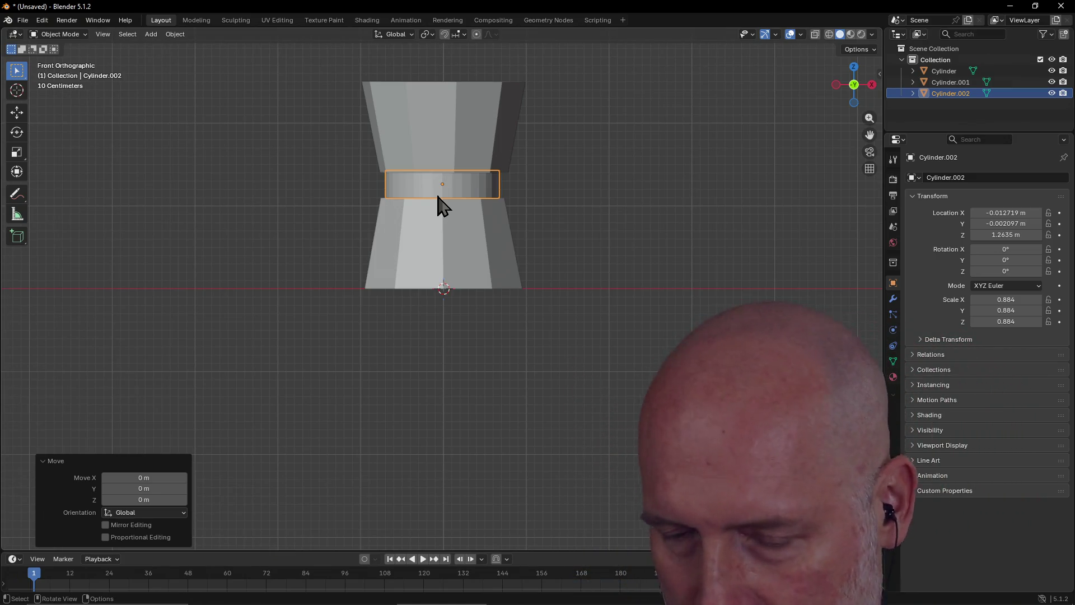
click(483, 146)
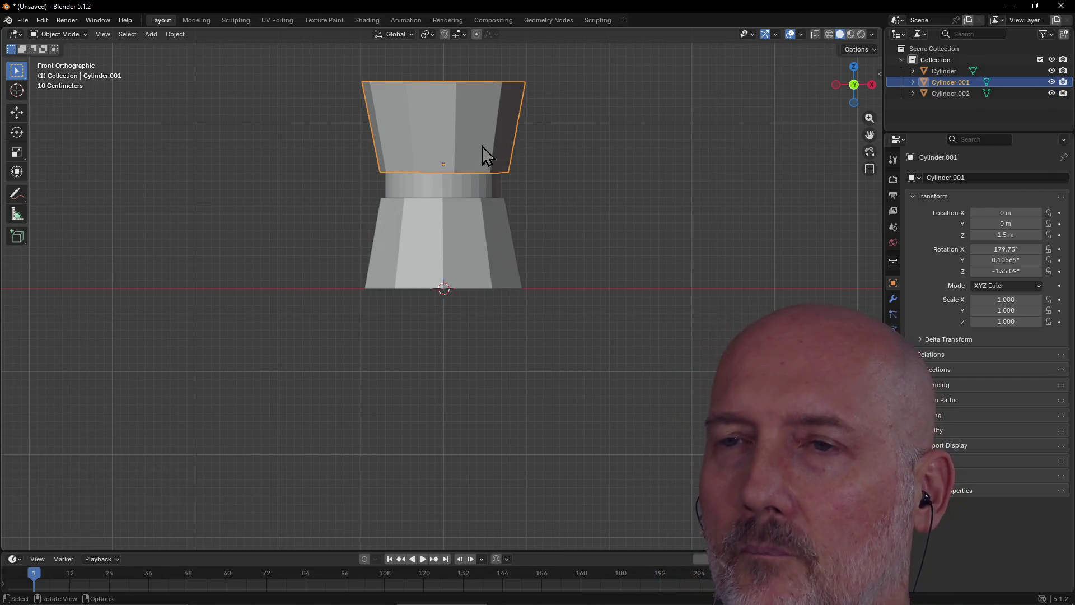
key(r)
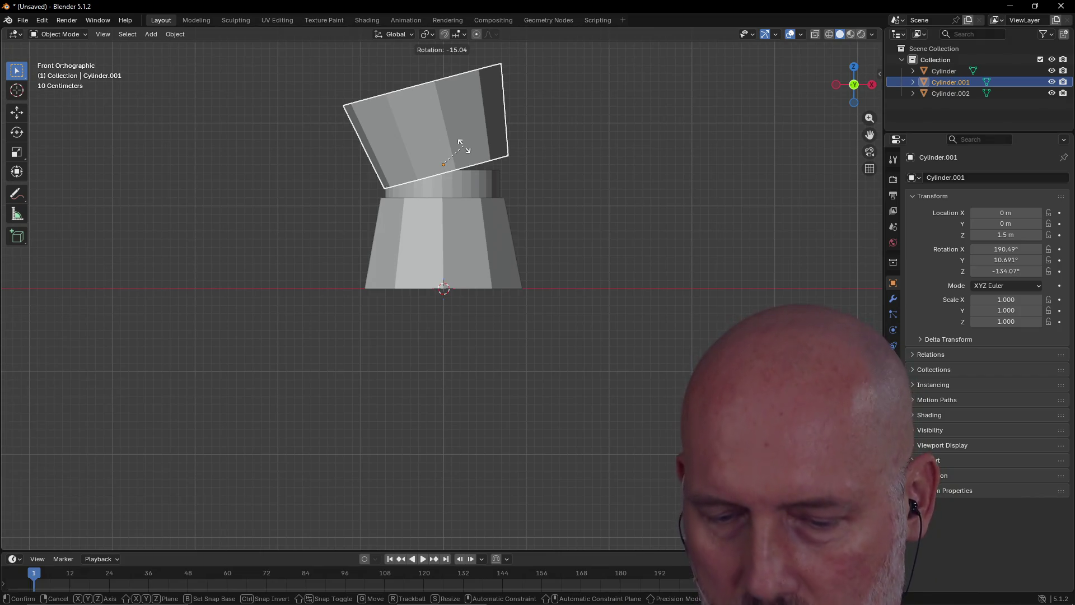
key(Escape)
key(r)
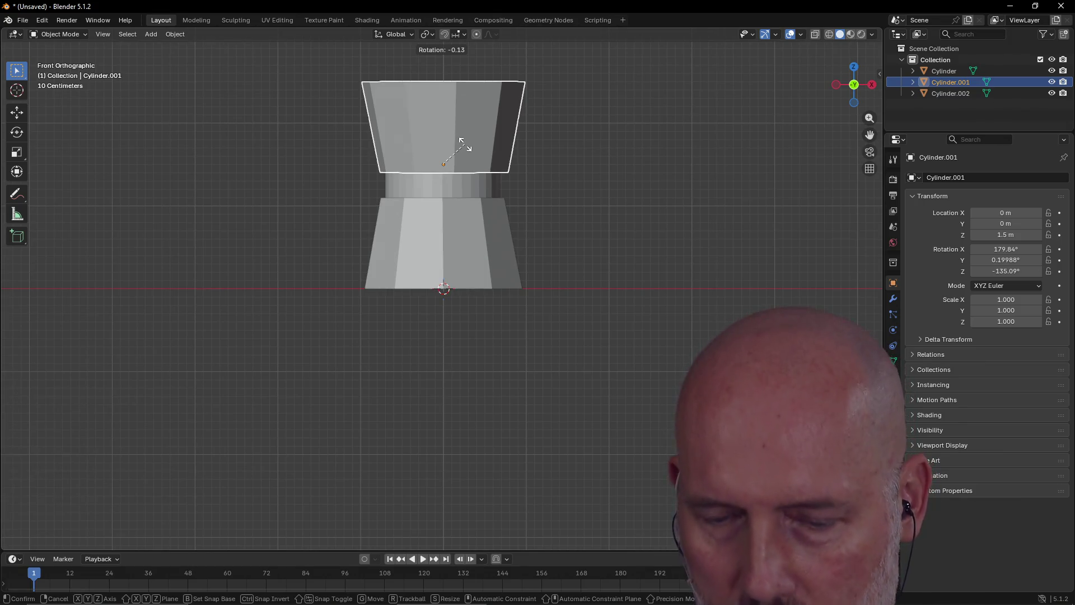
click(465, 146)
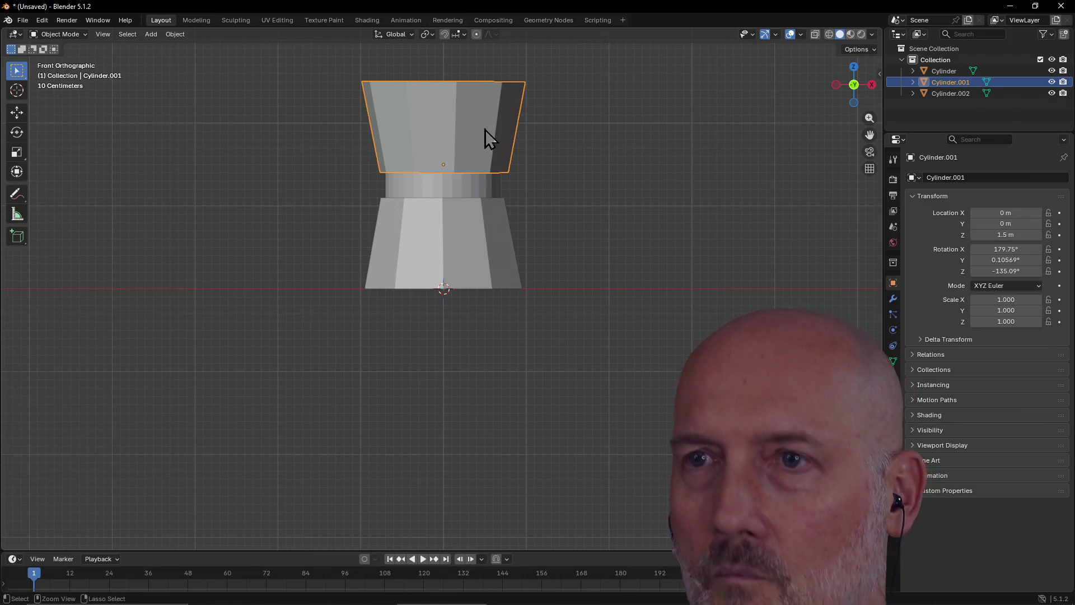
click(485, 129)
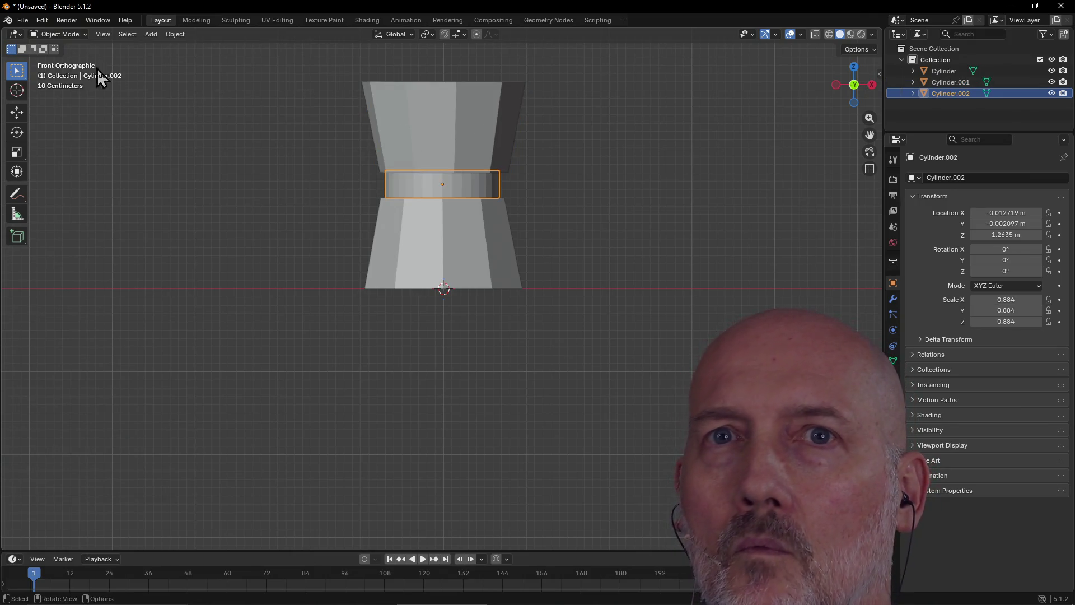
click(42, 20)
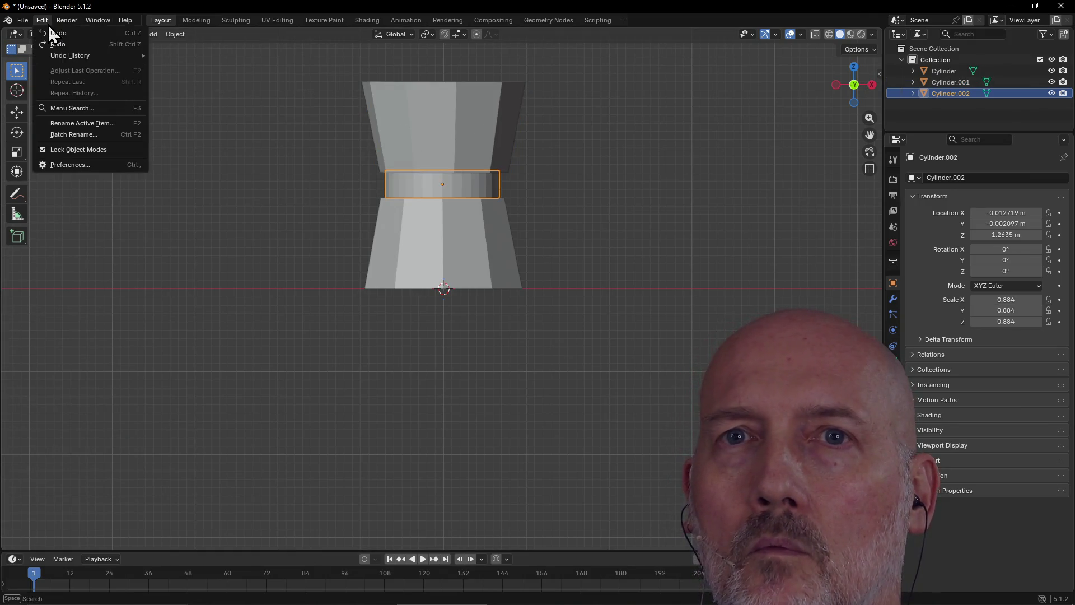
click(78, 45)
mouse_move(193, 52)
middle_down()
mouse_move(177, 106)
mouse_move(125, 156)
middle_up()
middle_drag(381, 189, 388, 180)
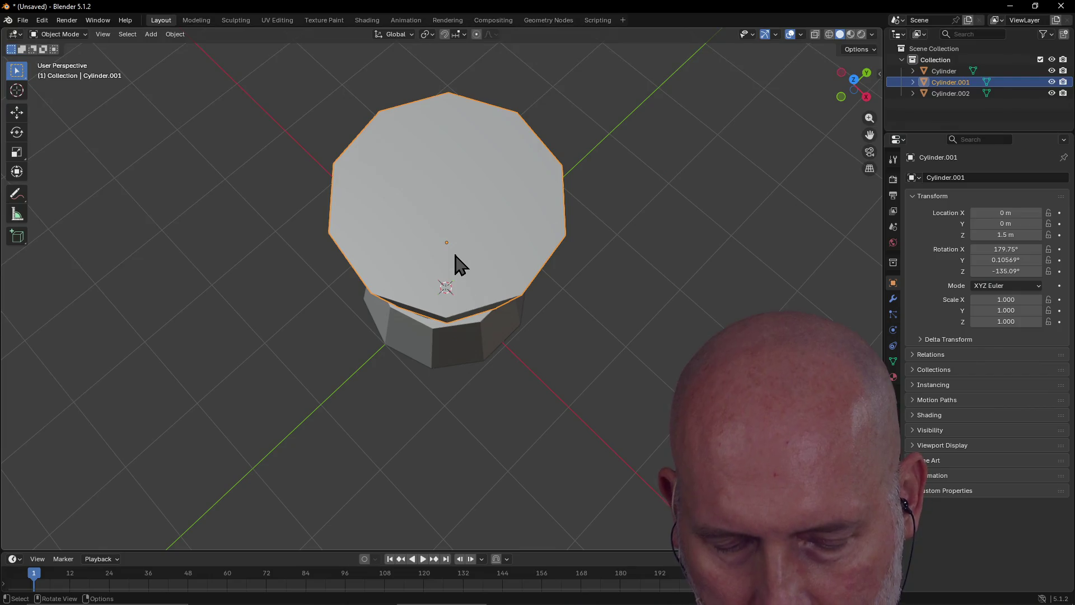
Step: Try an X-axis tilt on Cylinder.001, undo it, and switch to orthographic Top view
key(r)
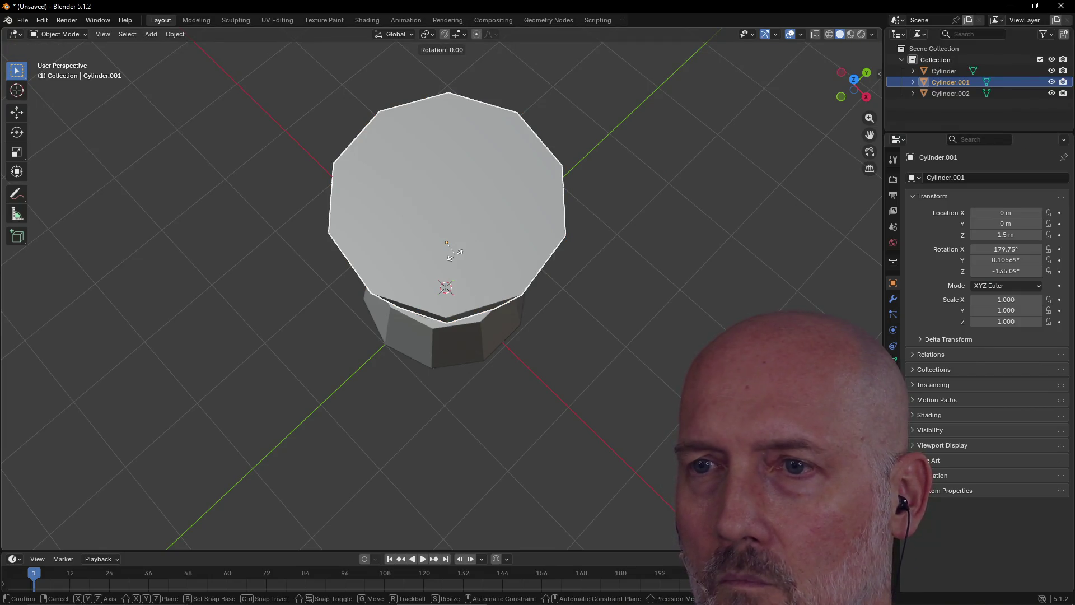
key(x)
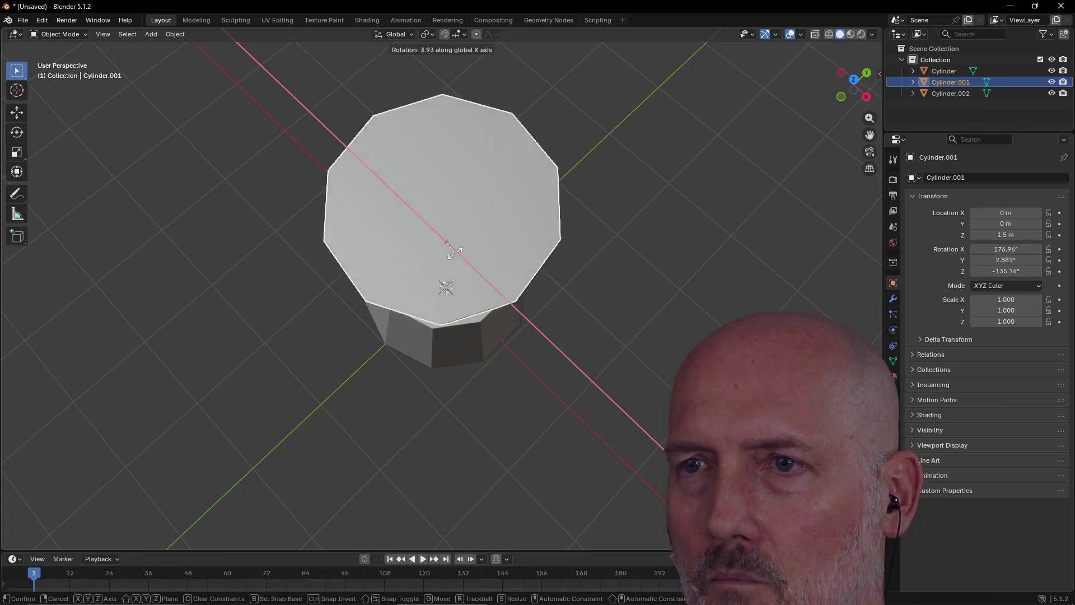
click(455, 252)
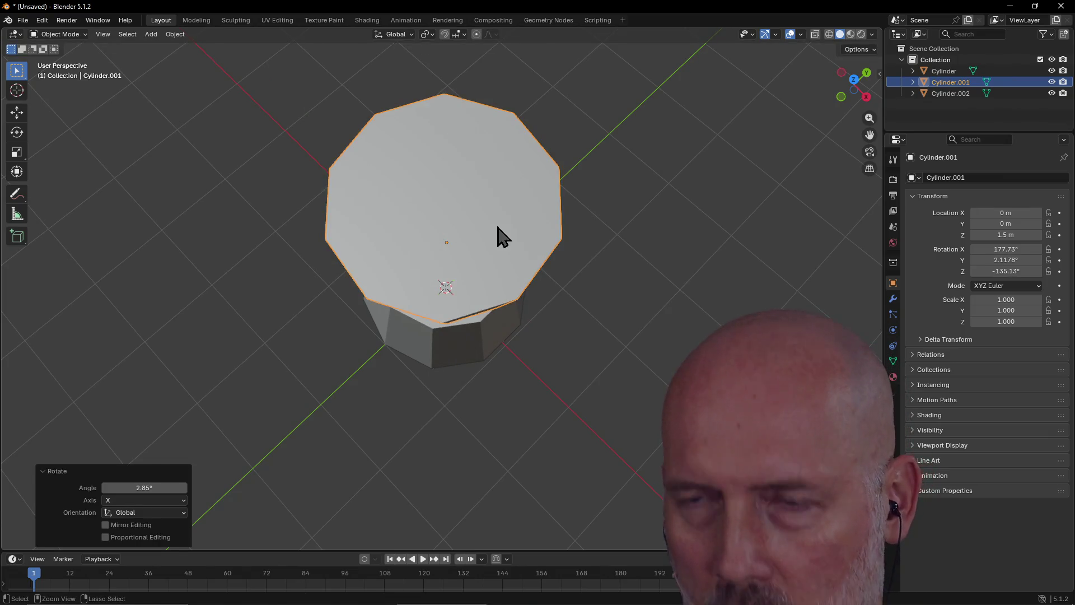
key(ctrl+z)
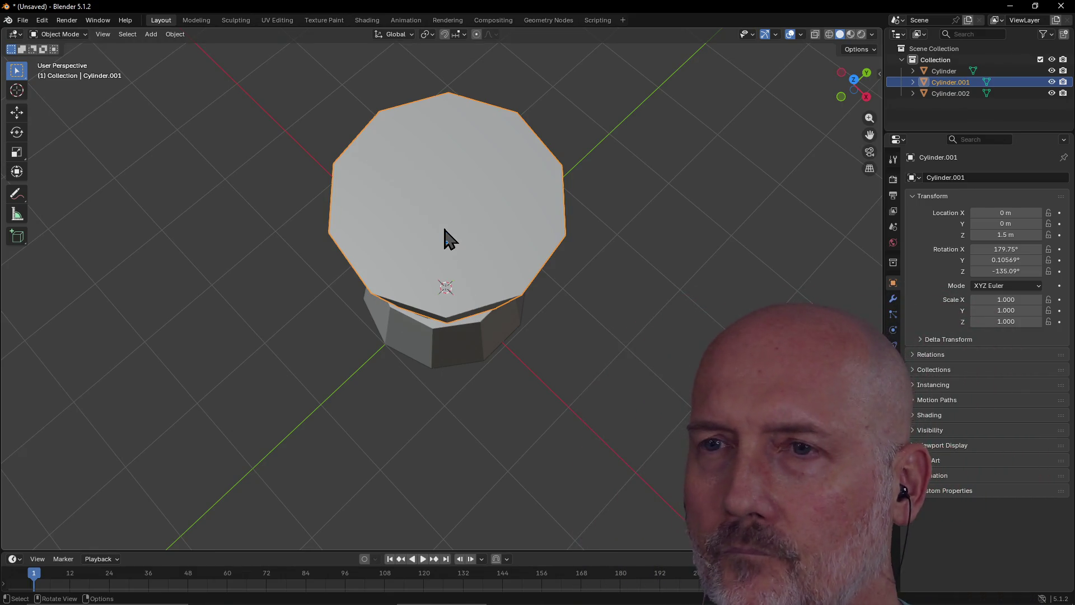
key(grave)
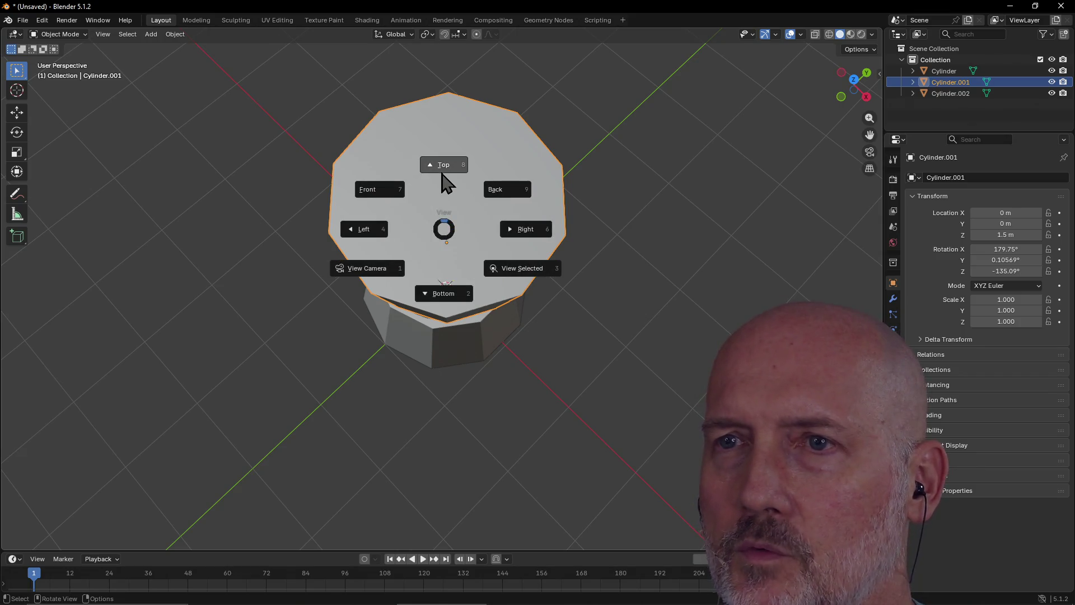
click(441, 174)
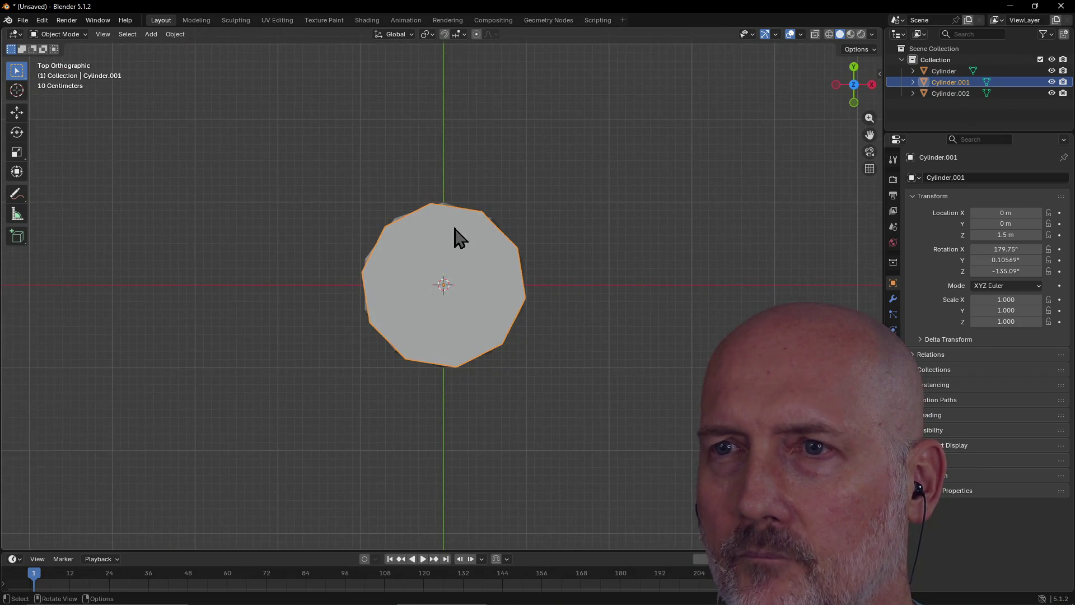
Step: Spin Cylinder.001 about -9° around the Z axis to line up its facets
scroll(452, 219, up, 4)
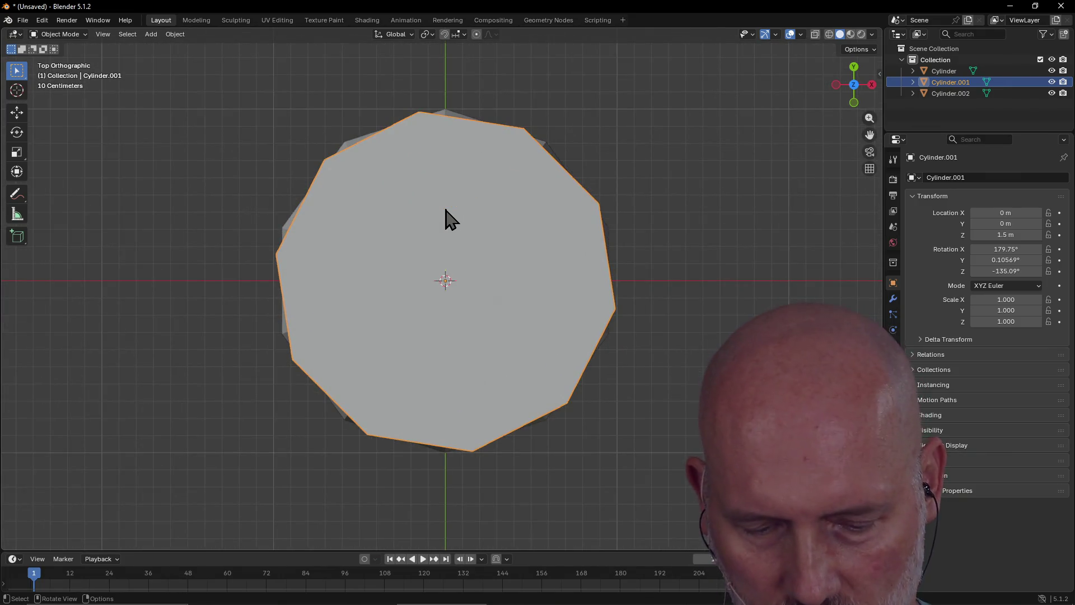
key(r)
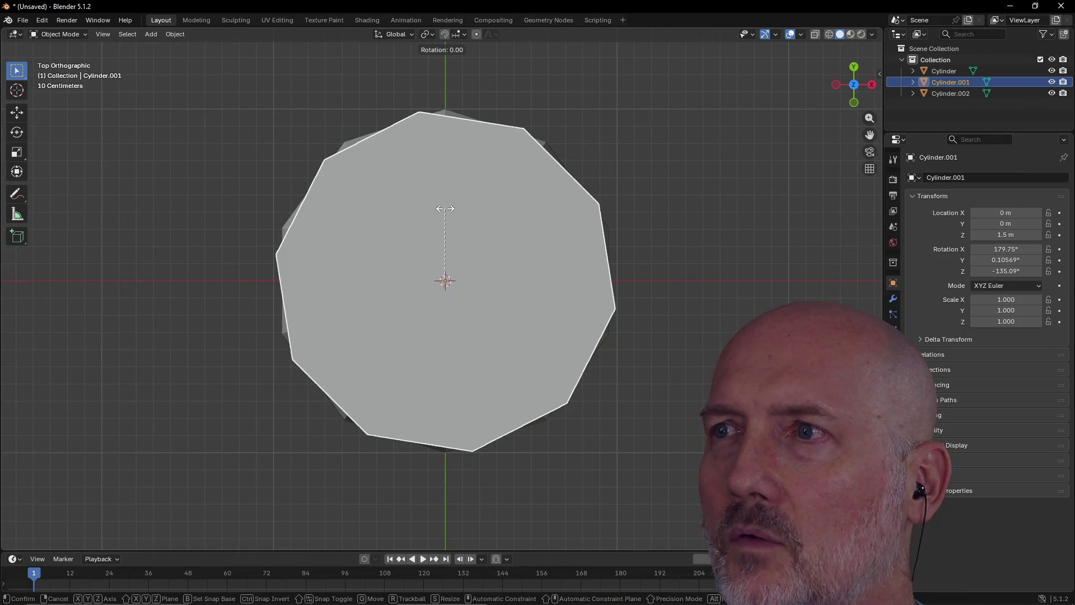
key(z)
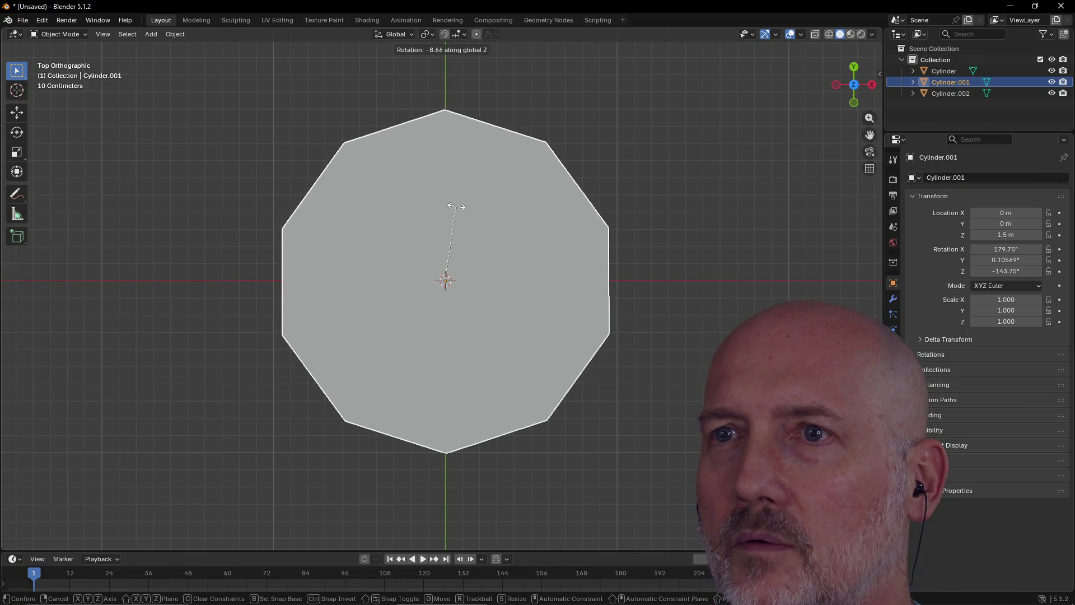
click(457, 207)
Step: Deselect the cylinder and switch to orthographic Front view
mouse_move(463, 235)
middle_down()
mouse_move(452, 152)
mouse_move(384, 173)
mouse_move(257, 175)
mouse_move(189, 136)
mouse_move(265, 162)
mouse_move(341, 115)
mouse_move(352, 81)
mouse_move(521, 120)
mouse_move(594, 171)
mouse_move(645, 145)
mouse_move(592, 161)
middle_up()
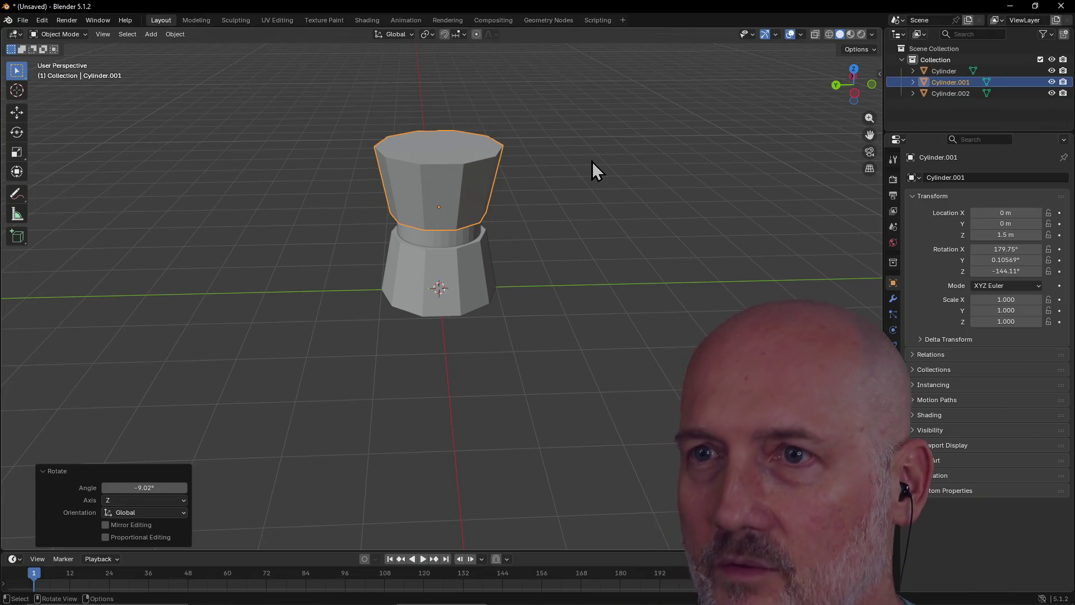
click(458, 336)
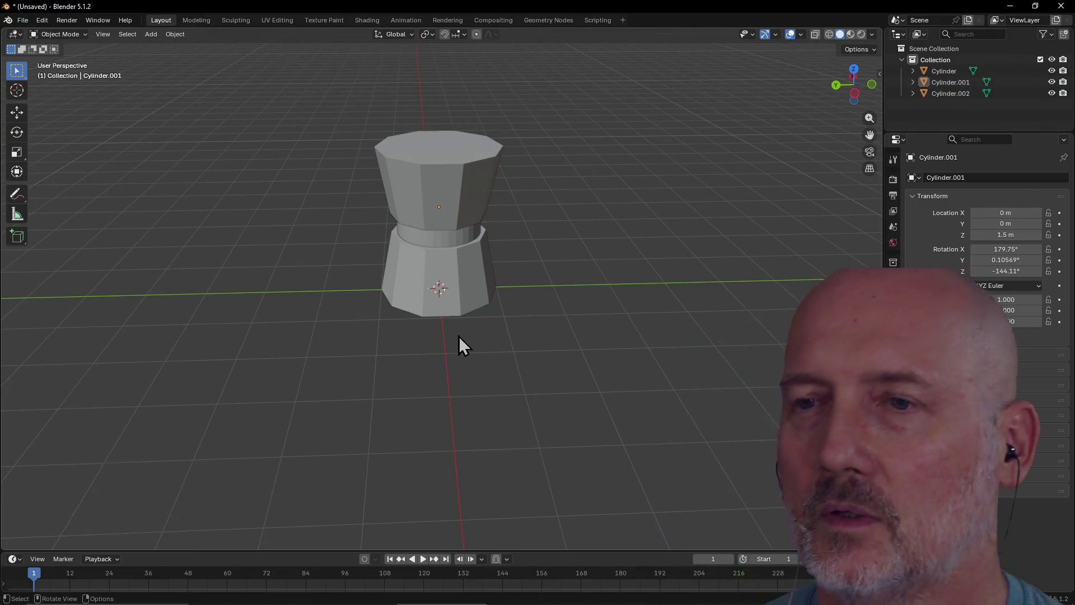
key(grave)
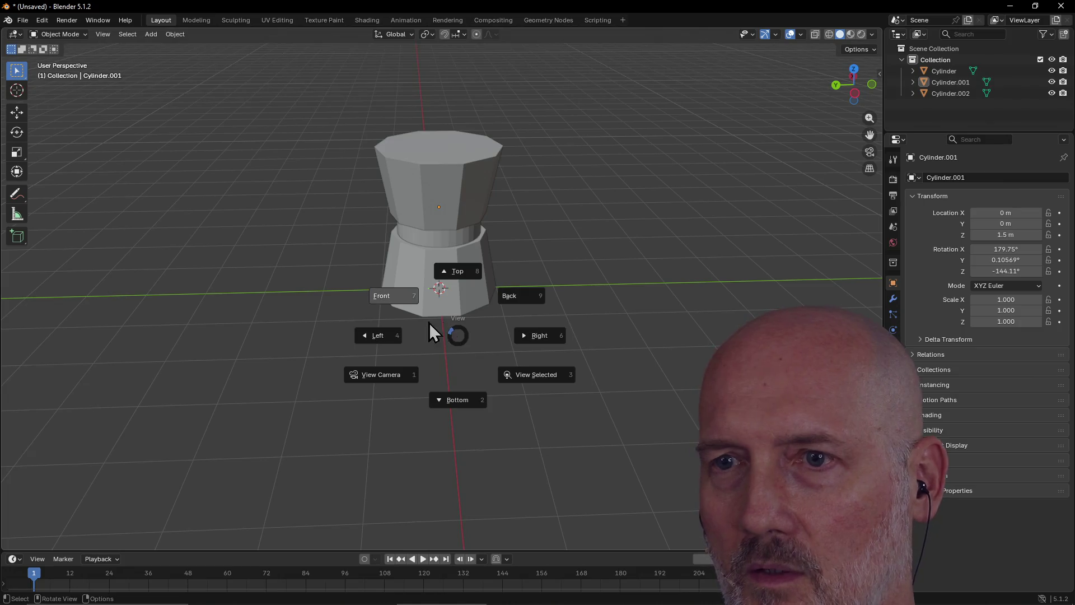
click(397, 301)
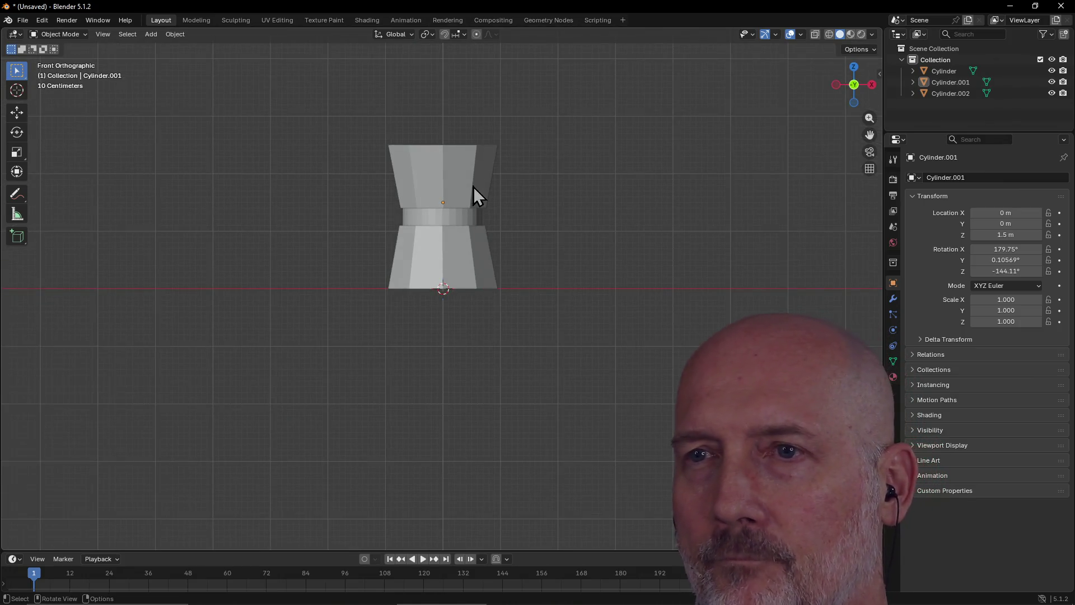
Step: Open the viewport Add menu and reveal its Mesh primitives submenu
scroll(473, 186, up, 4)
scroll(472, 186, down, 3)
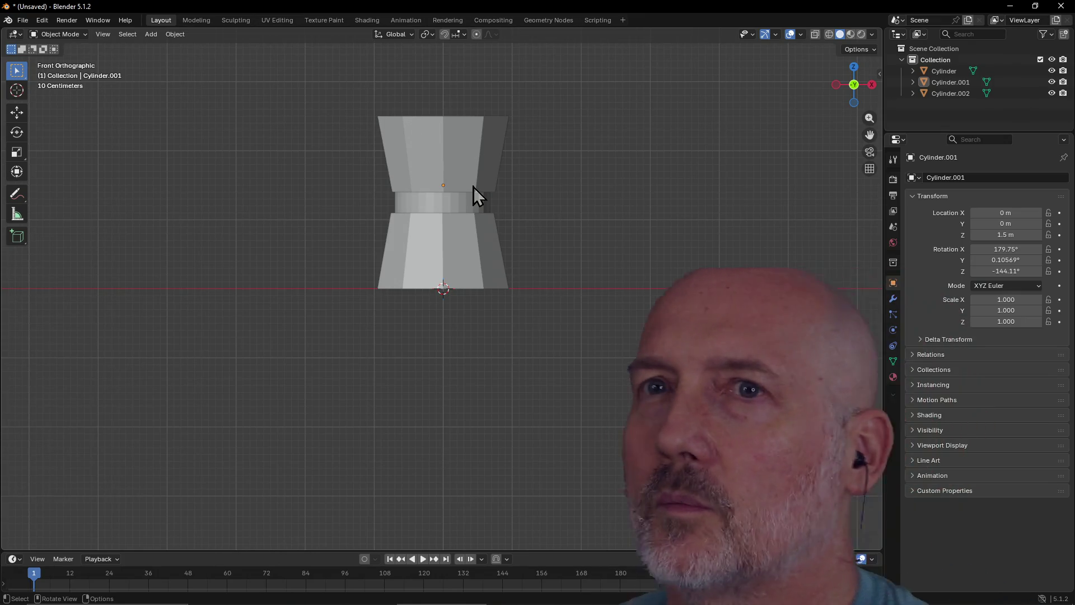
click(150, 37)
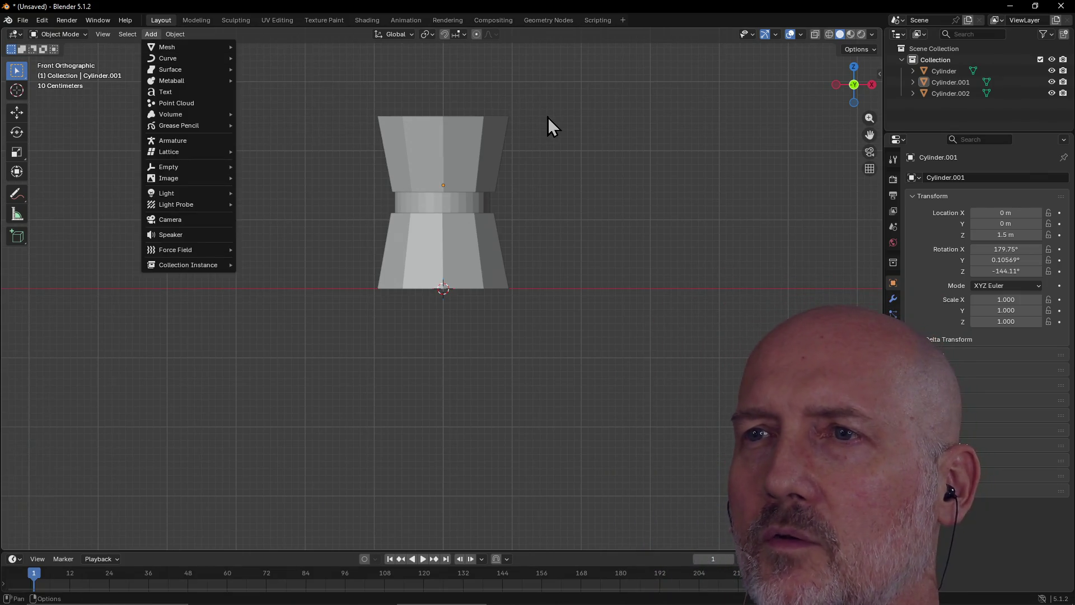
right_click(550, 154)
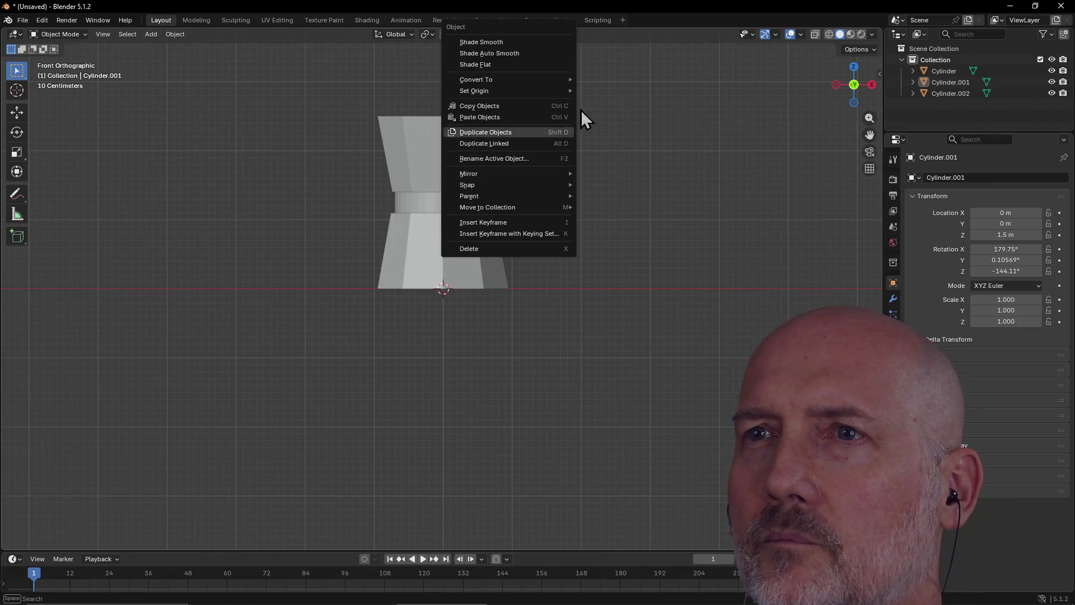
right_click(553, 288)
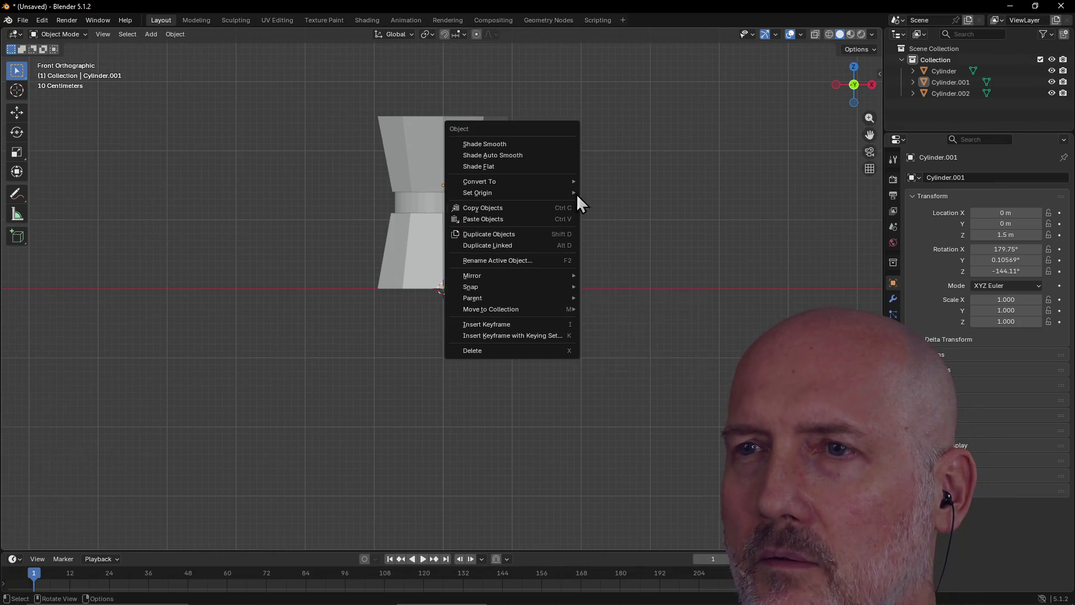
click(151, 35)
mouse_move(202, 58)
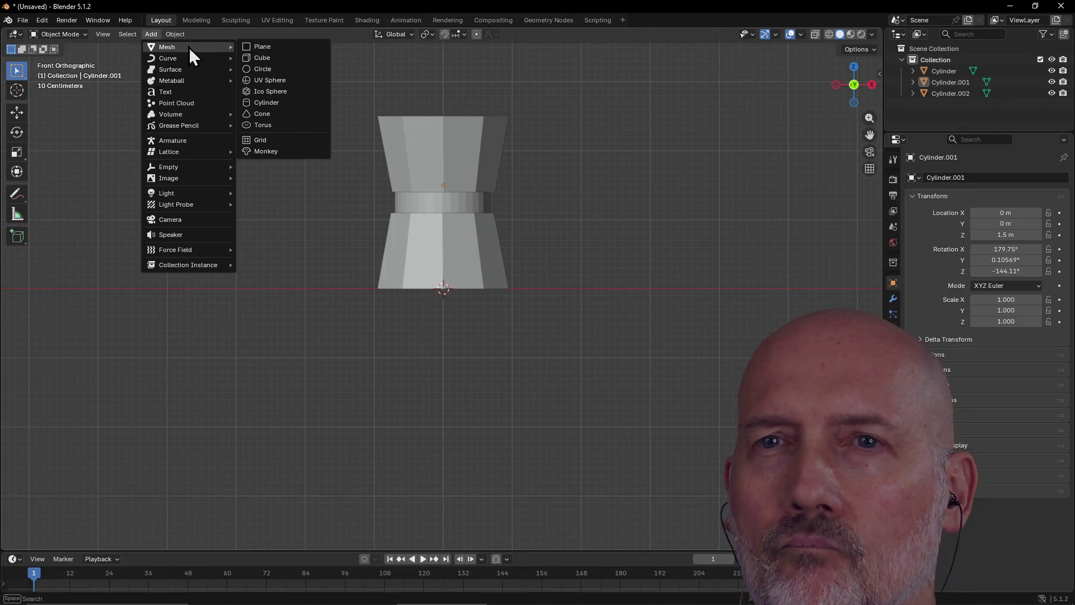
mouse_move(193, 113)
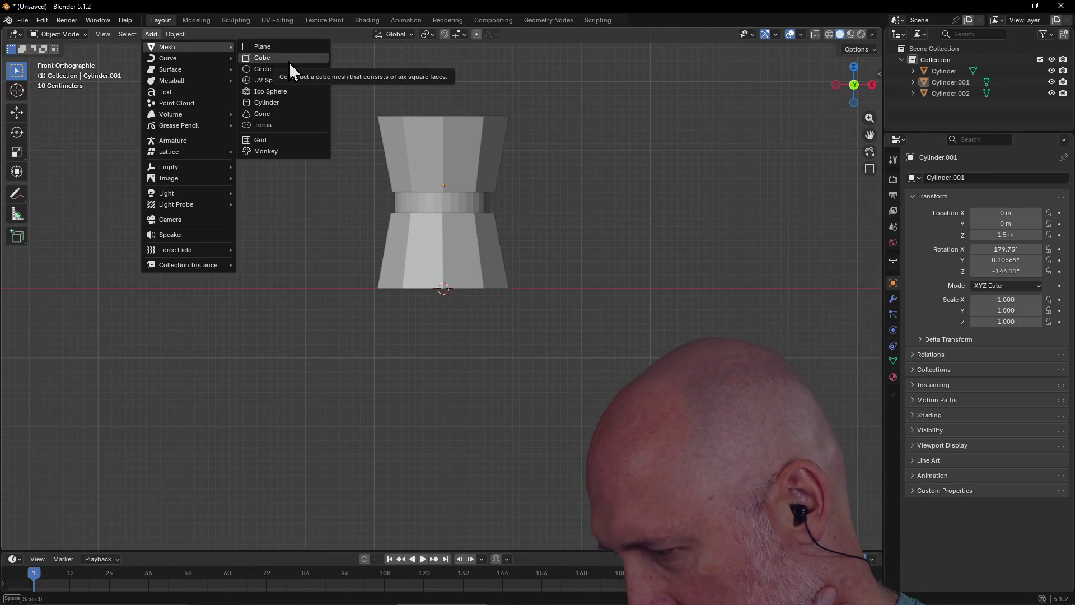
Step: Add a cube, place it at X −3.29 m left of the stack, and enter Modeling
click(289, 61)
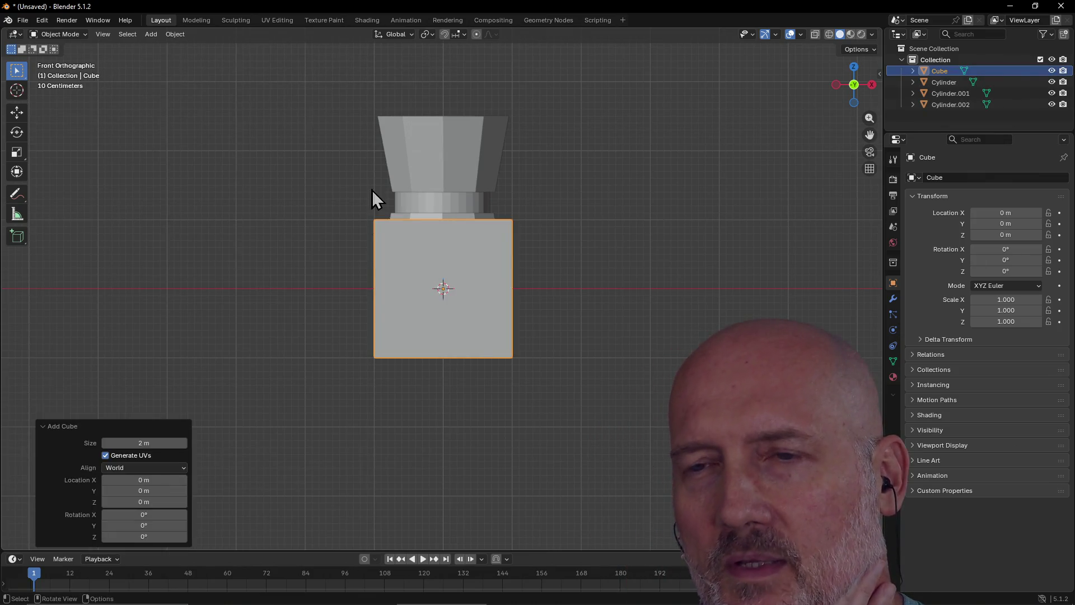
mouse_move(472, 307)
mouse_down()
mouse_move(308, 324)
mouse_move(264, 272)
mouse_up()
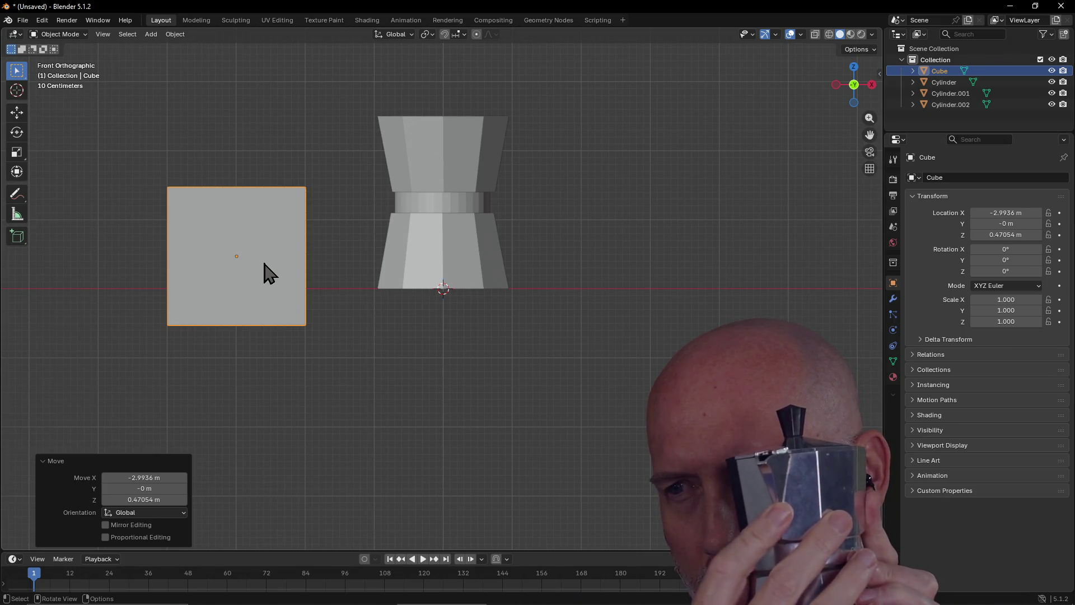
middle_drag(263, 273, 341, 263)
key(g)
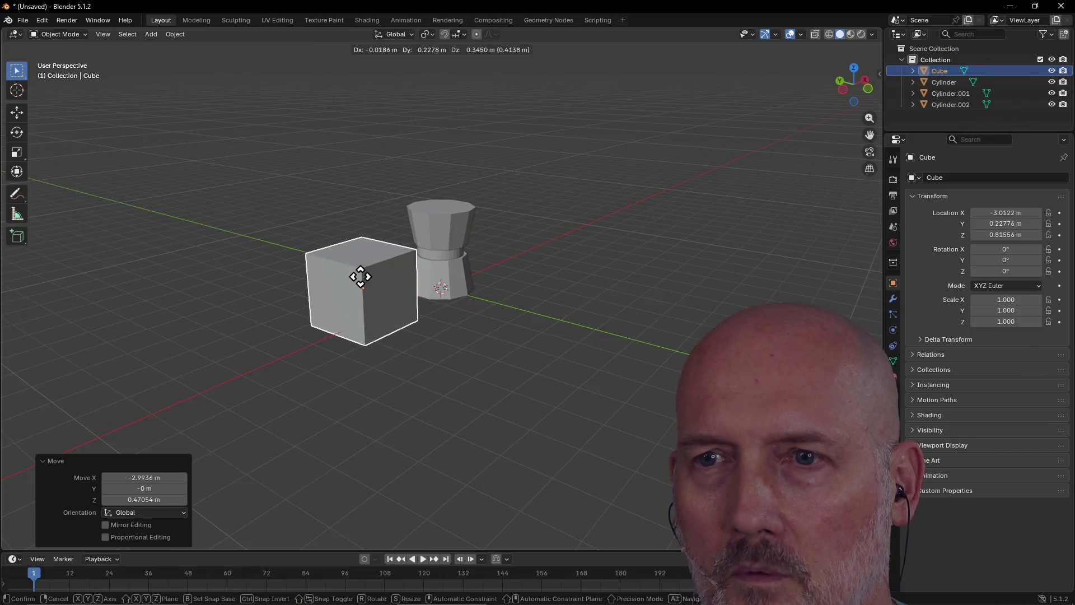
click(337, 263)
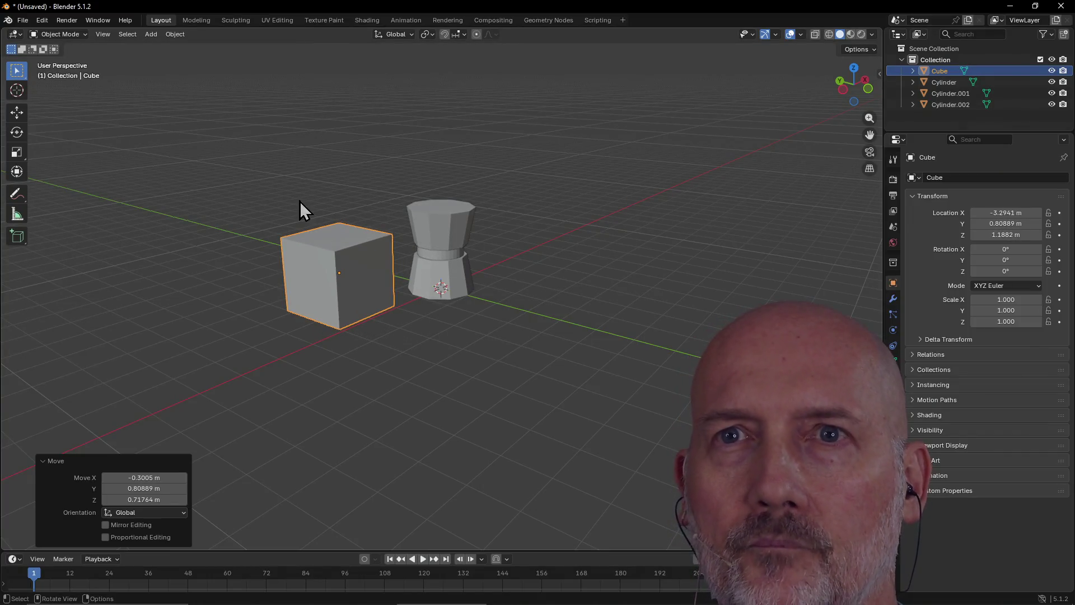
key(ctrl+Page_Down)
mouse_move(409, 196)
middle_down()
mouse_move(279, 226)
mouse_move(309, 268)
mouse_move(290, 278)
mouse_move(301, 289)
middle_up()
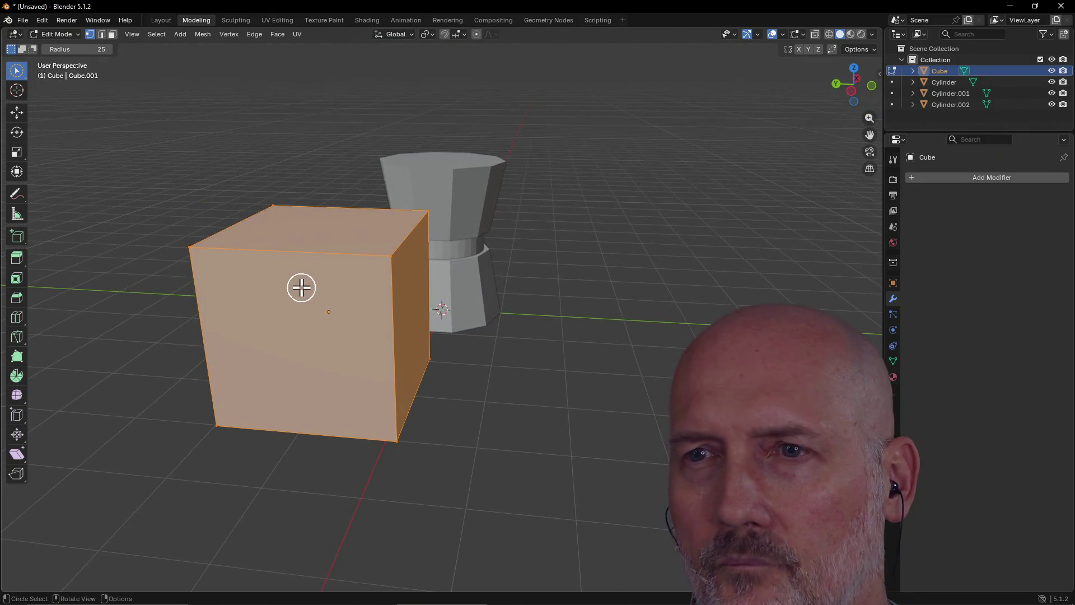
Step: Select the cube's top front edges, try a move and undo it, then view from Front
key(alt+a)
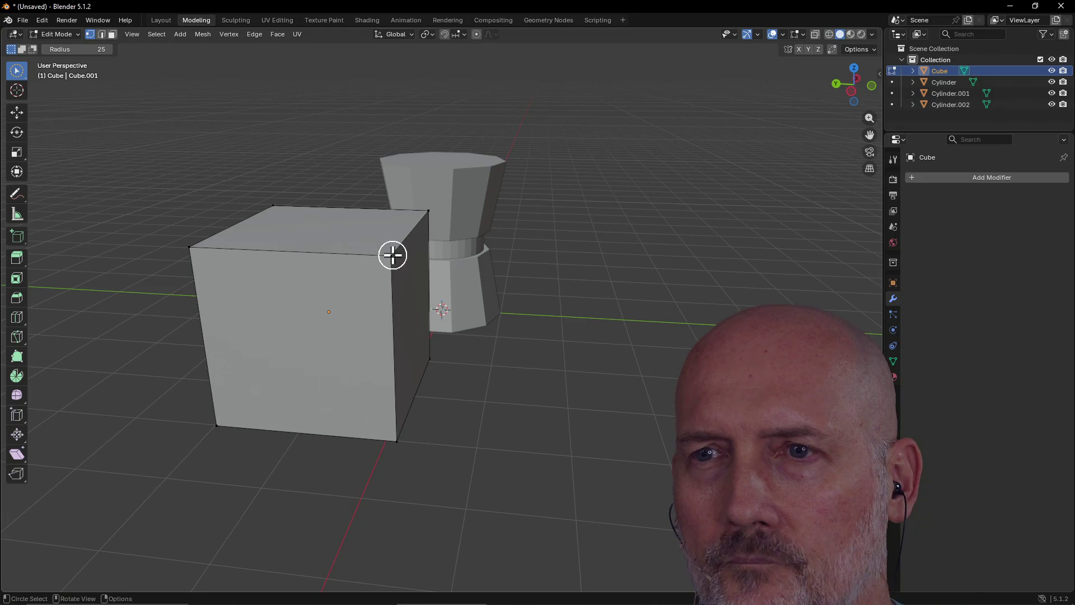
drag(392, 255, 192, 247)
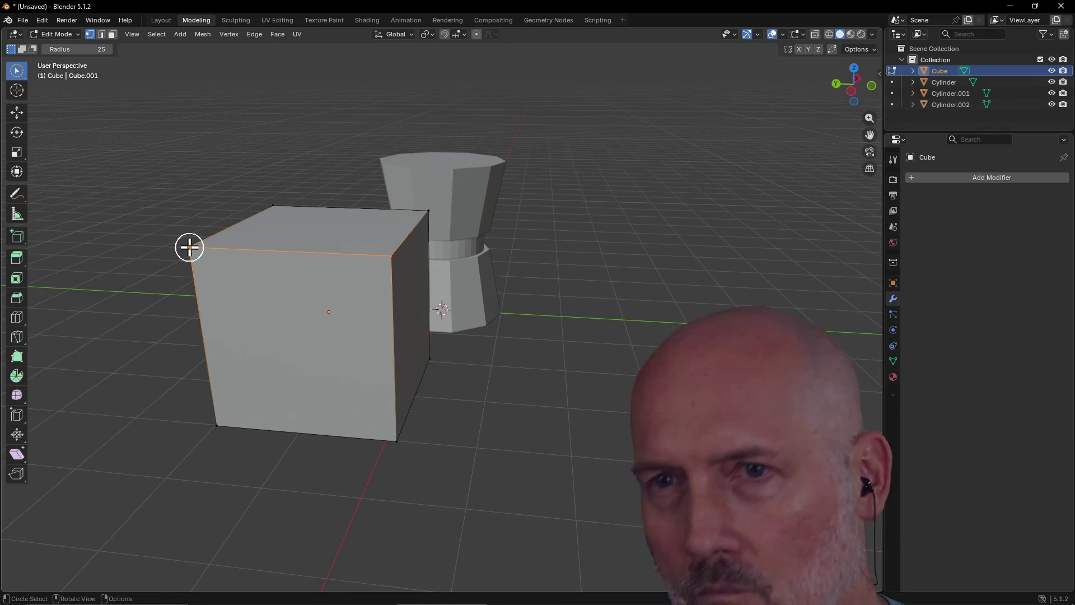
key(g)
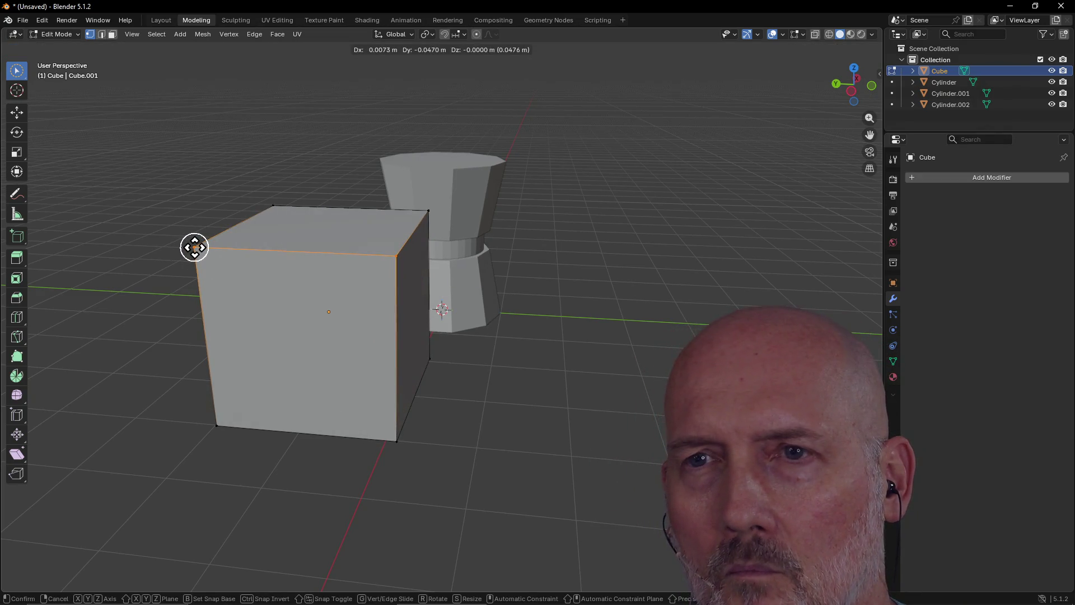
click(194, 247)
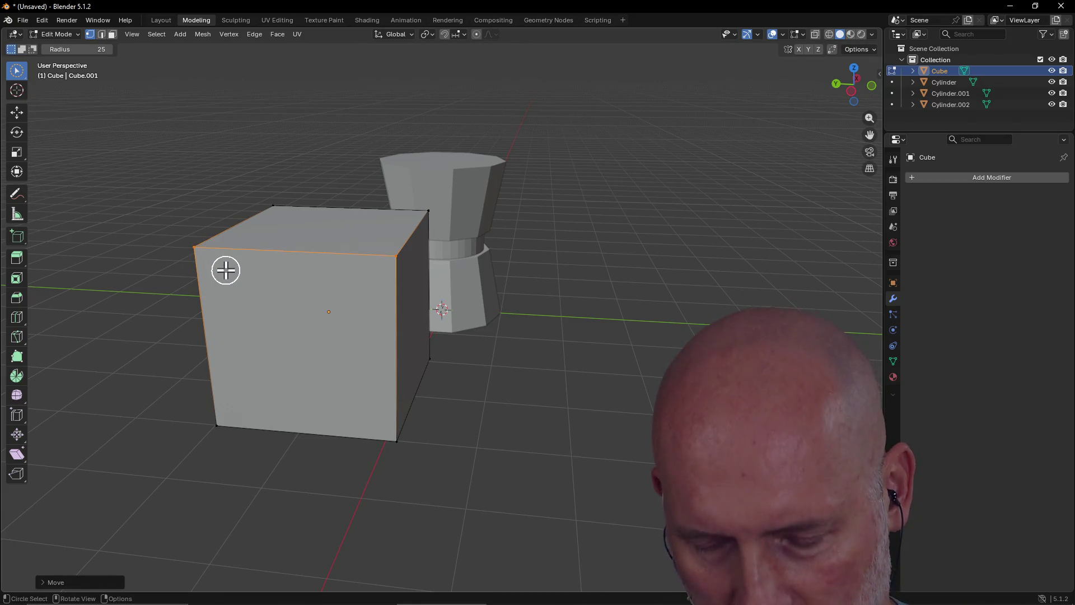
key(ctrl+z)
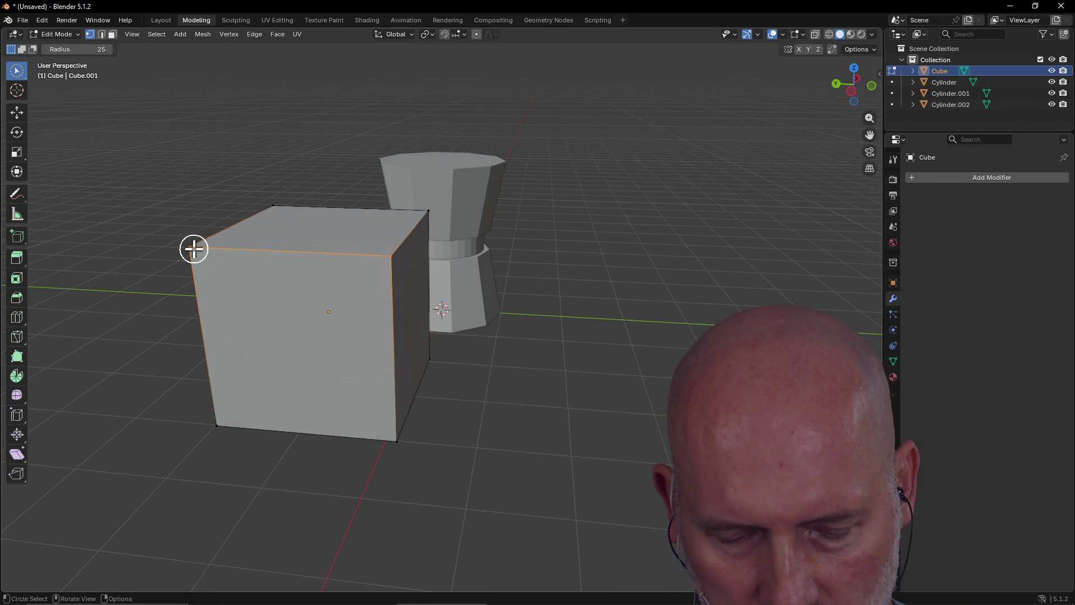
key(grave)
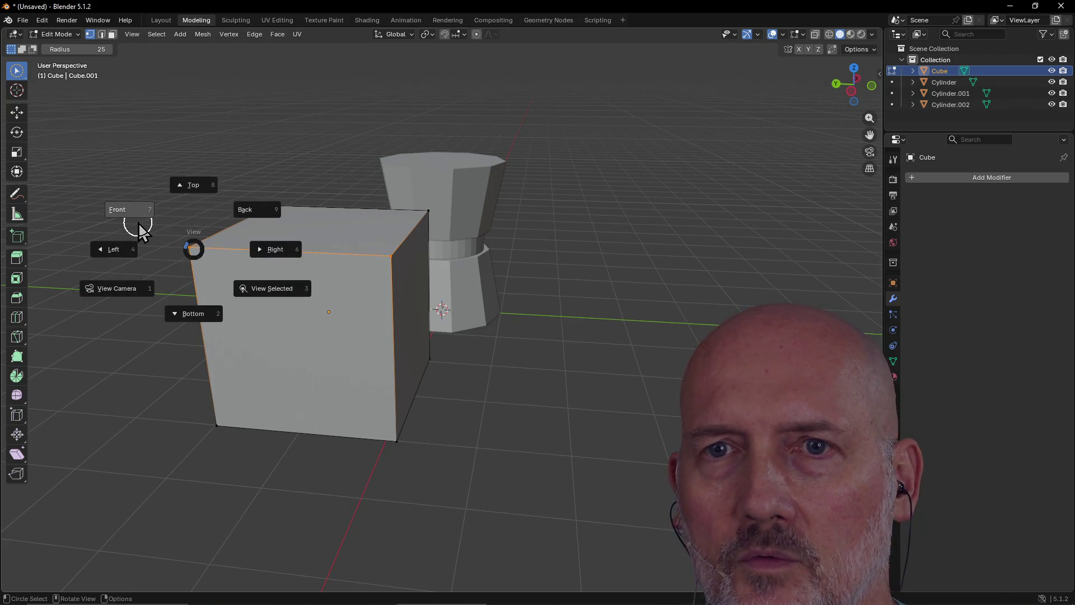
click(138, 229)
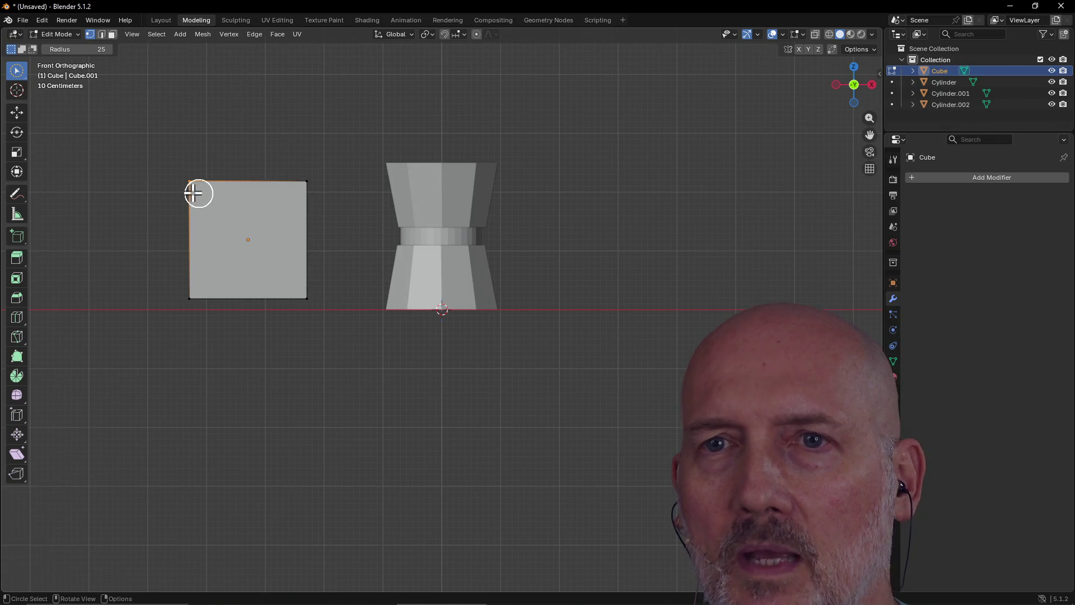
Step: Experiment with moving the top-right and top-left vertices, then undo and deselect
click(305, 182)
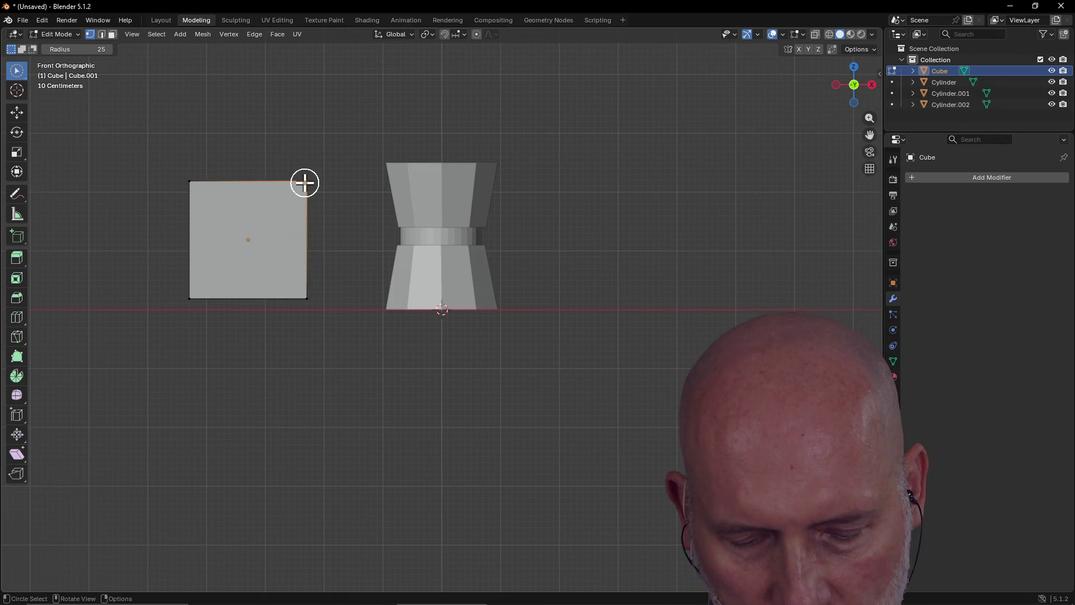
key(g)
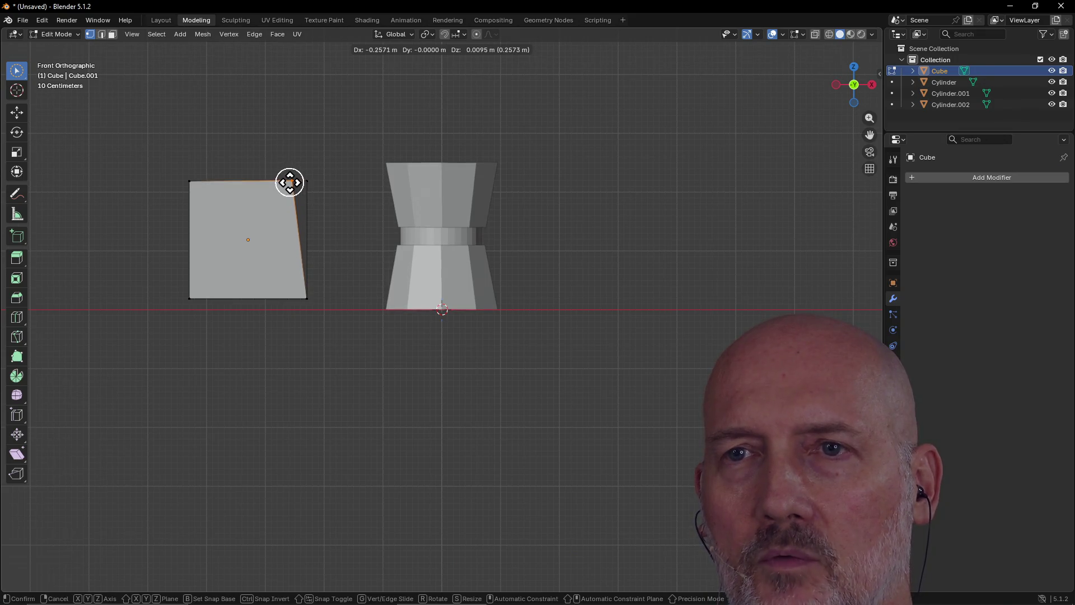
key(Escape)
key(c)
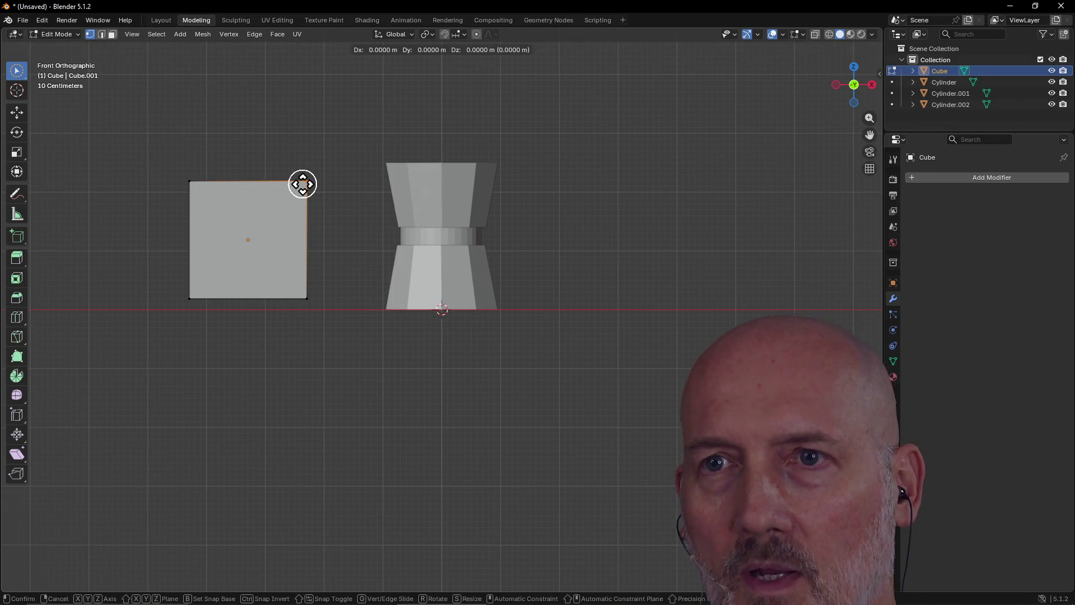
key(Escape)
key(g)
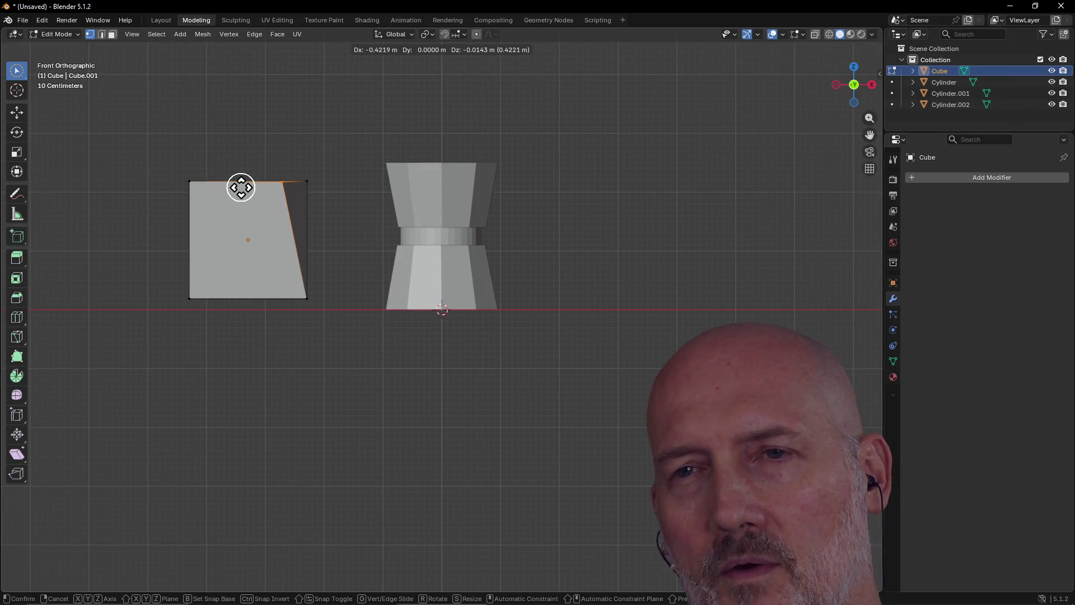
click(240, 188)
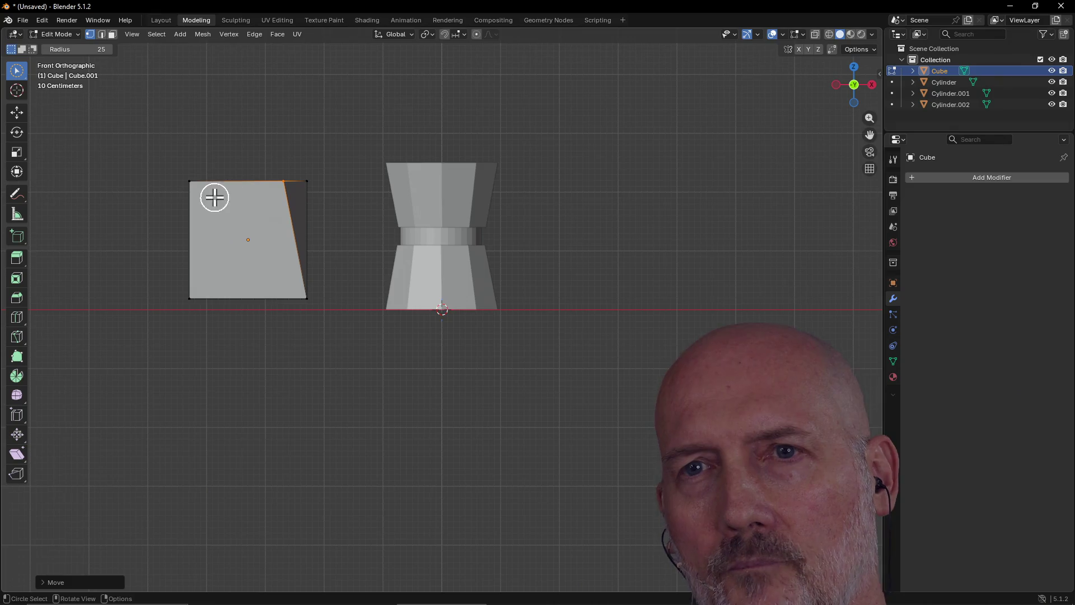
click(188, 187)
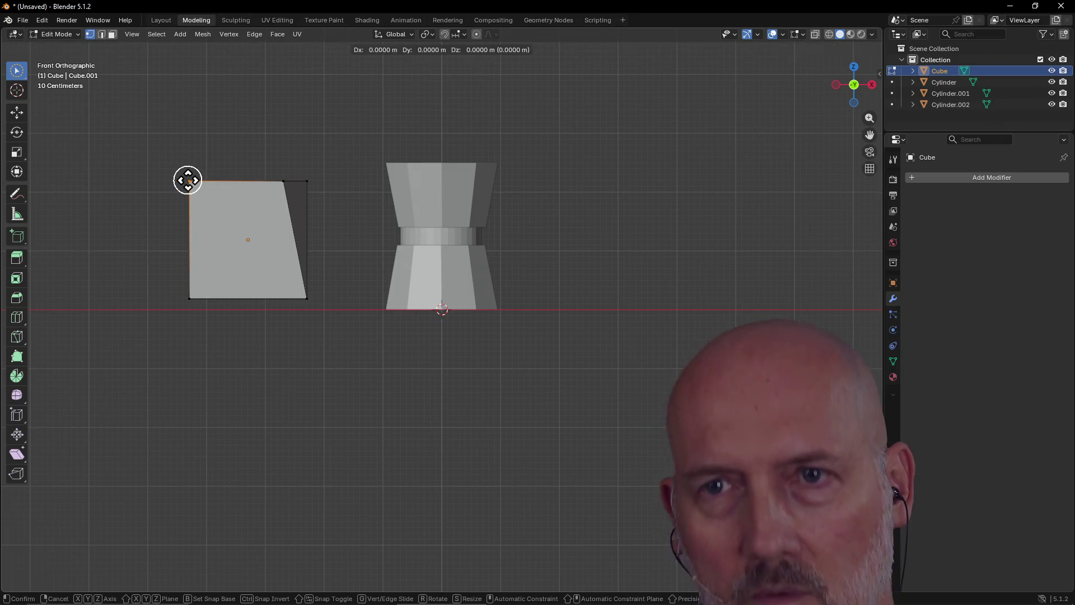
key(g)
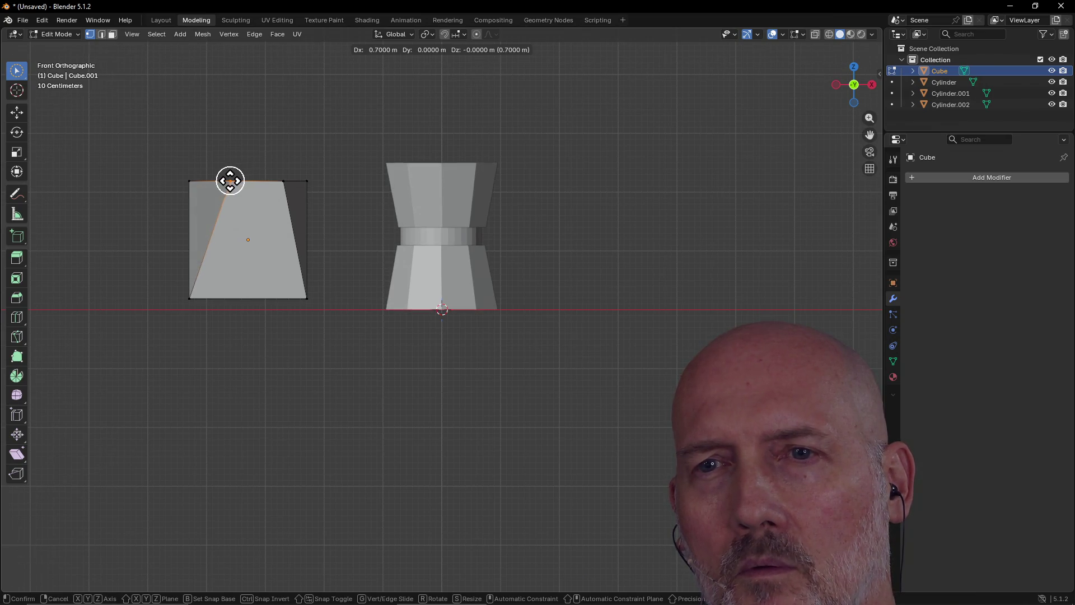
key(Escape)
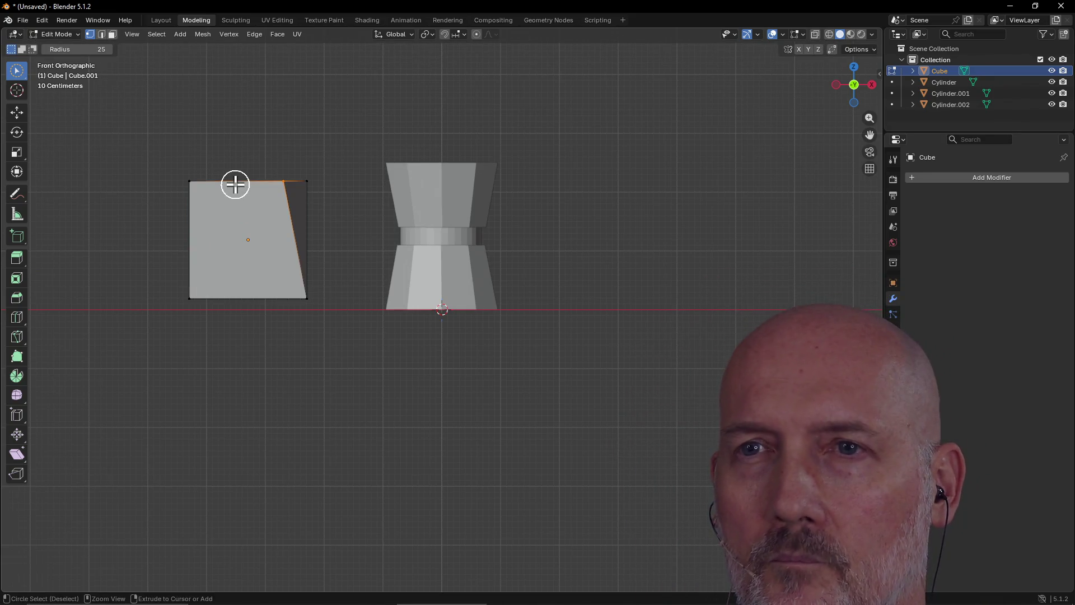
key(ctrl+z)
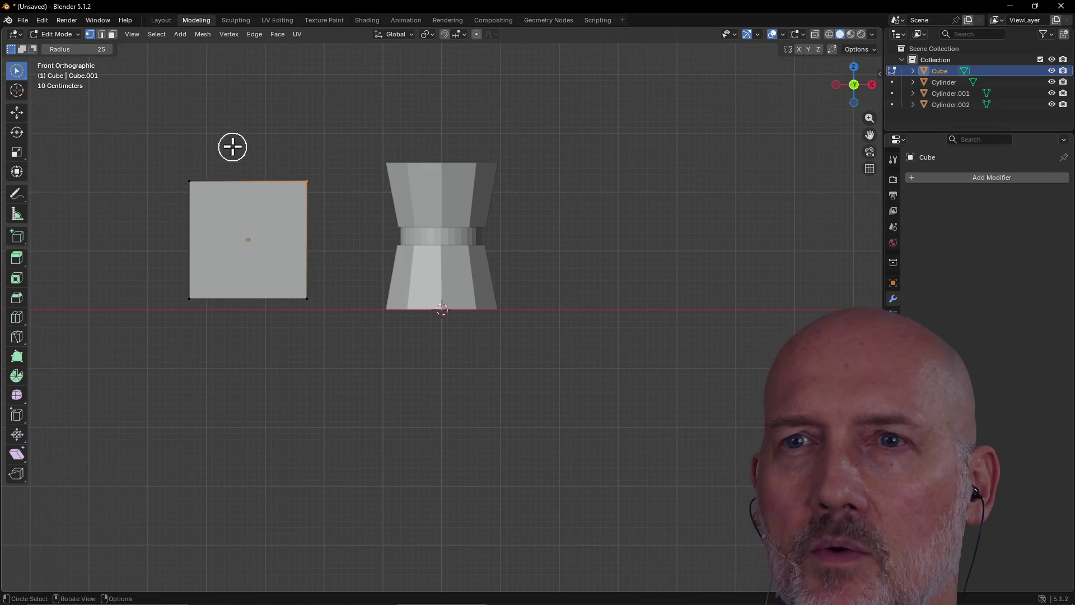
key(alt+a)
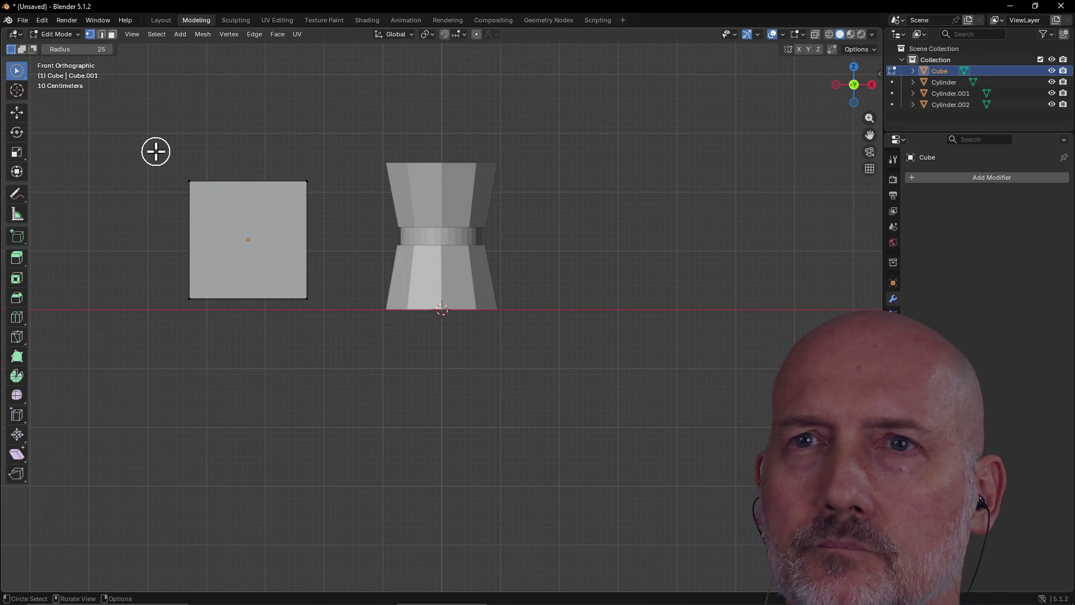
Step: Turn on Y-axis mirroring in the viewport header
click(132, 34)
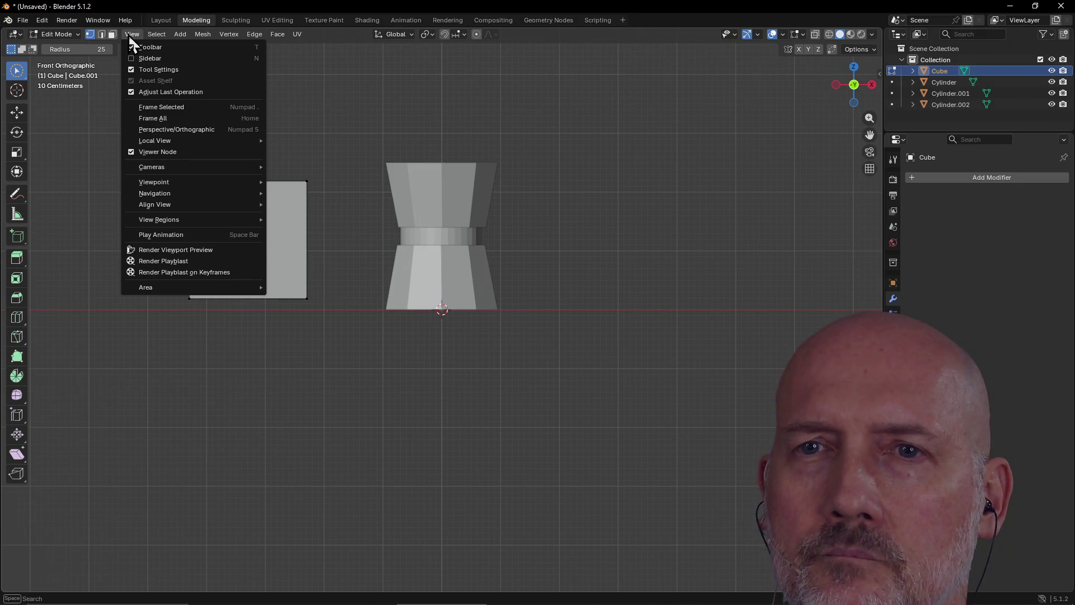
click(129, 36)
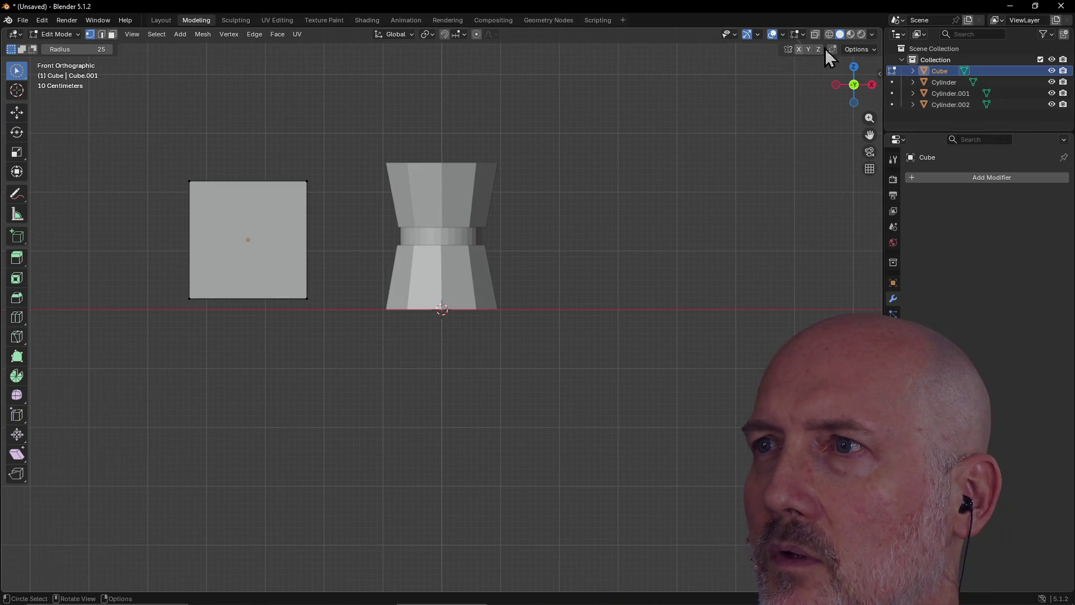
click(809, 50)
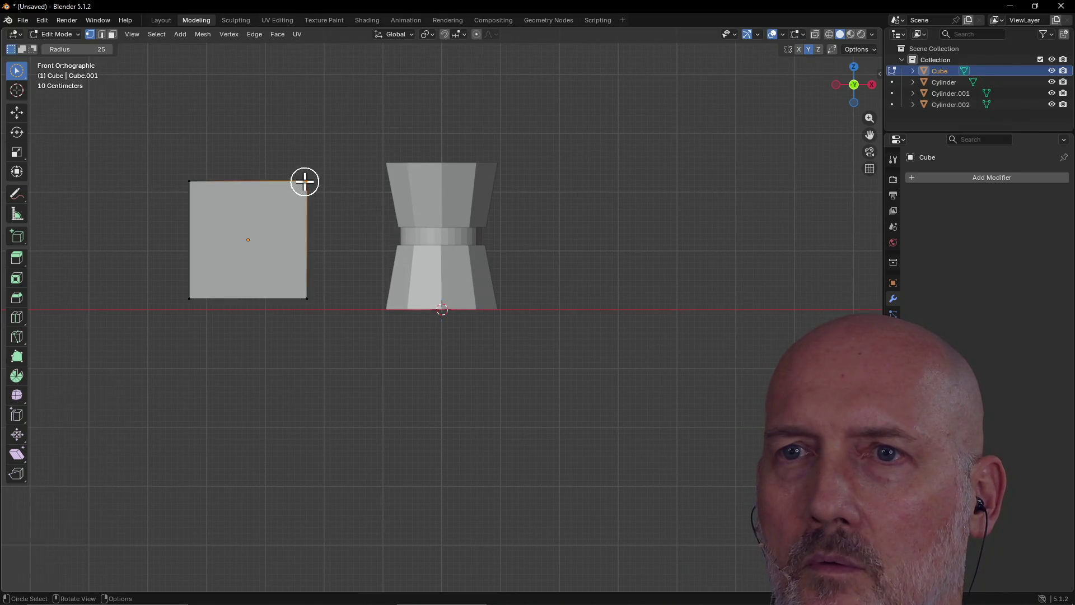
Step: Test slanting the top-right corner and skewing the top edge, undoing both
key(g)
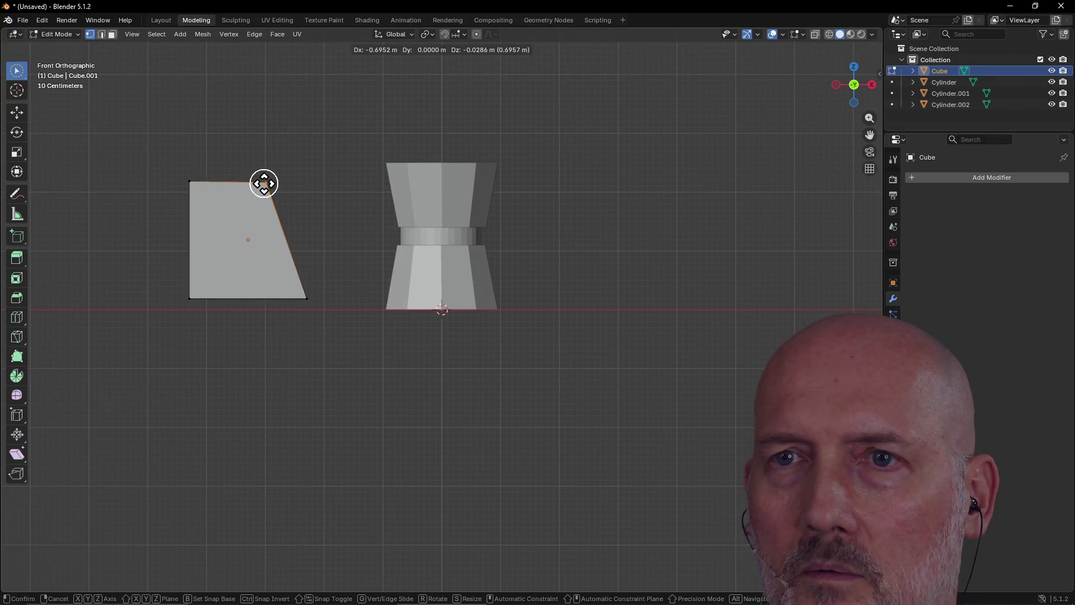
click(264, 183)
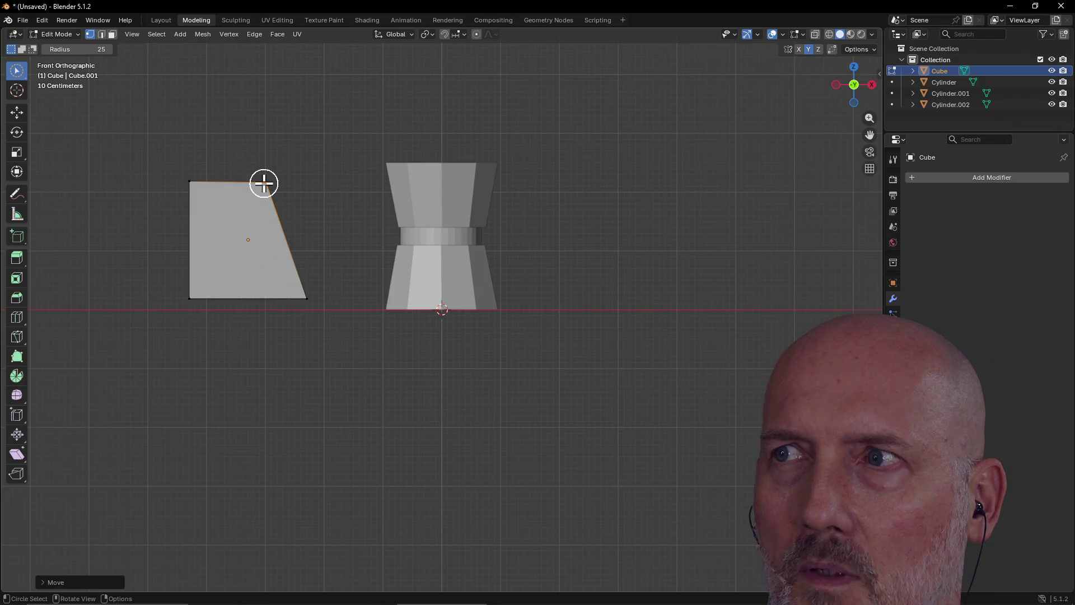
key(ctrl+z)
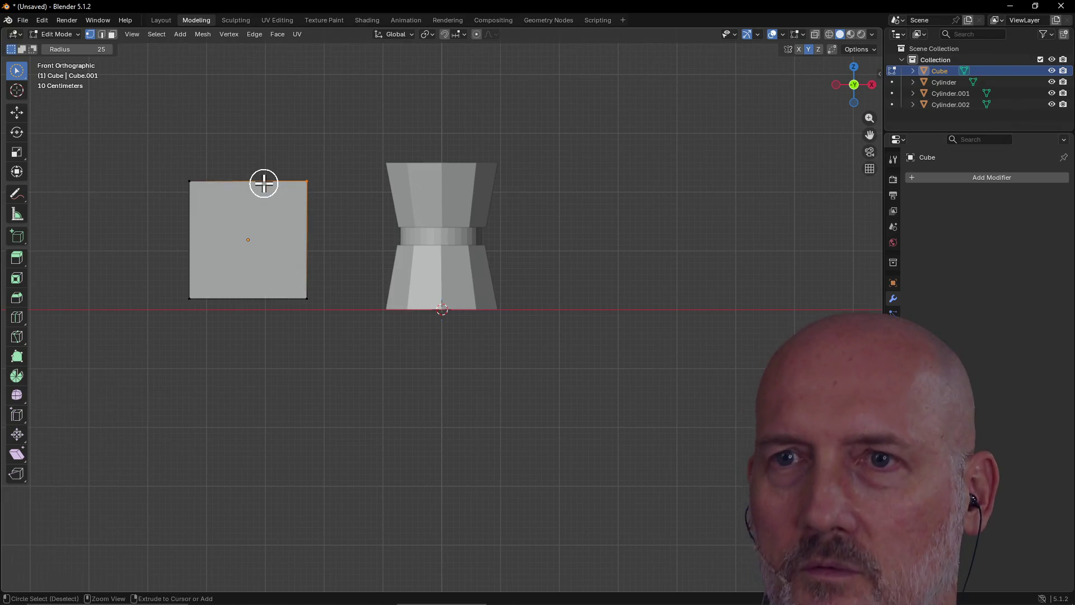
shift+click(190, 184)
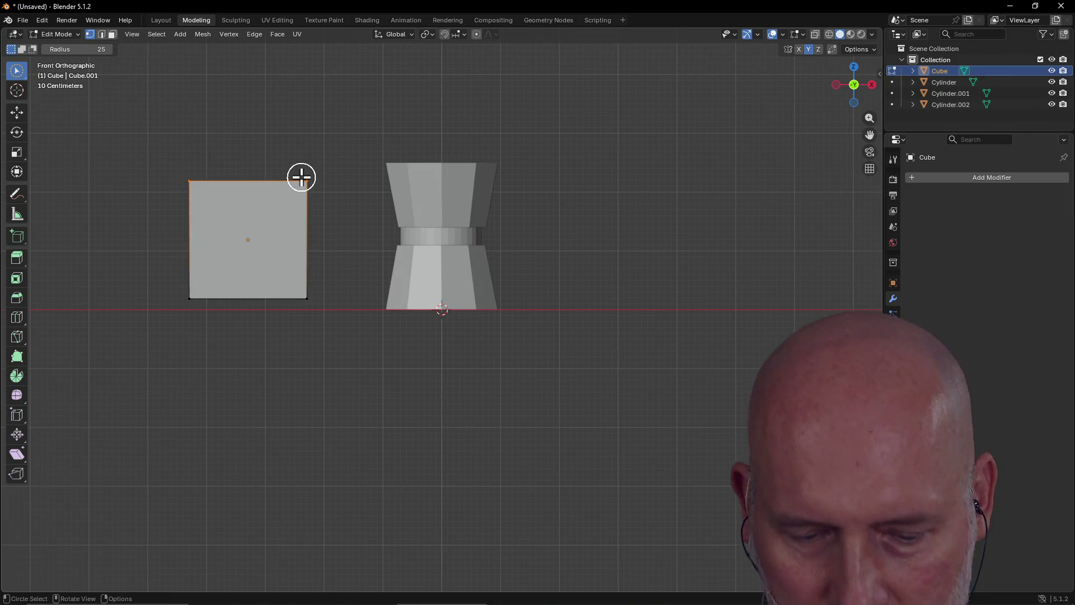
key(g)
click(280, 178)
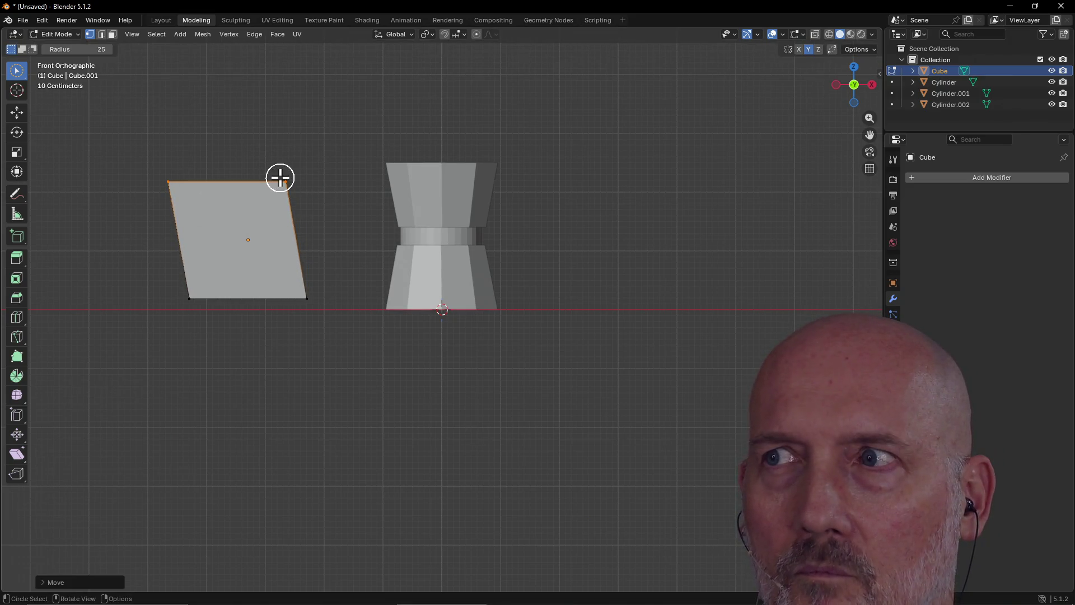
key(ctrl+z)
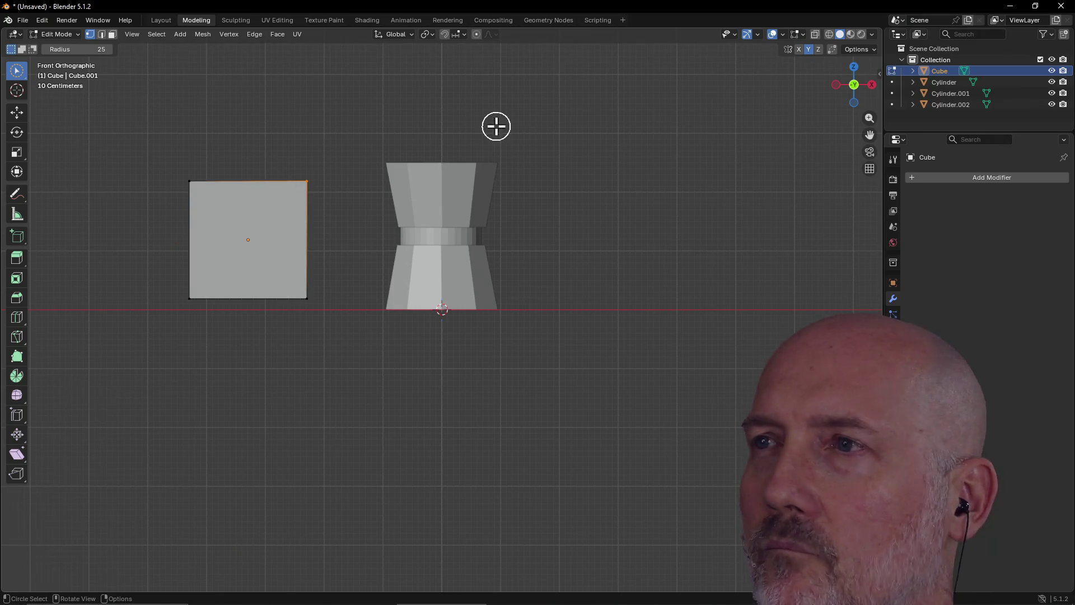
click(859, 50)
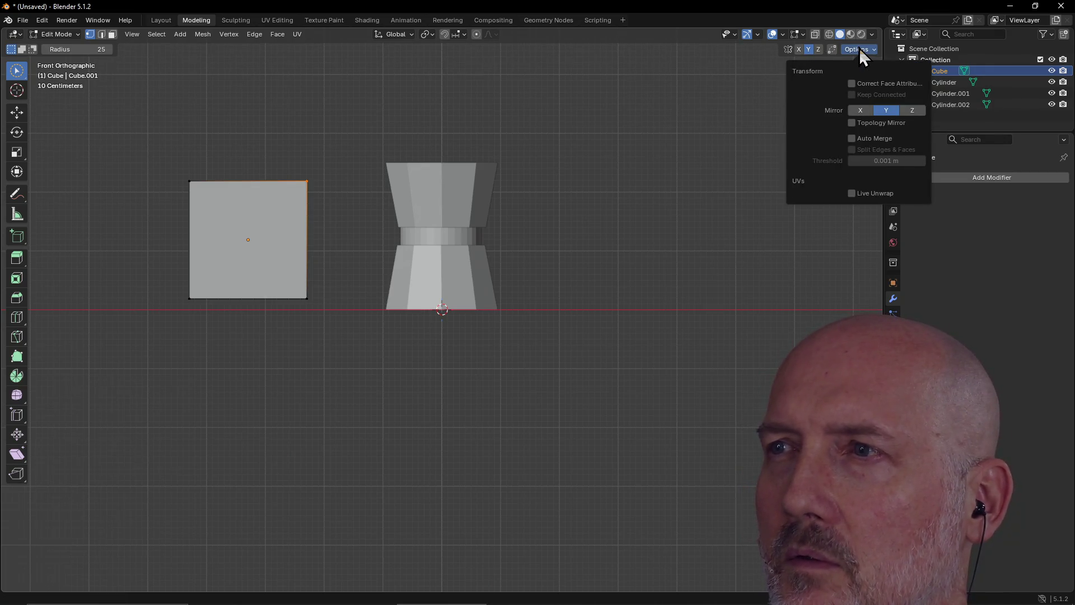
Step: Enable Topology Mirror, test a top-right vertex move and undo it, then orbit into perspective
click(851, 123)
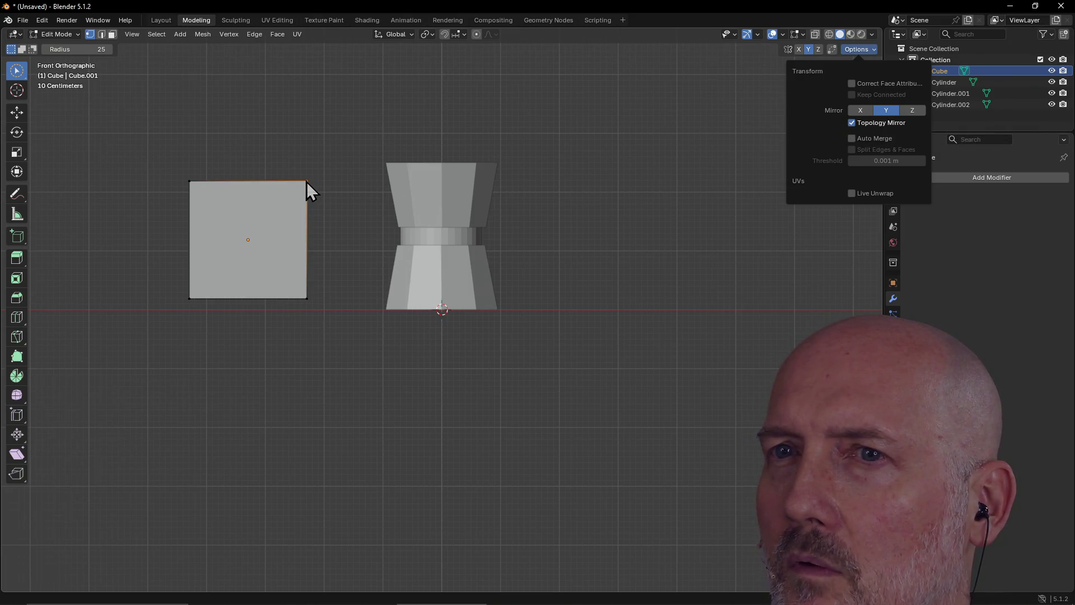
key(c)
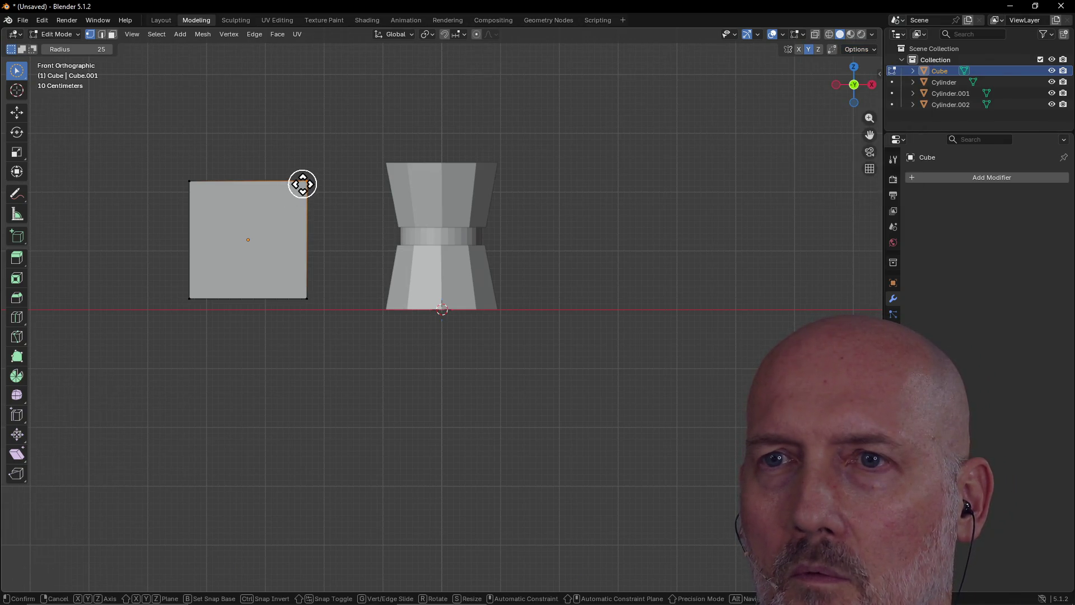
key(g)
click(274, 182)
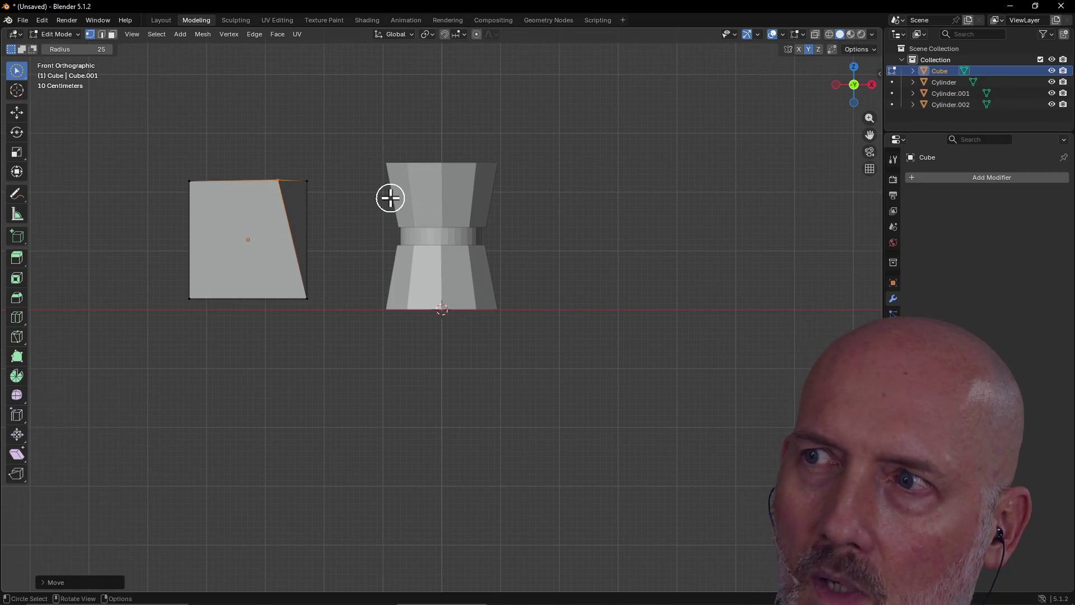
key(ctrl+z)
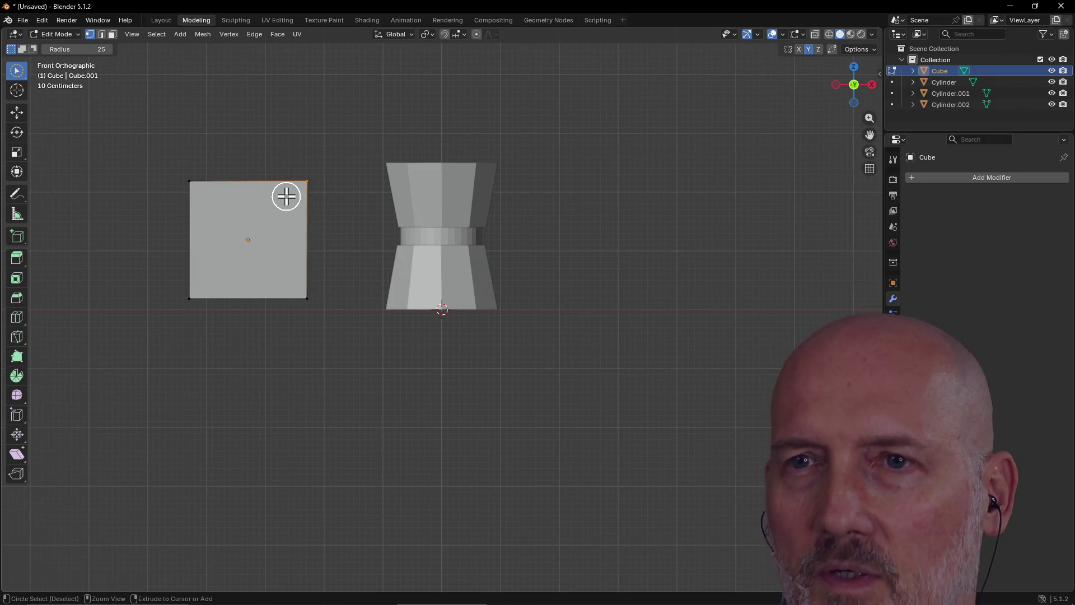
mouse_move(262, 233)
middle_down()
mouse_move(230, 228)
mouse_move(275, 252)
mouse_move(206, 293)
mouse_move(230, 247)
middle_up()
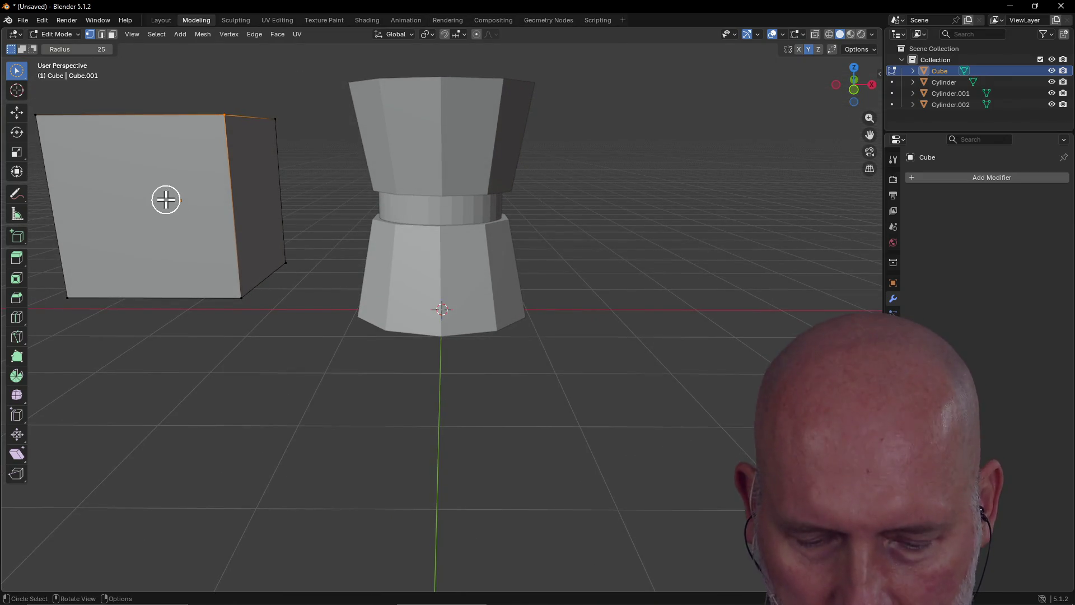
Step: Return to Front view and slide the top-right vertex inward
middle_drag(166, 200, 146, 190)
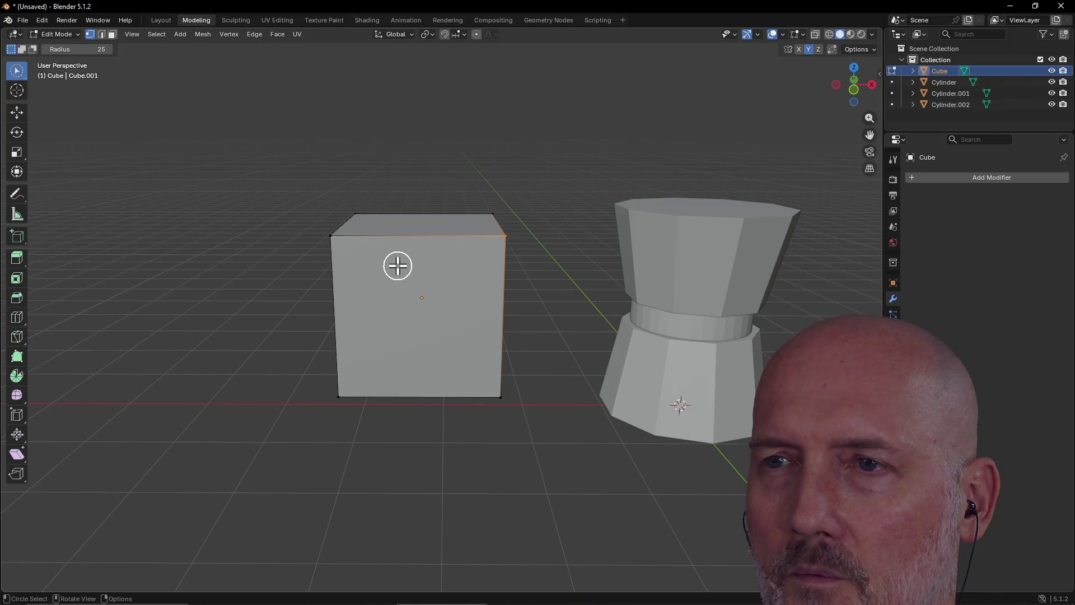
key(grave)
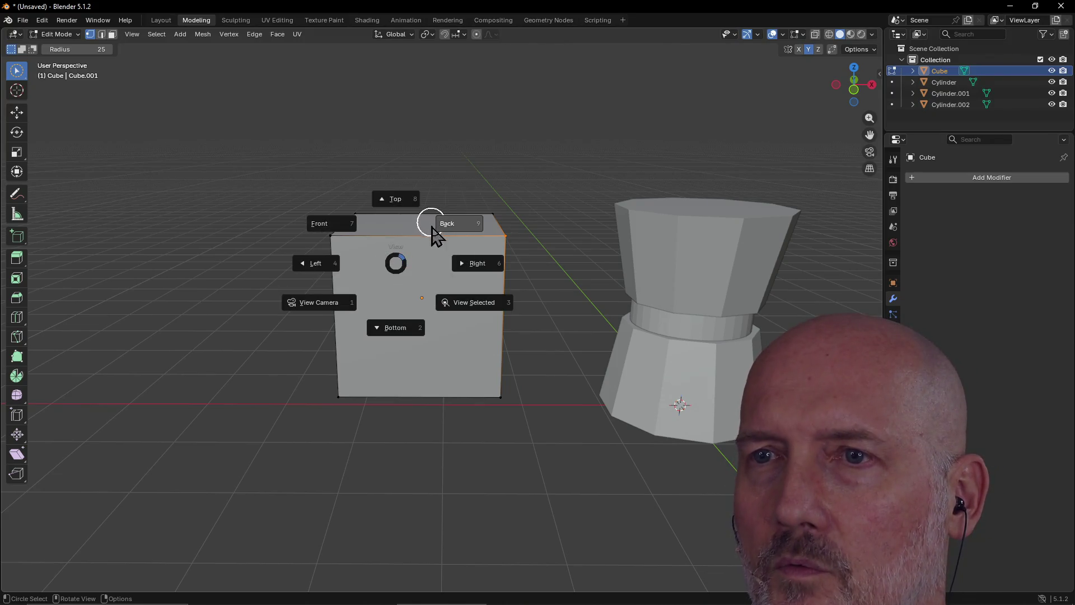
click(341, 238)
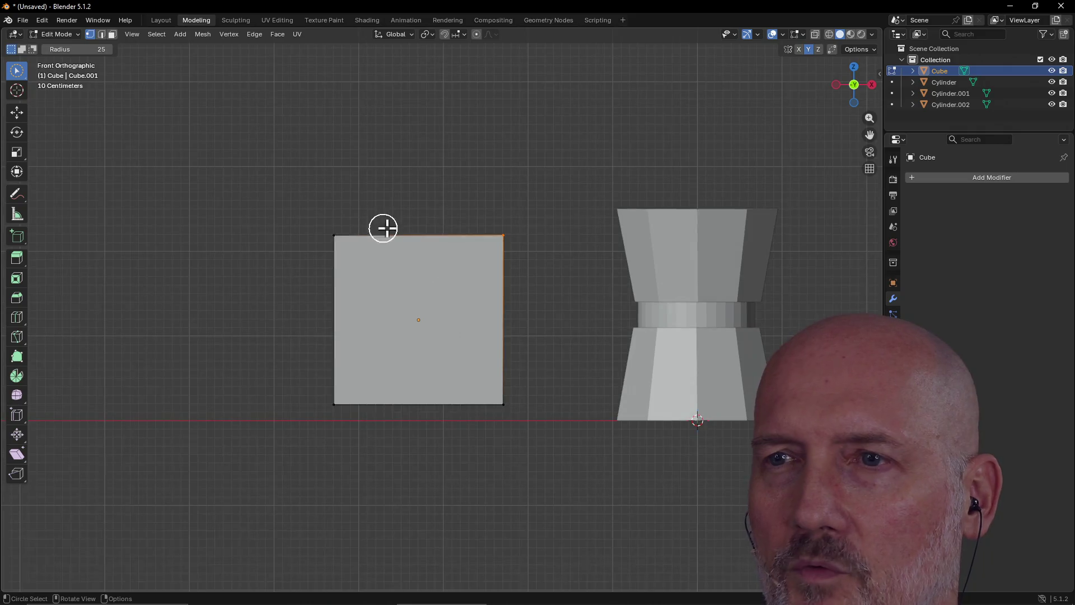
key(g)
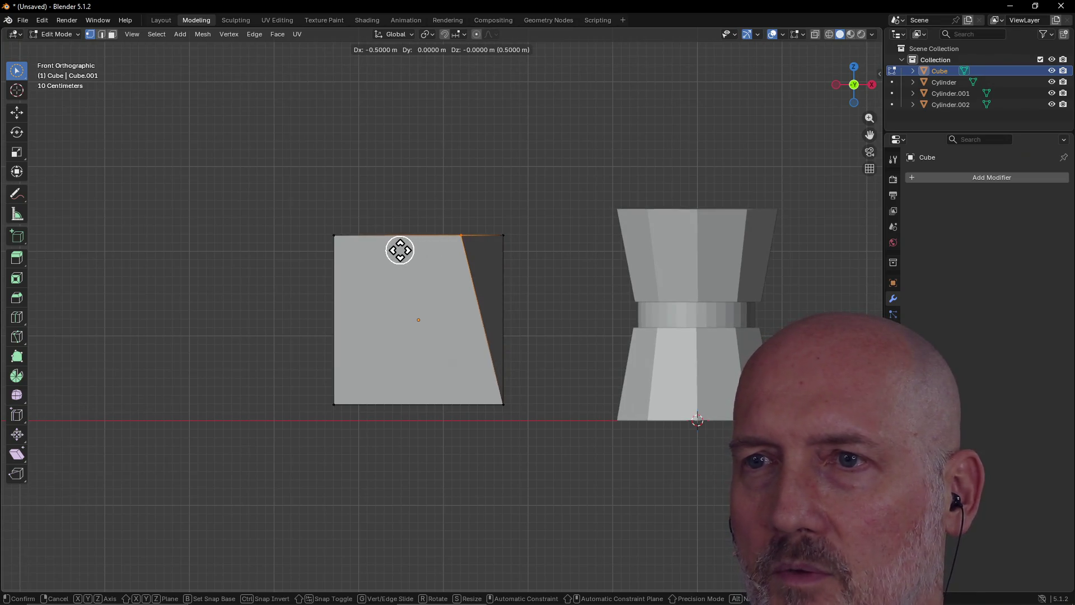
click(381, 250)
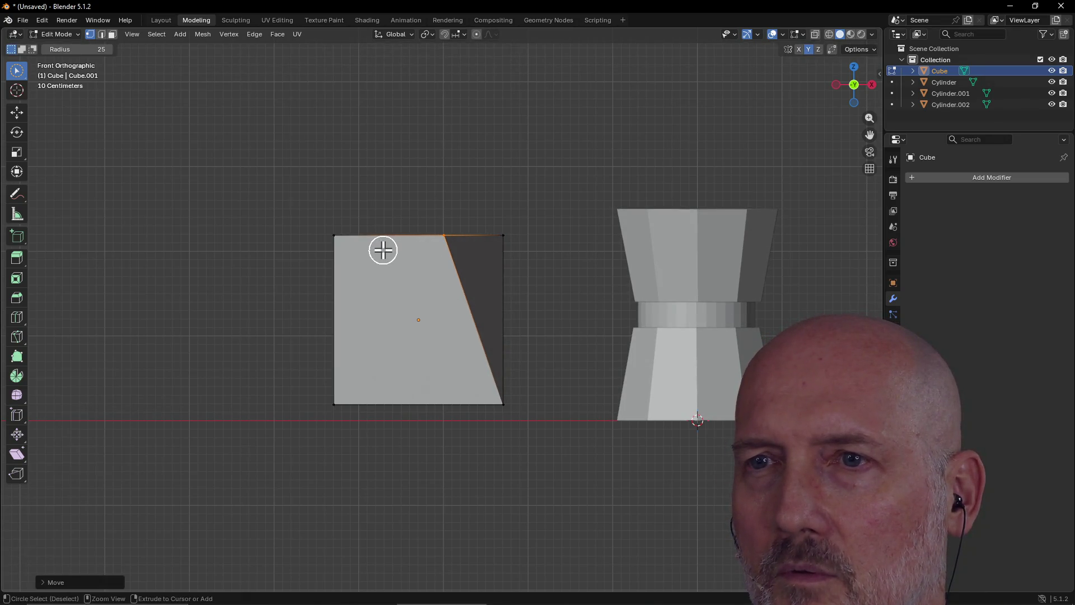
Step: Slide the top-left vertex toward the centre and start moving the bottom-left vertex
click(331, 234)
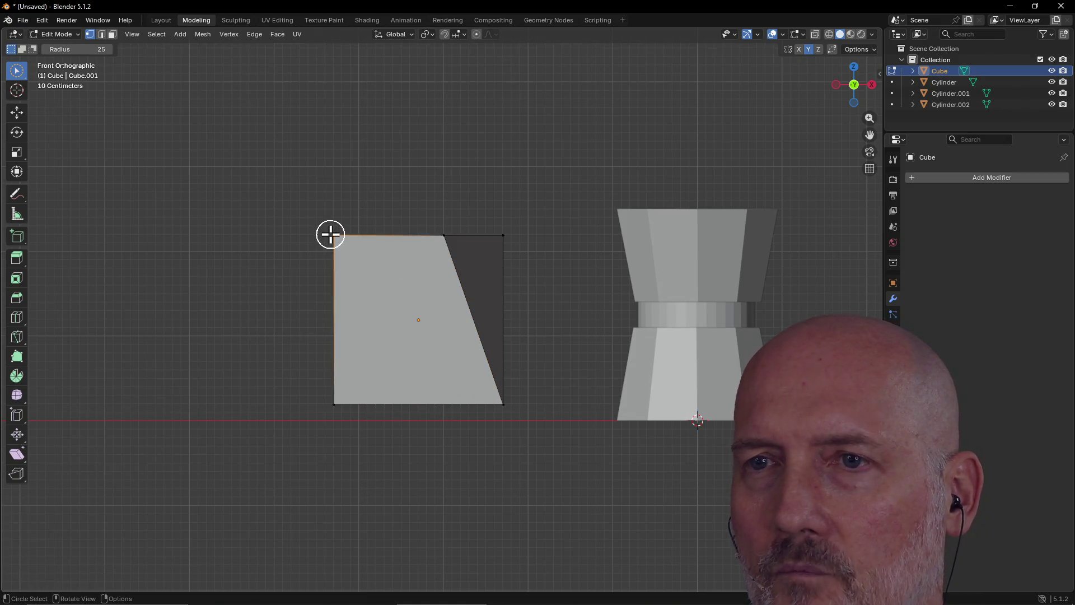
key(g)
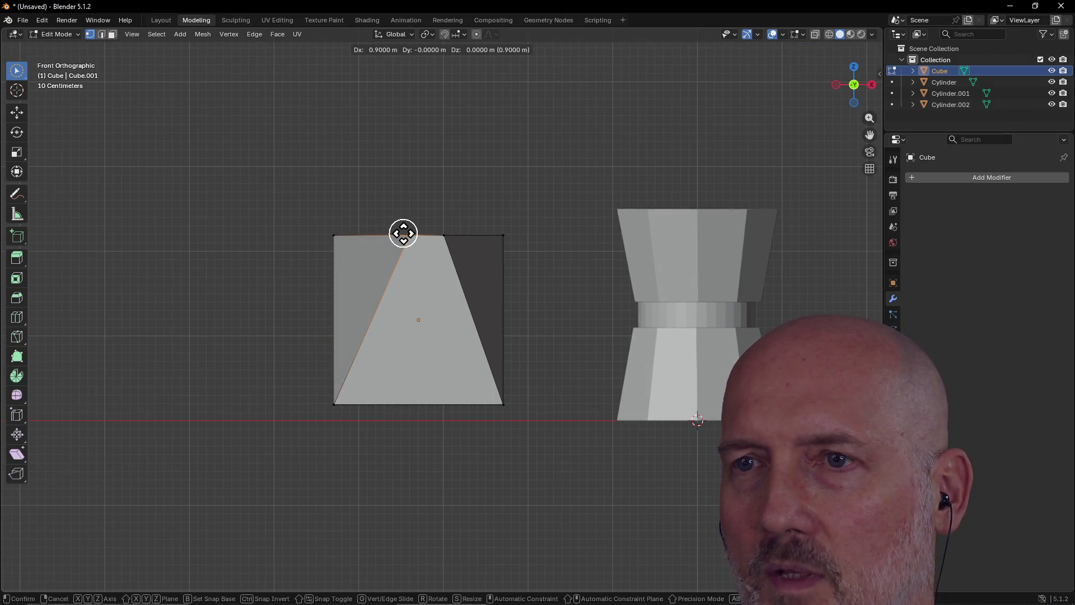
click(403, 234)
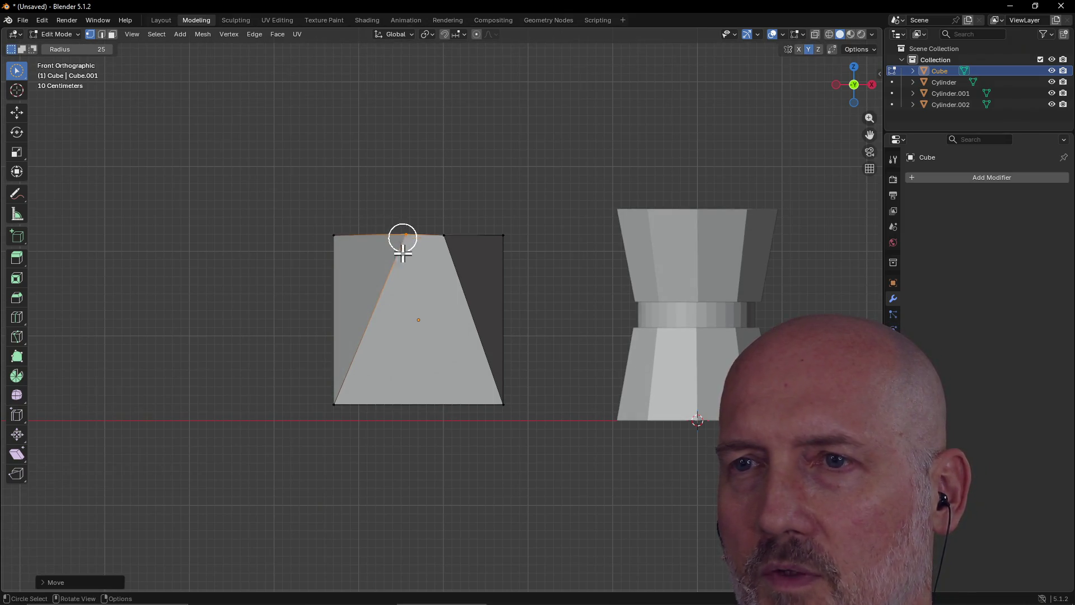
click(333, 404)
key(g)
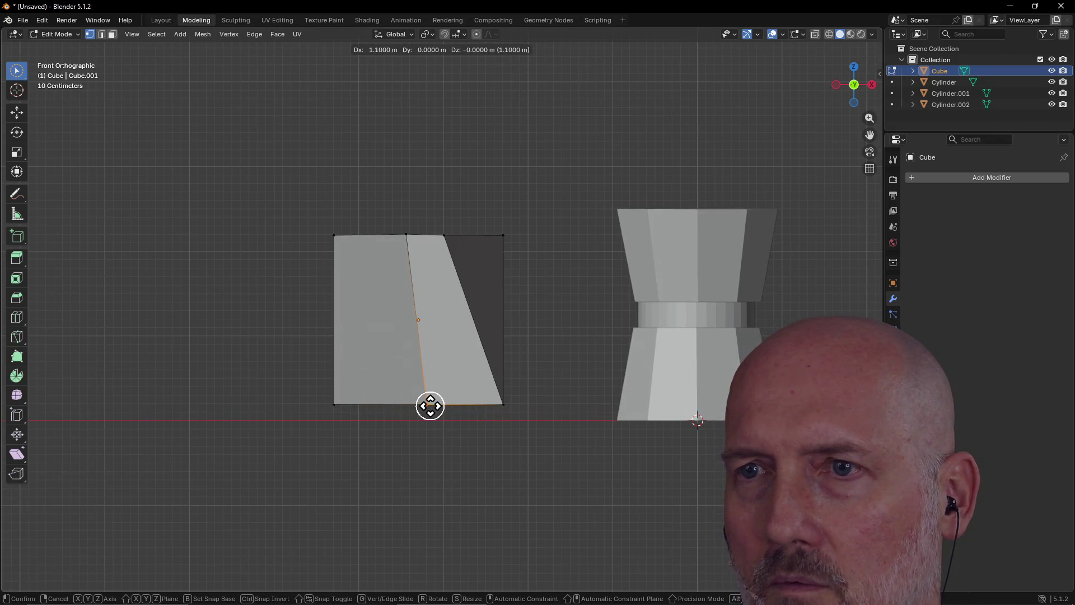
Step: Pull the bottom-left and bottom-right vertices in toward the middle
click(429, 404)
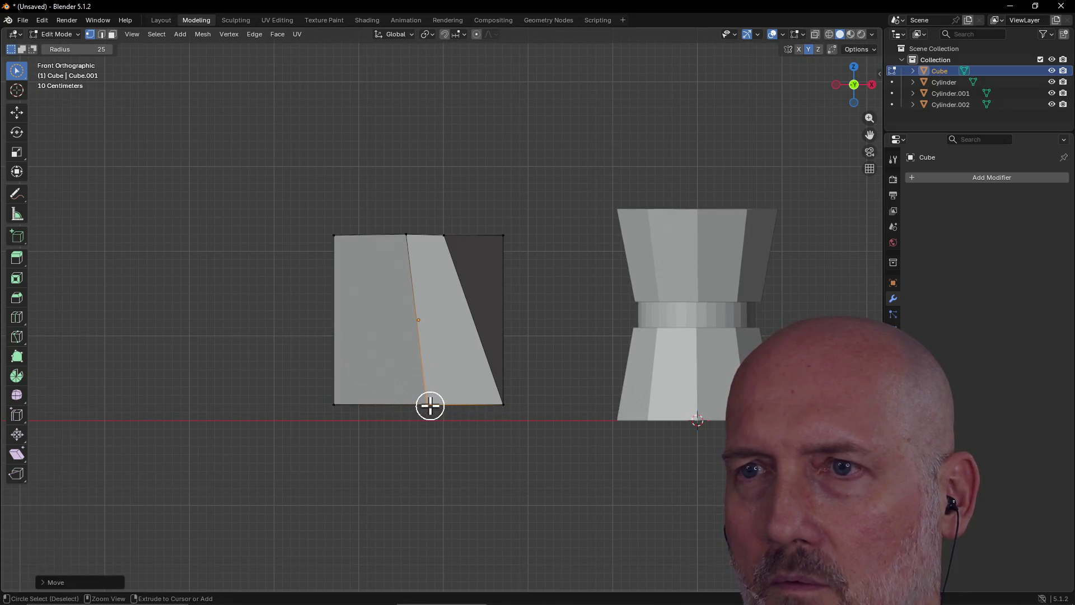
key(g)
click(502, 404)
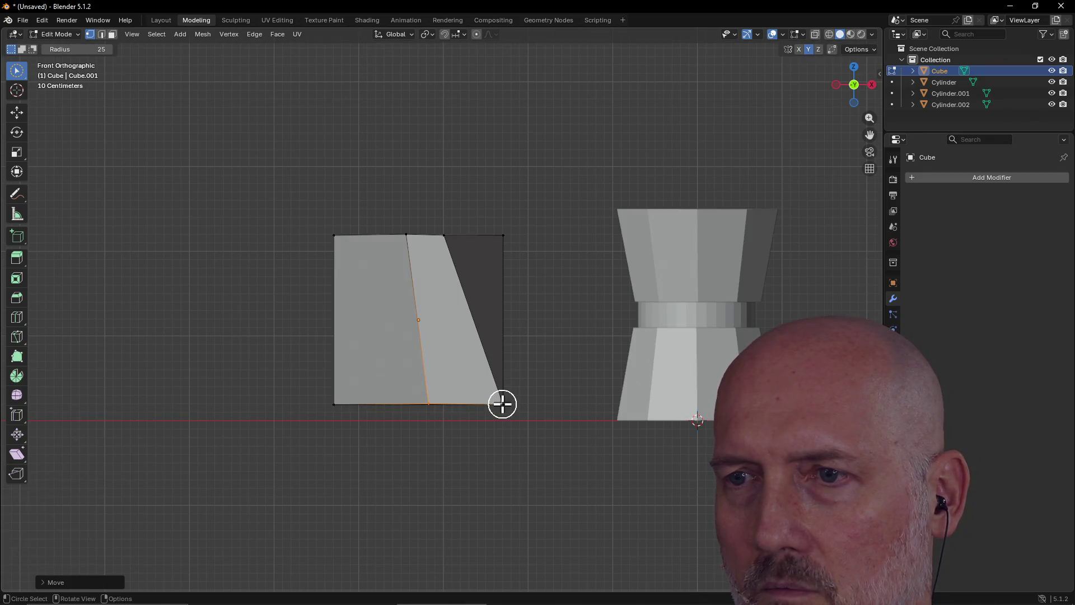
click(502, 403)
key(g)
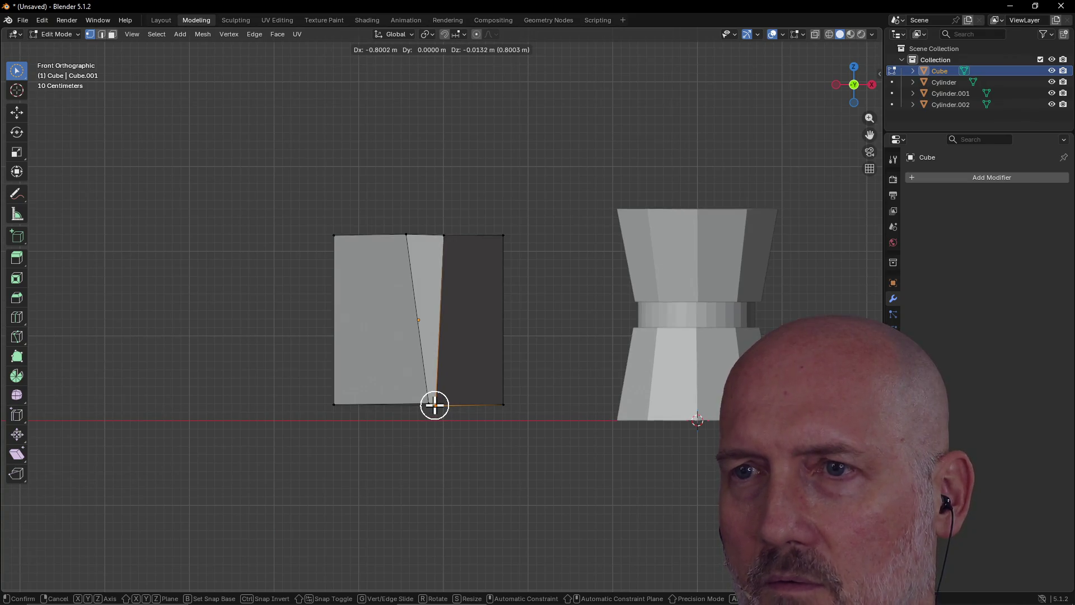
click(435, 405)
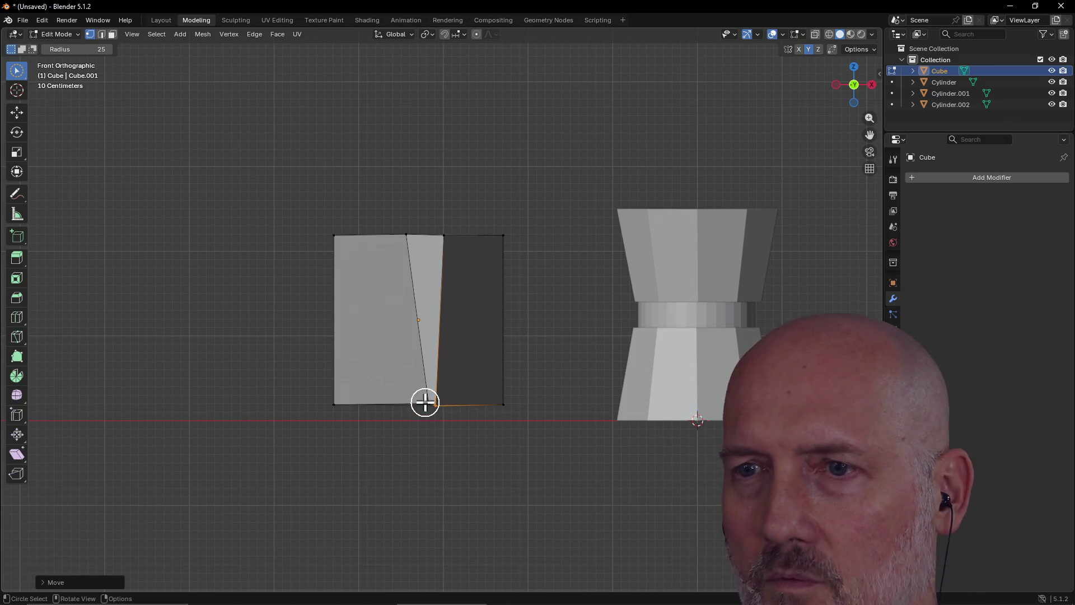
Step: Fine-tune the bottom vertices with small nudges, then view the tapered shape in 3D
ctrl+click(429, 403)
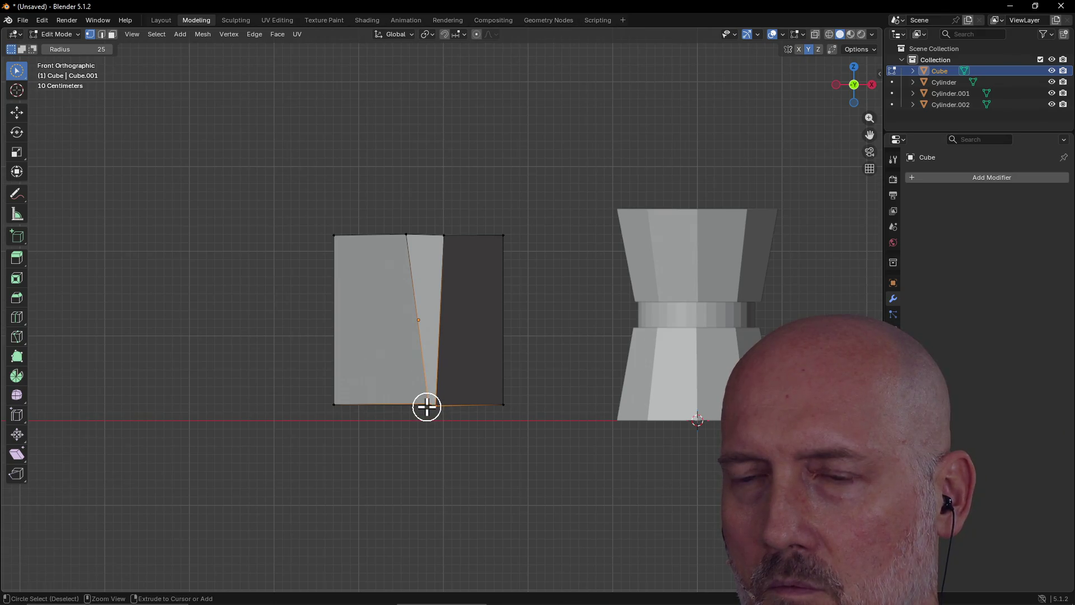
key(g)
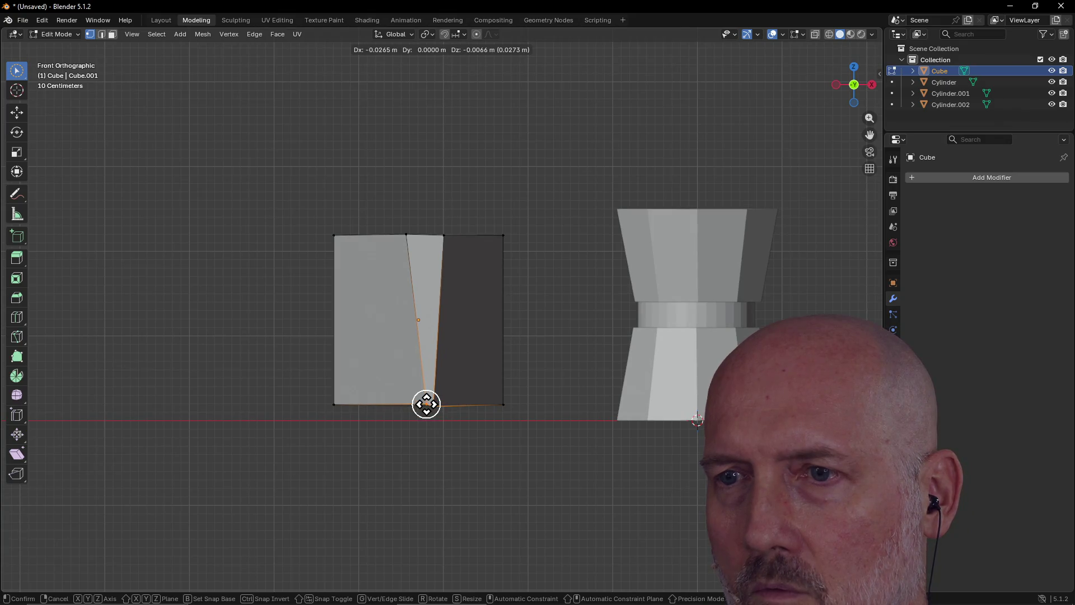
click(427, 405)
key(g)
click(431, 404)
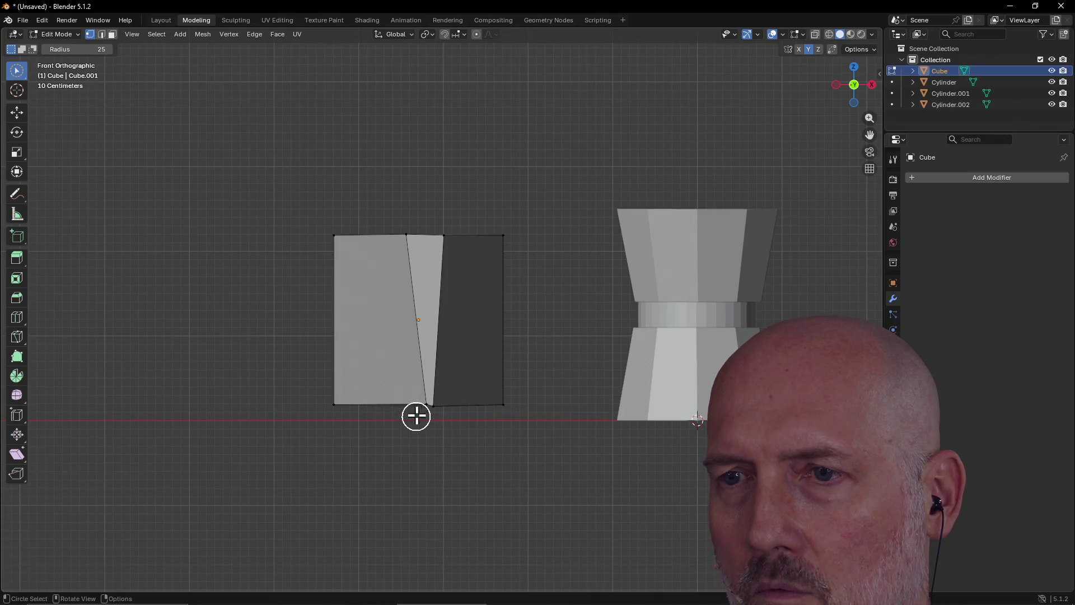
click(428, 403)
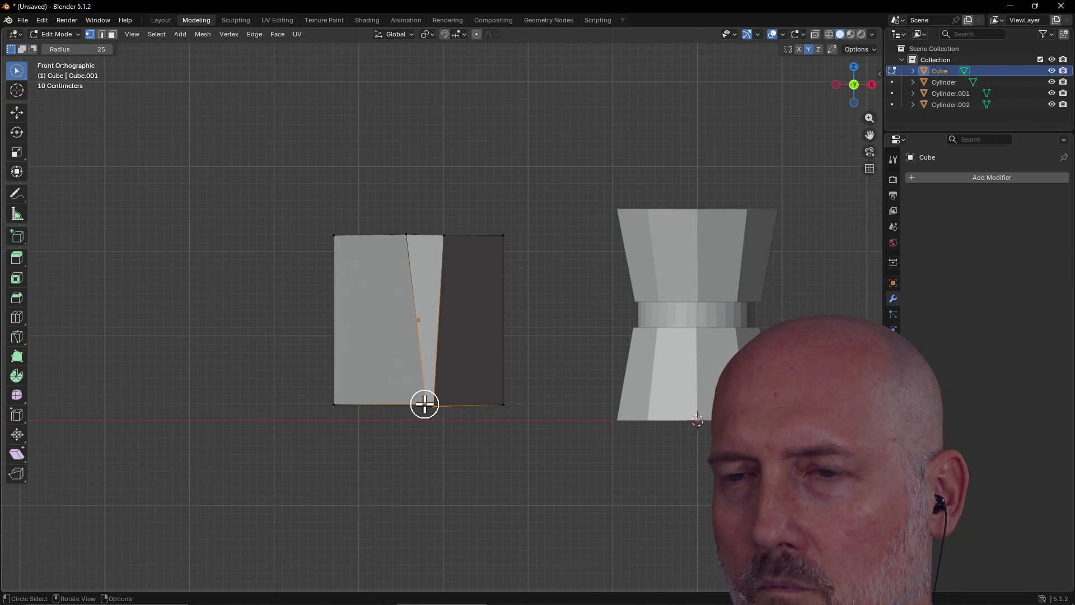
click(420, 434)
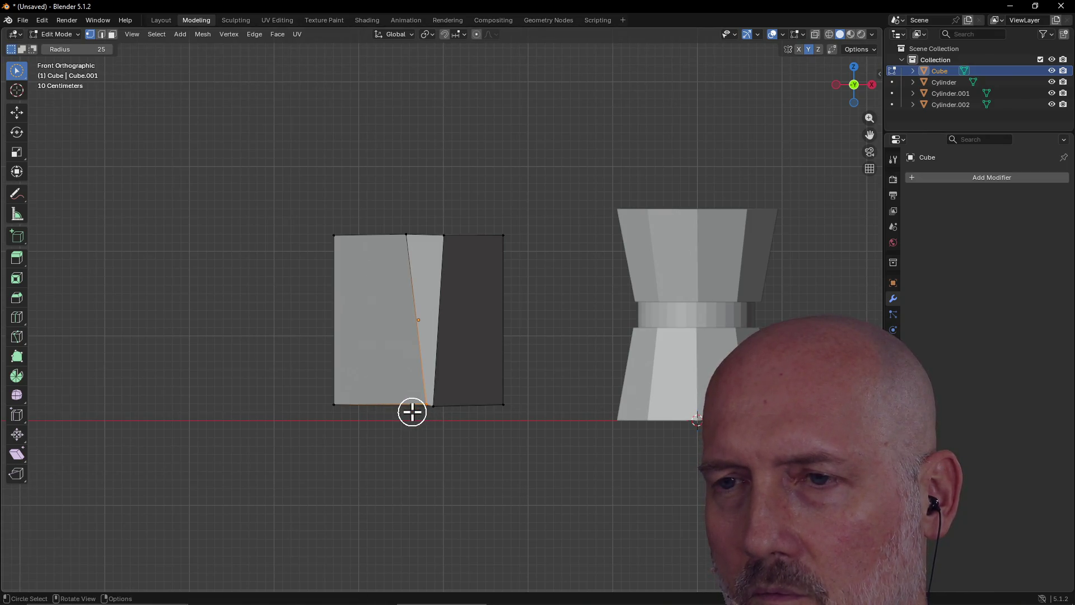
key(g)
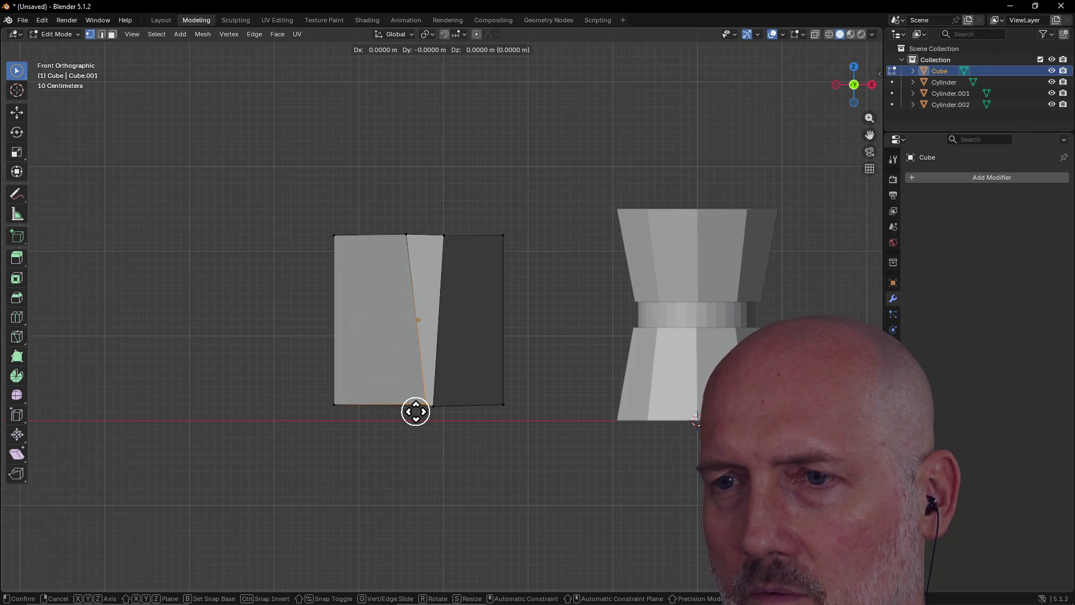
click(416, 412)
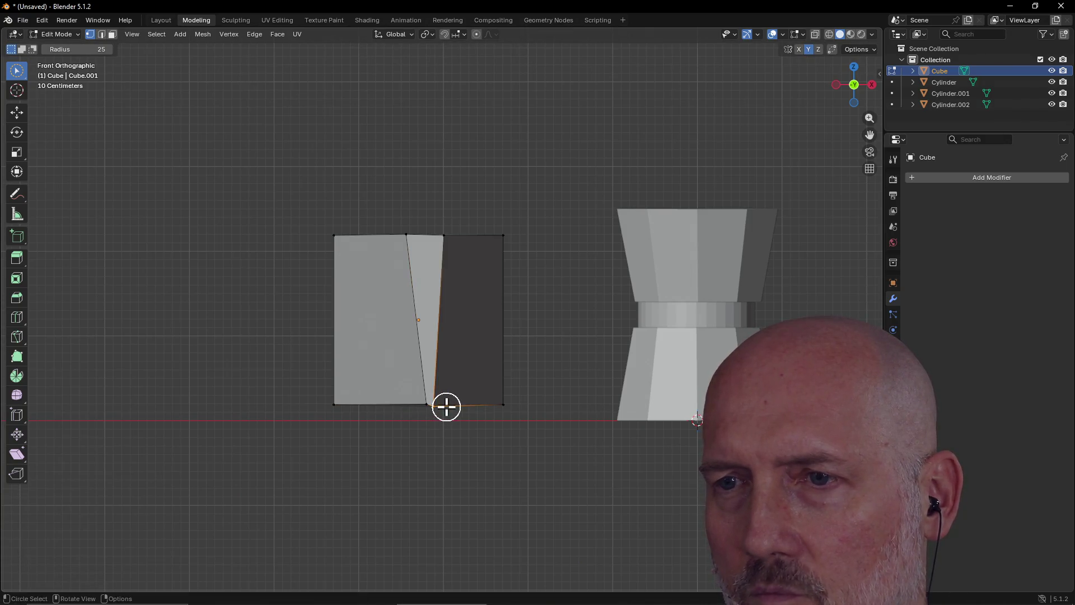
key(g)
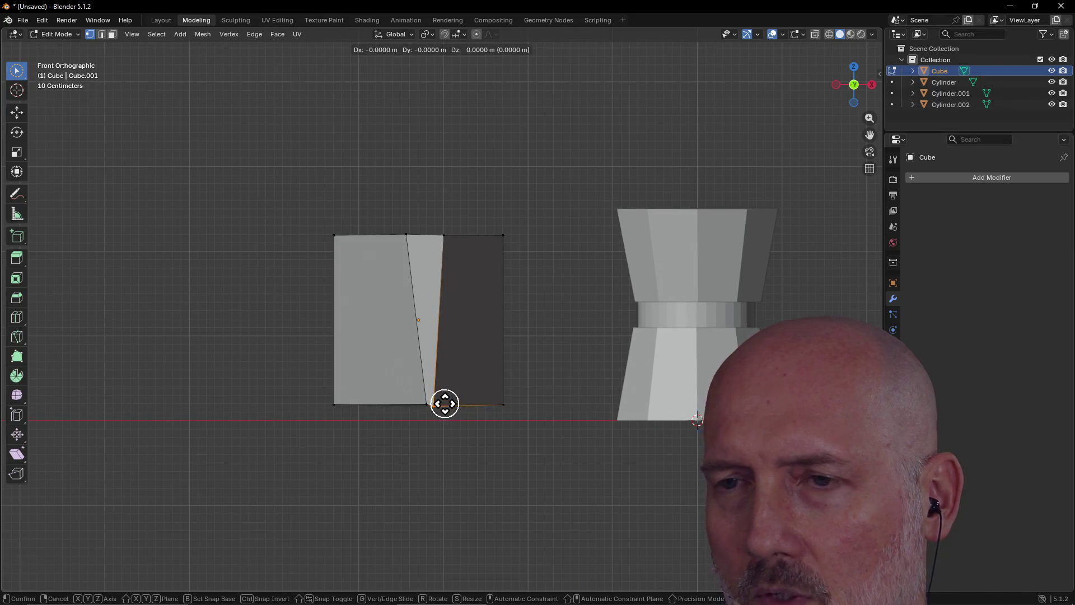
click(445, 403)
mouse_move(429, 410)
middle_down()
mouse_move(419, 412)
mouse_move(430, 364)
mouse_move(418, 430)
mouse_move(427, 405)
mouse_move(420, 420)
middle_up()
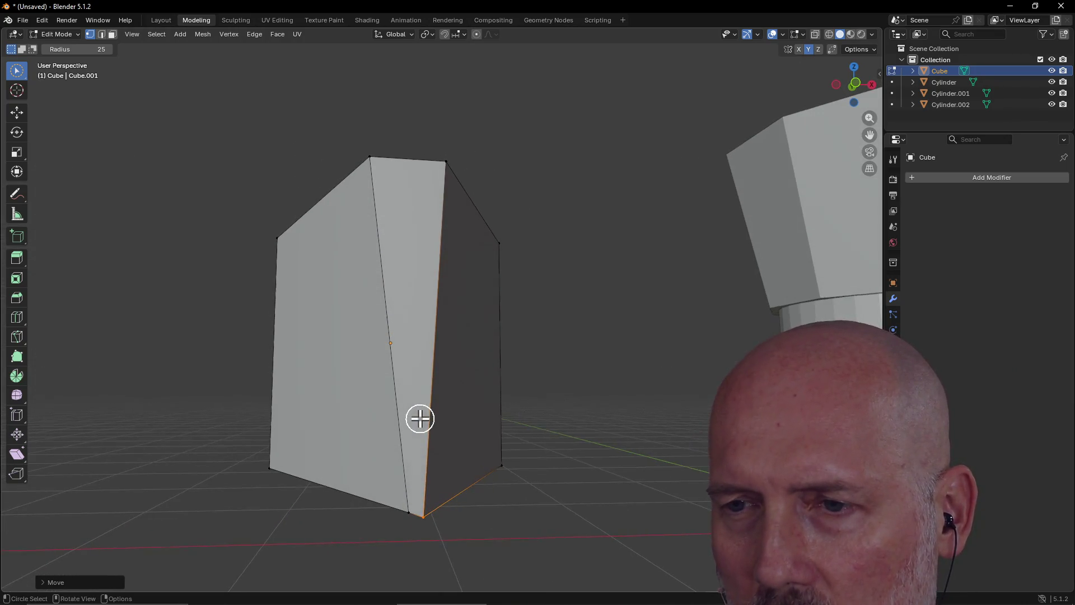
Step: Nudge the front-bottom and bottom-point vertices to tidy the blade's lower tip
click(409, 513)
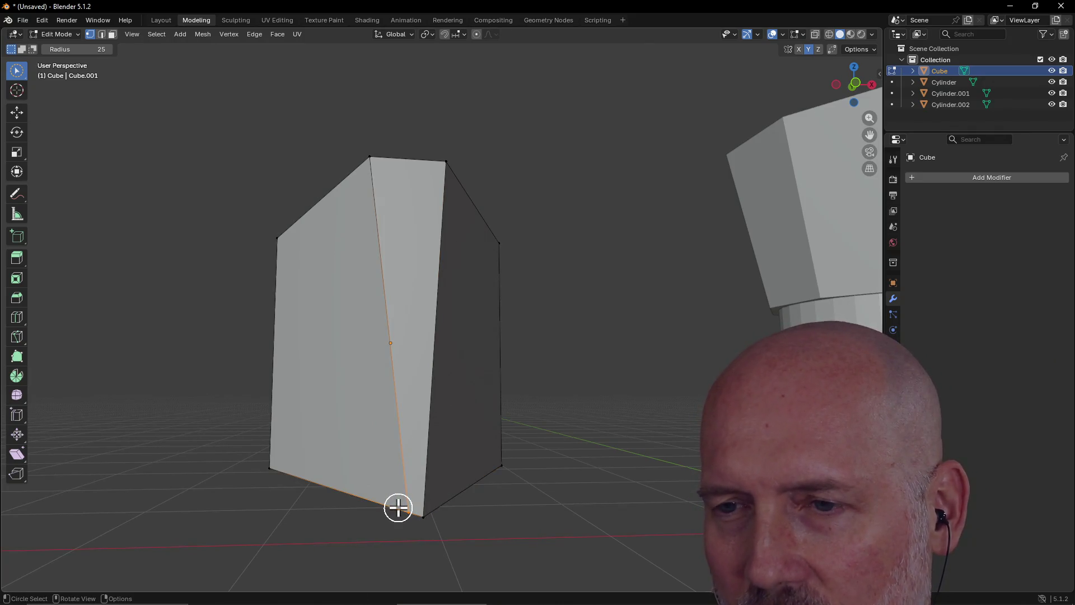
key(g)
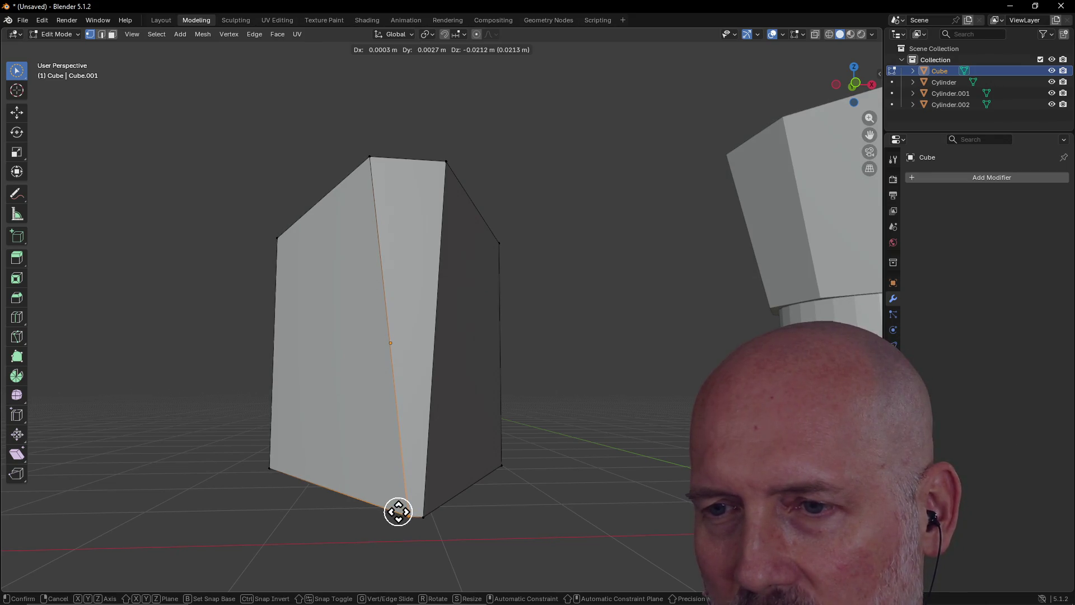
click(398, 512)
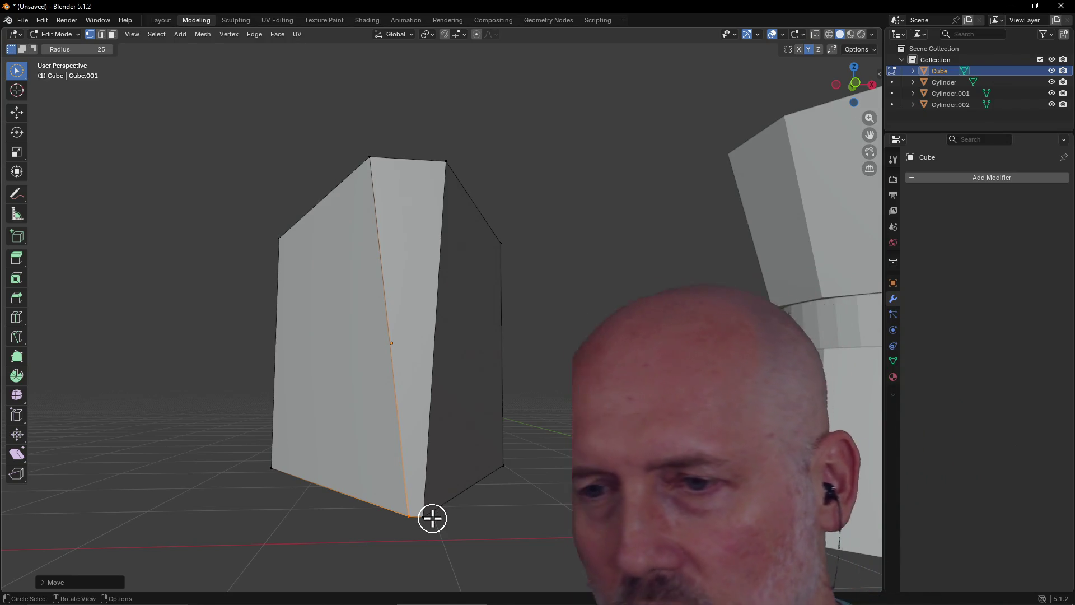
click(422, 514)
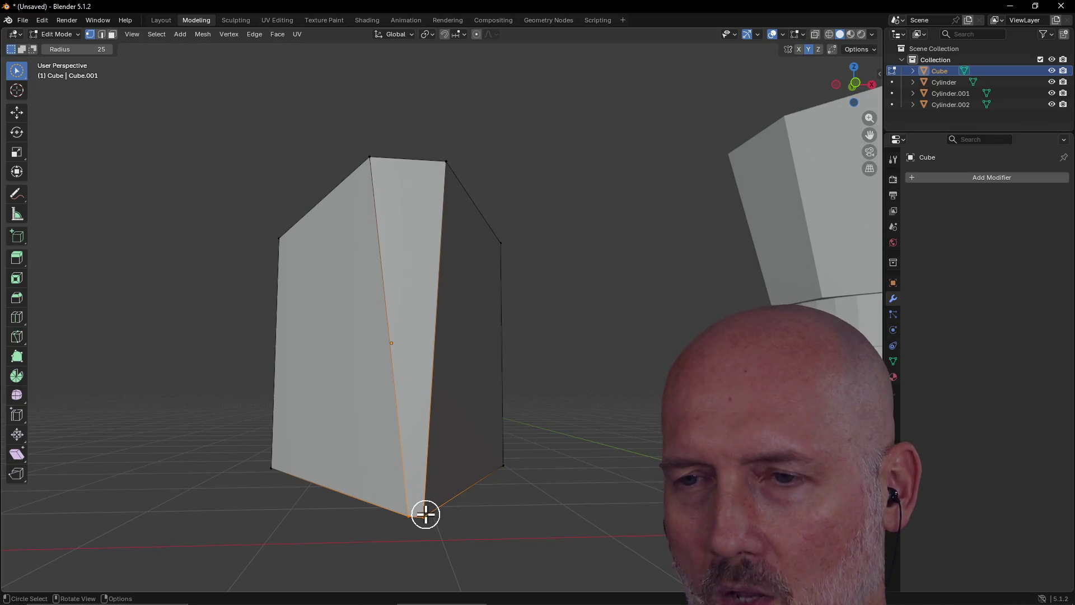
key(g)
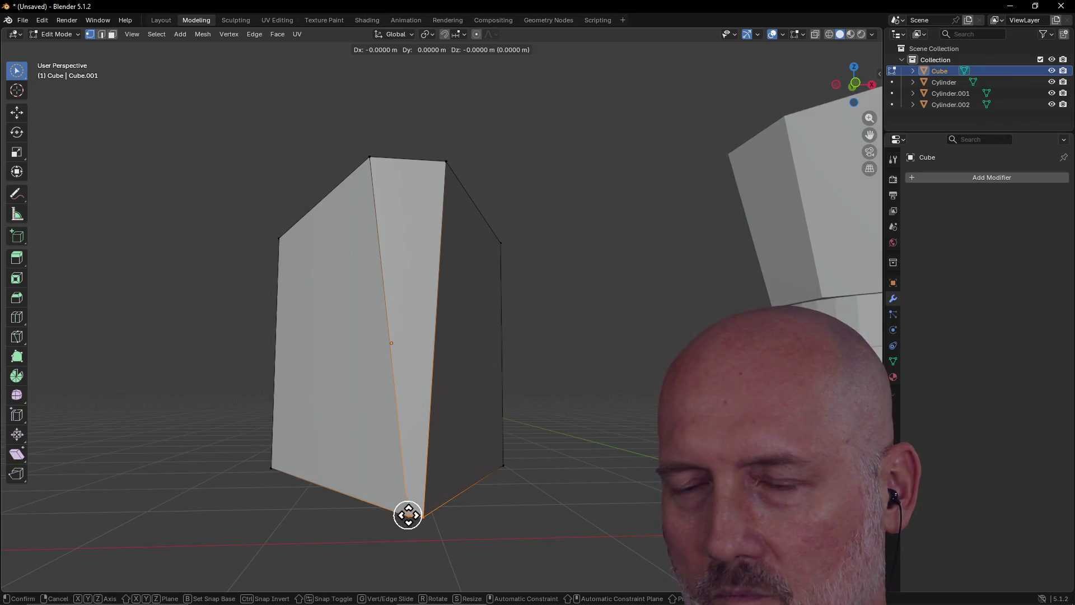
click(425, 512)
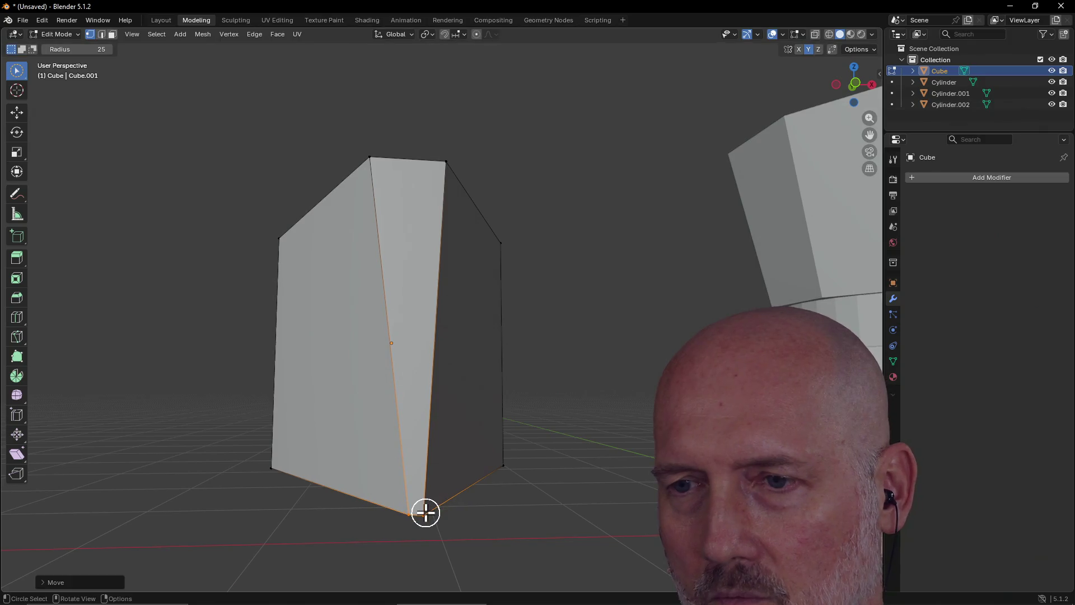
click(425, 514)
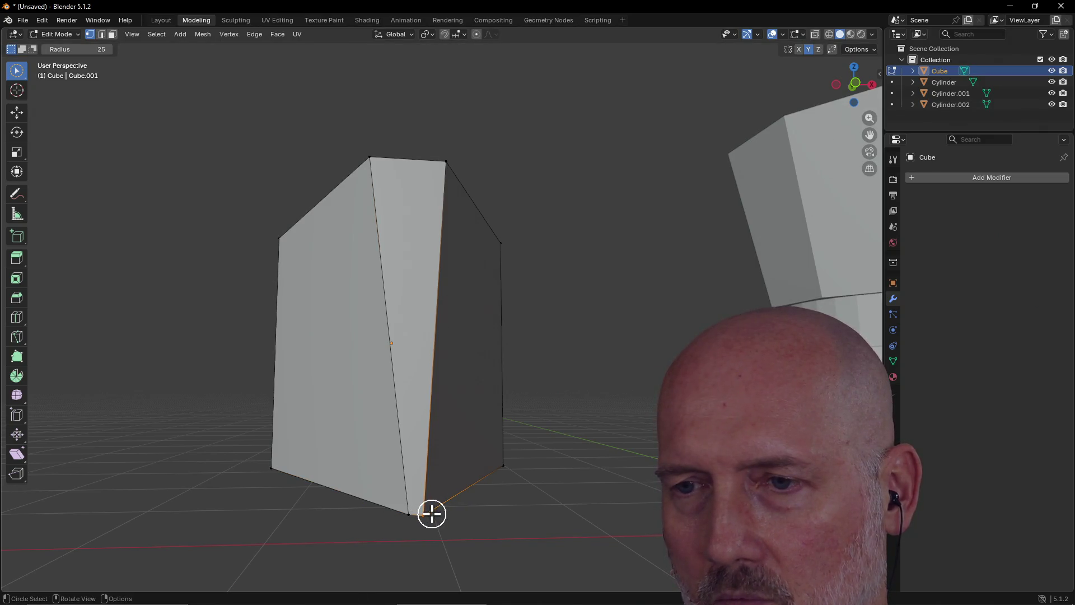
key(g)
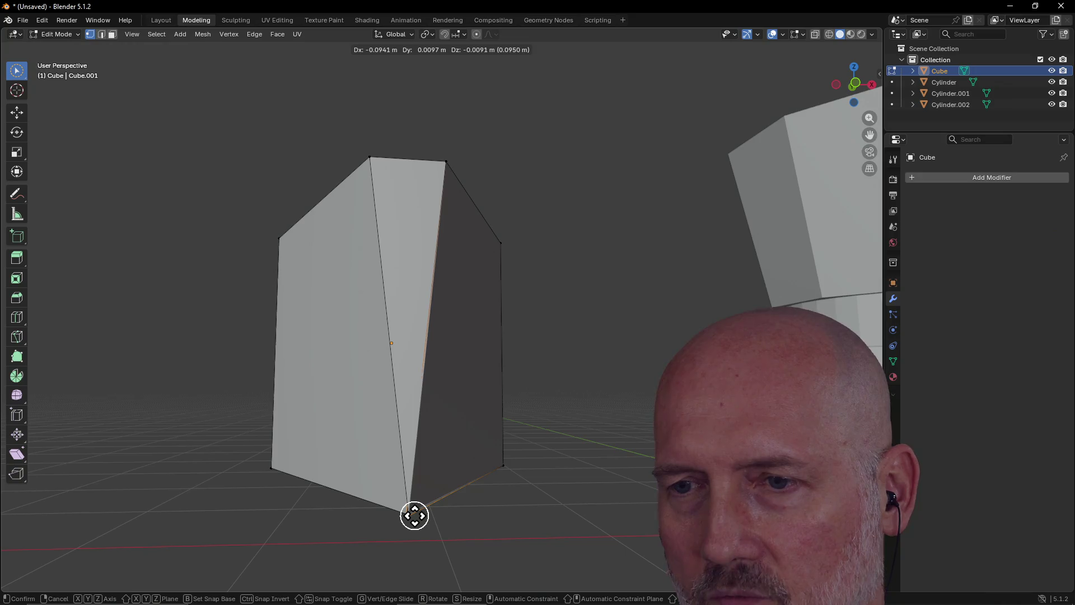
click(418, 513)
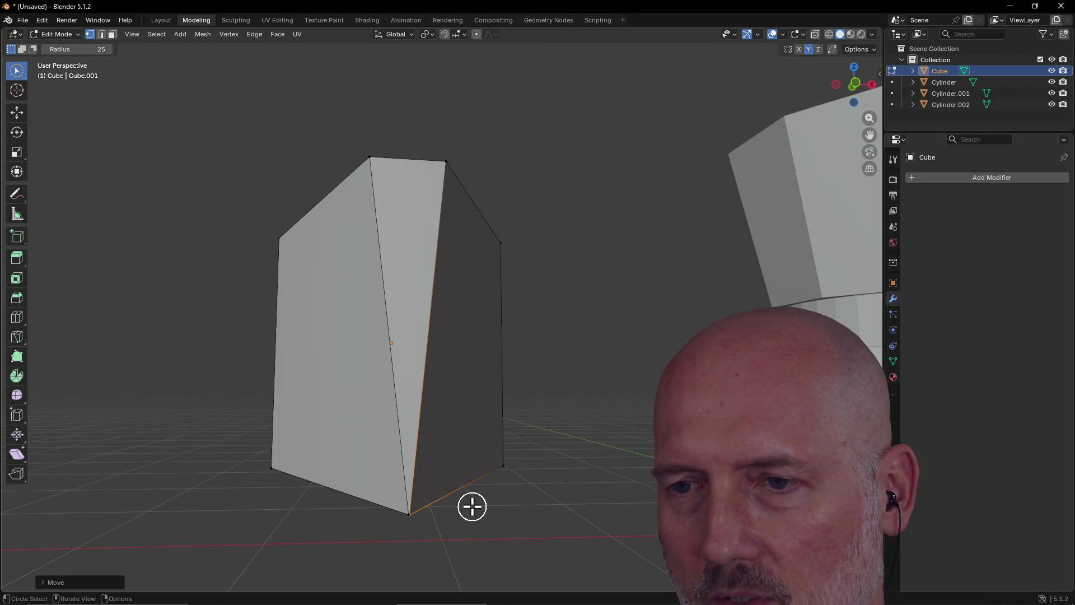
Step: Switch to the Select tool, pick the bottom-point vertex, and view the model from Bottom
scroll(472, 507, up, 2)
key(w)
key(w)
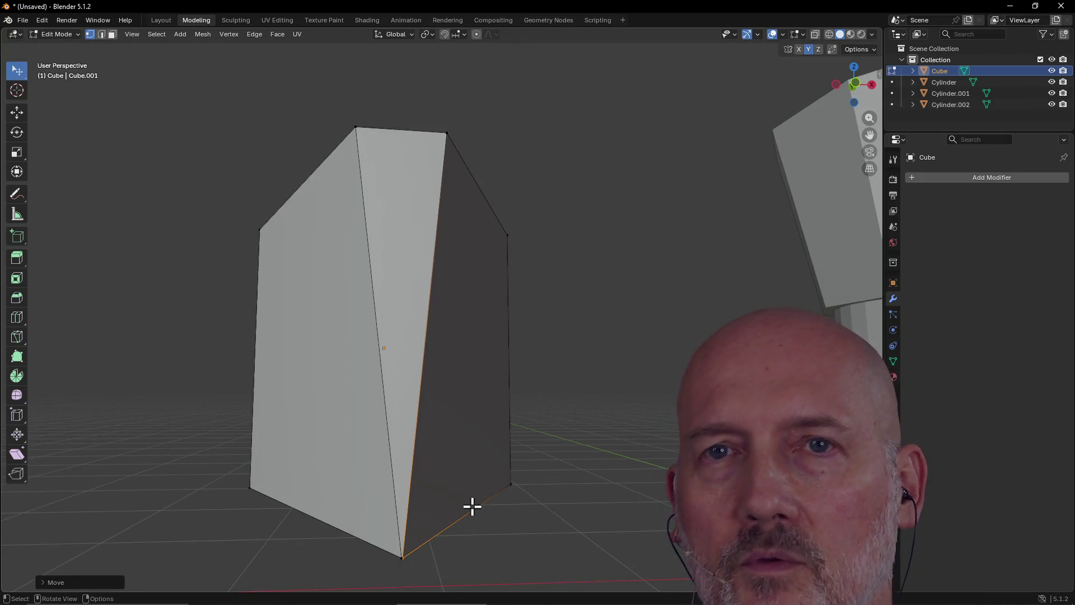
click(401, 556)
mouse_move(427, 562)
middle_down()
mouse_move(408, 506)
mouse_move(408, 557)
mouse_move(408, 502)
middle_up()
scroll(420, 444, down, 3)
mouse_move(420, 444)
middle_down()
mouse_move(408, 490)
mouse_move(415, 410)
middle_up()
middle_drag(411, 337, 425, 305)
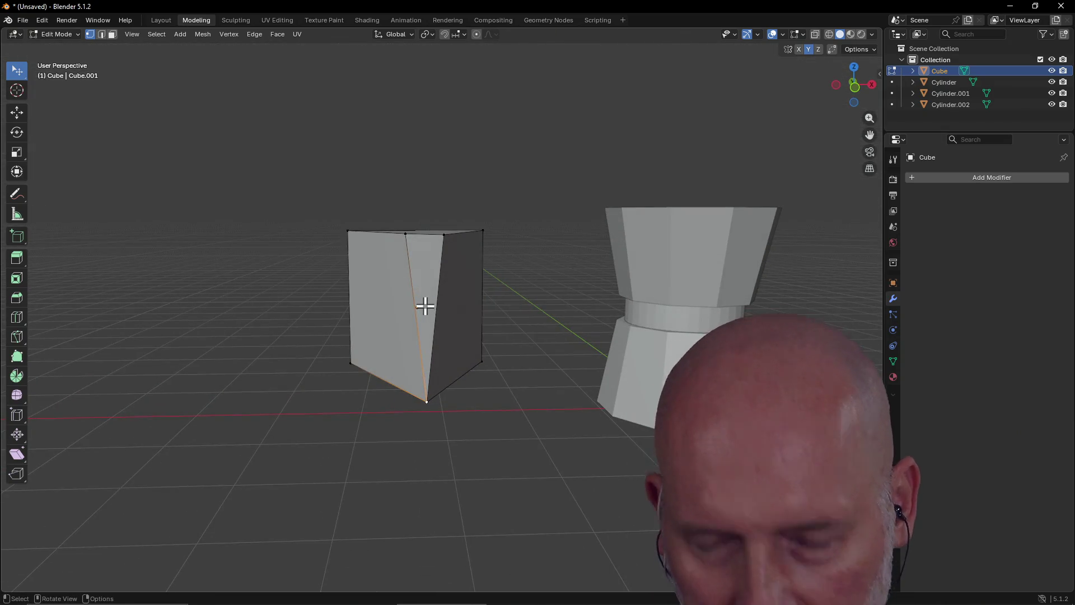
key(grave)
click(435, 373)
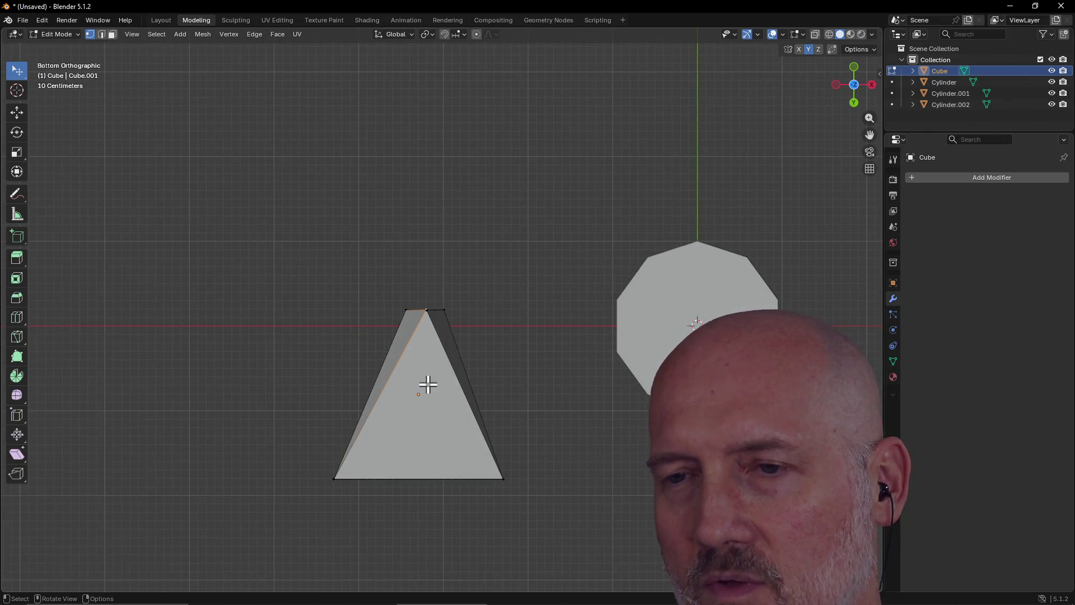
Step: In Top view, move the trapezoid's top-left corner 0.5 m to the right
key(grave)
click(427, 317)
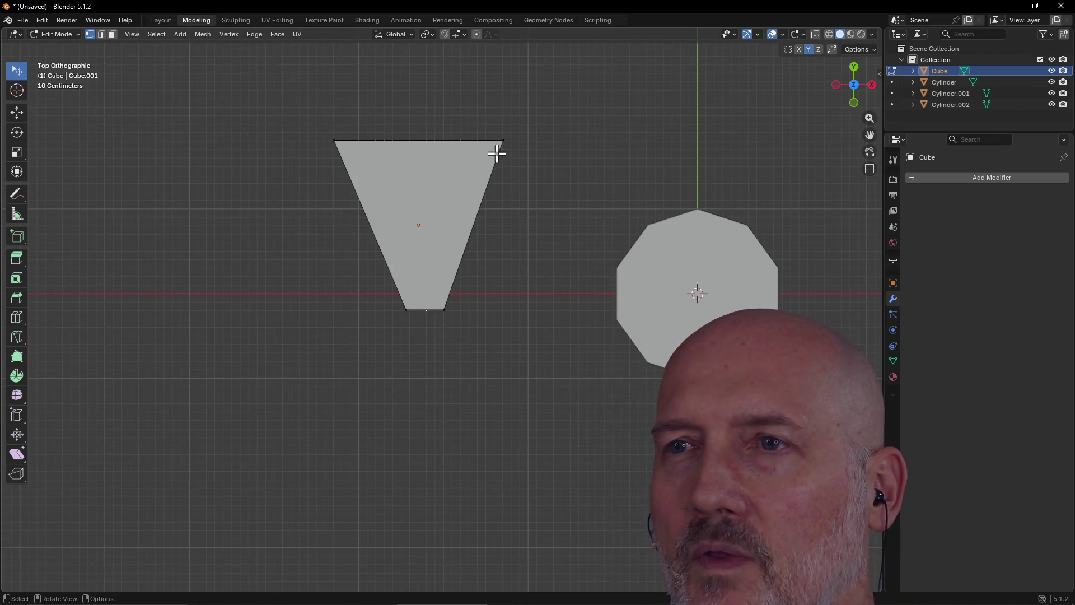
mouse_move(502, 140)
mouse_down()
mouse_move(530, 168)
mouse_move(503, 143)
mouse_up()
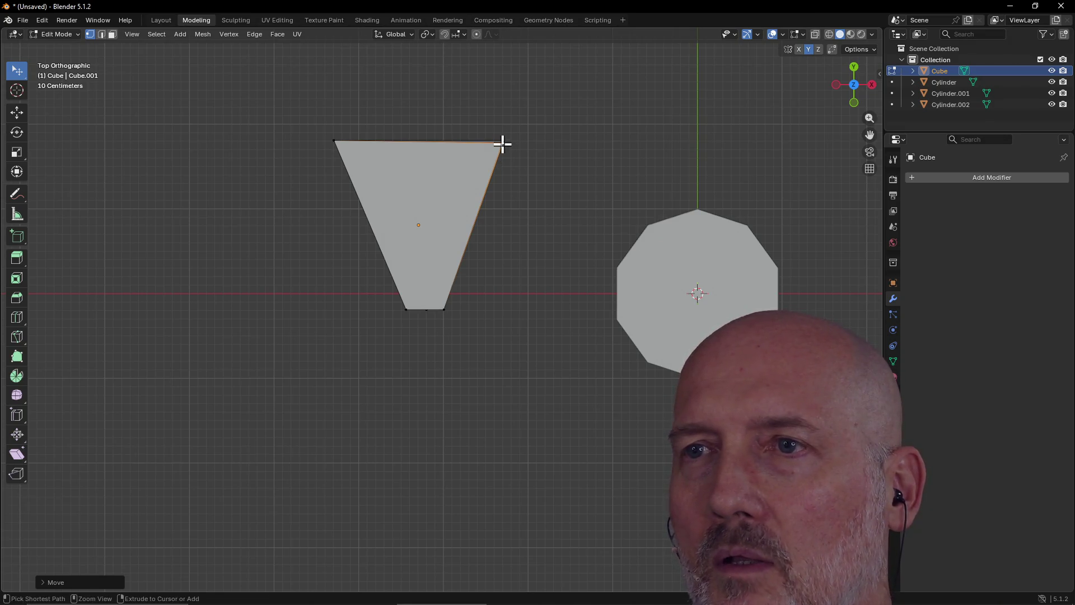
ctrl+drag(502, 141, 502, 140)
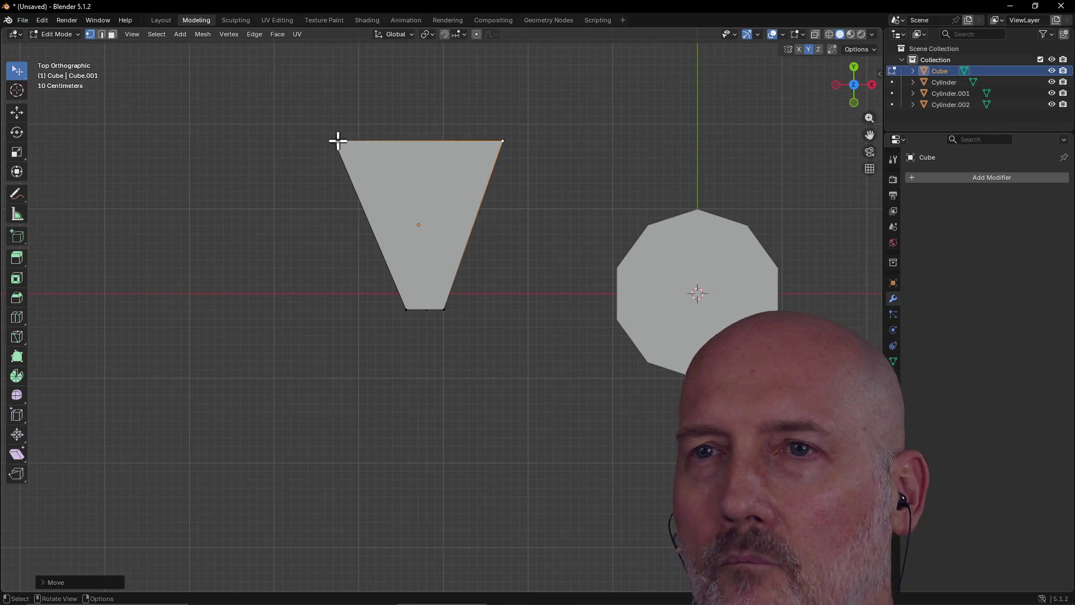
click(324, 131)
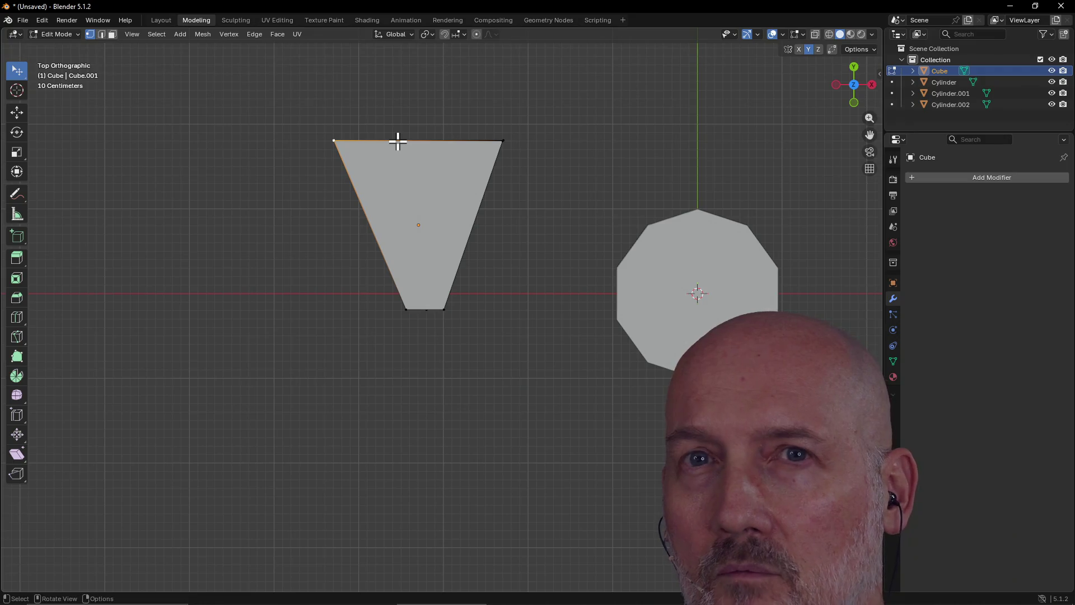
key(w)
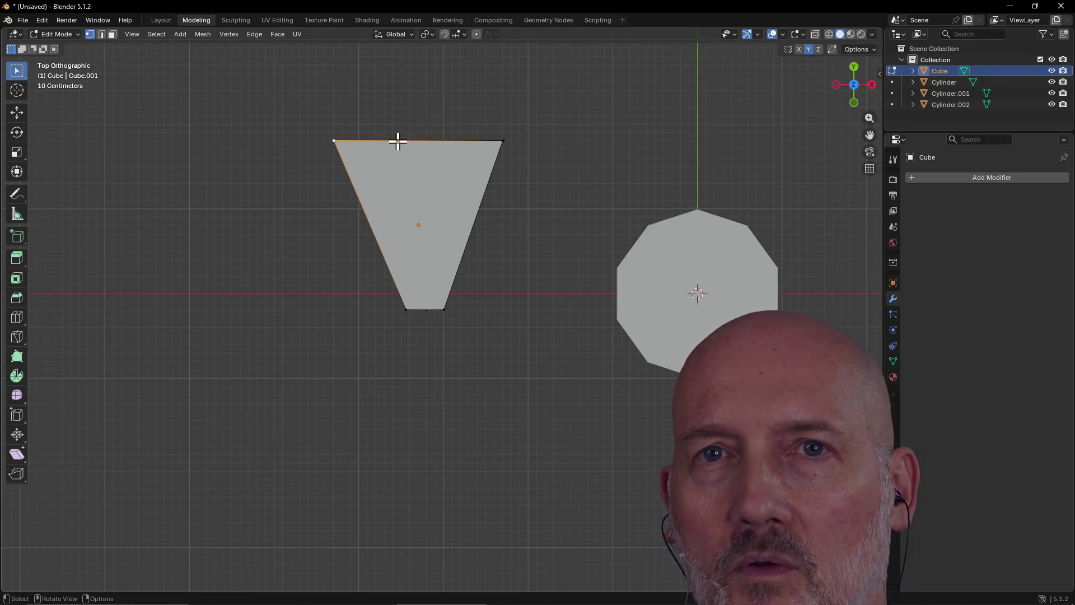
key(w)
ctrl+click(333, 141)
click(345, 139)
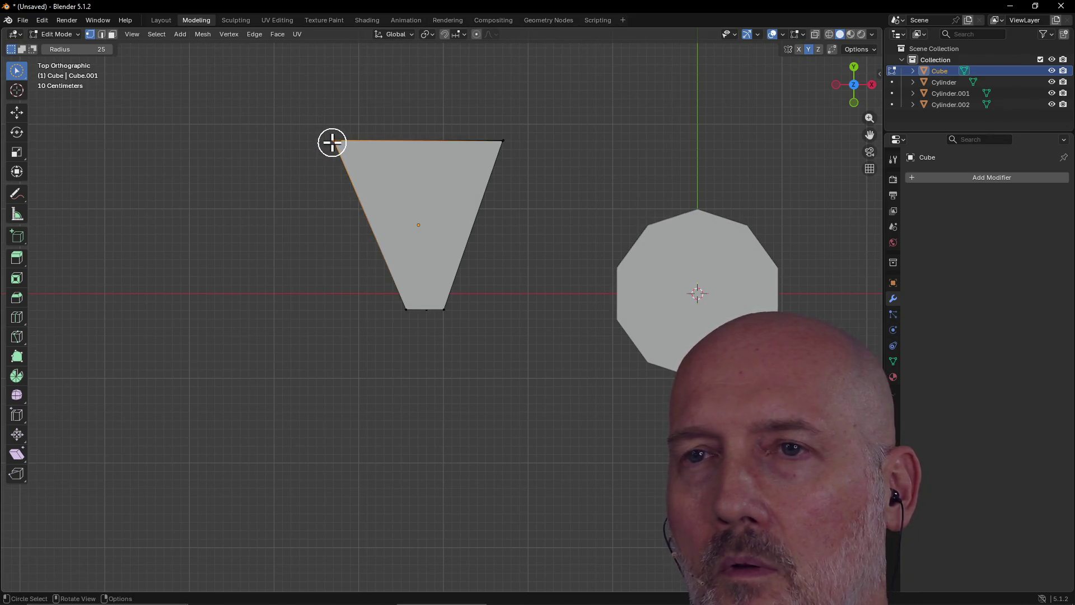
key(g)
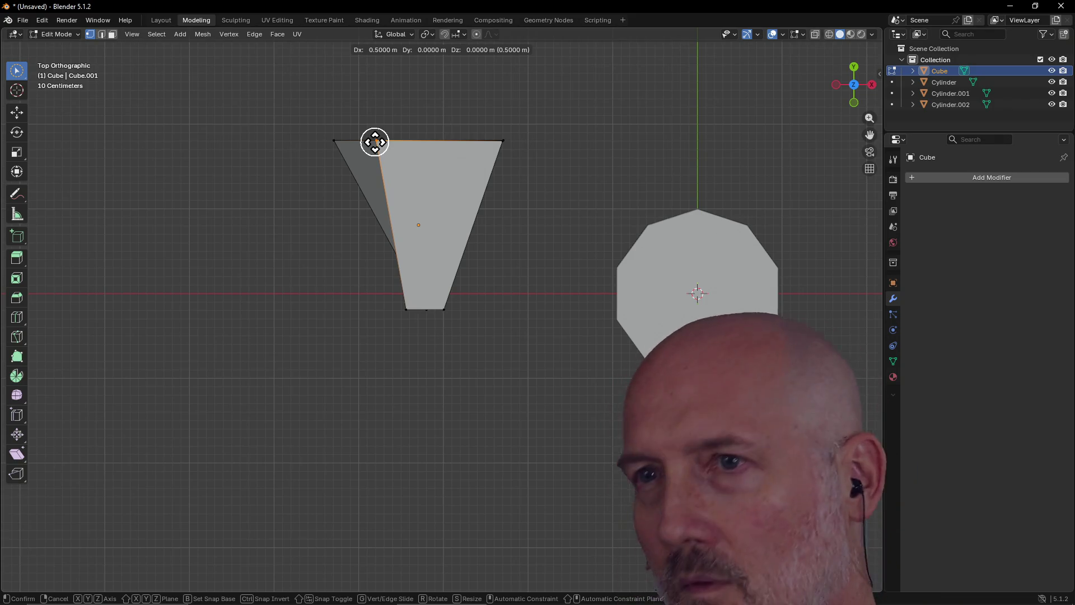
click(377, 142)
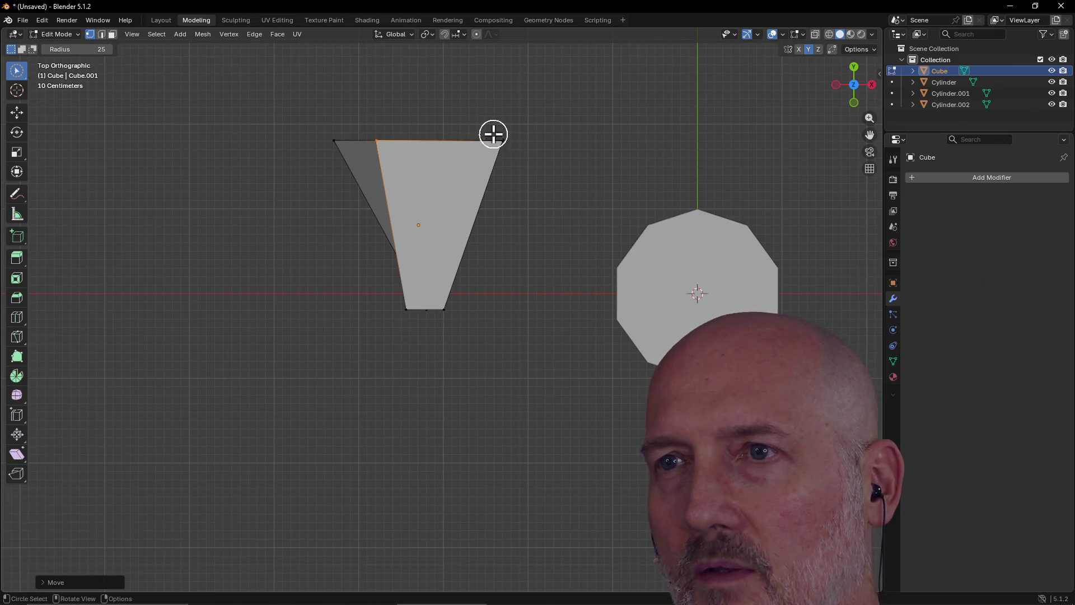
Step: Move the trapezoid's top-right corner 0.5 m to the left
drag(493, 135, 509, 147)
key(g)
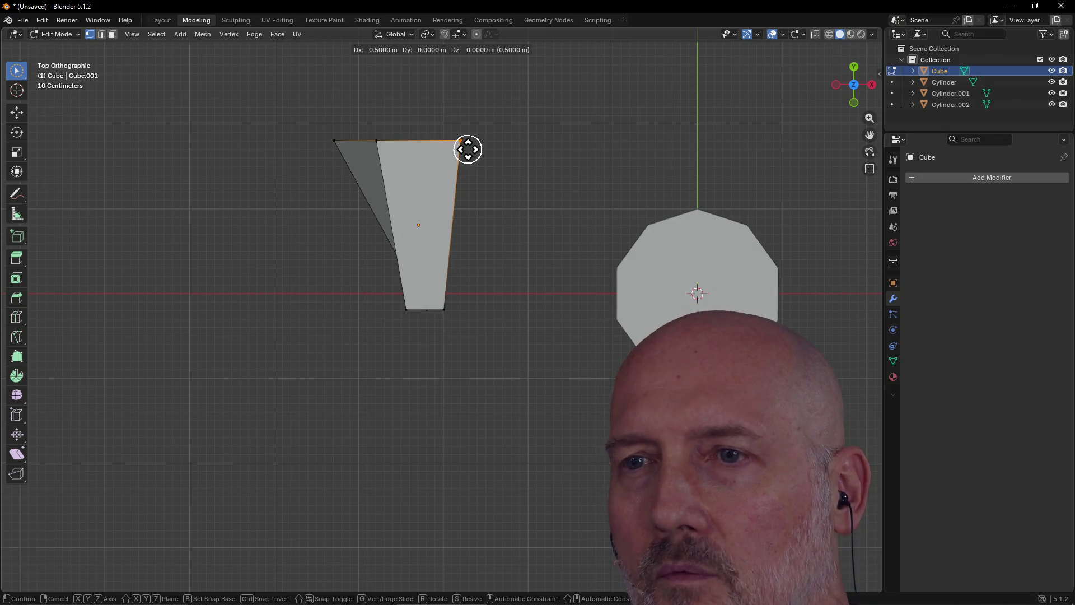
click(468, 150)
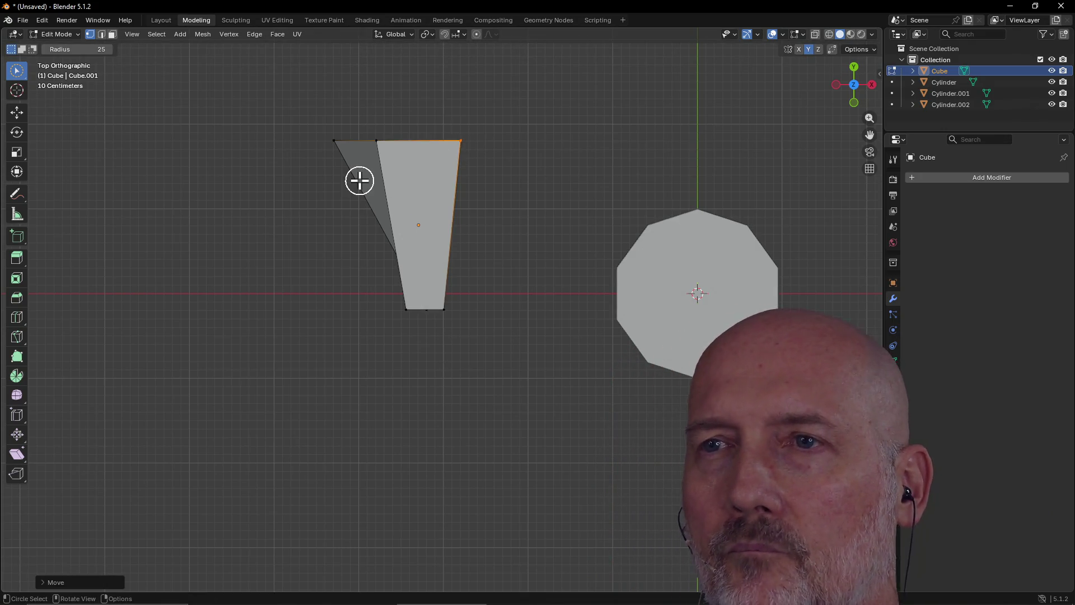
key(grave)
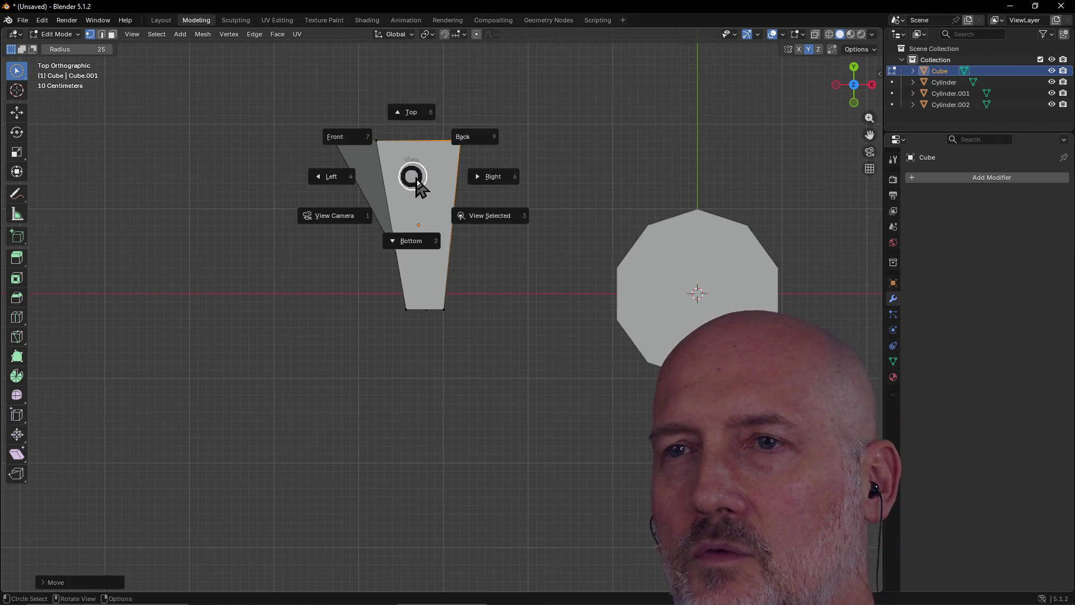
Step: In Bottom view, move the bottom-left corner 1.1 m to the right
click(407, 242)
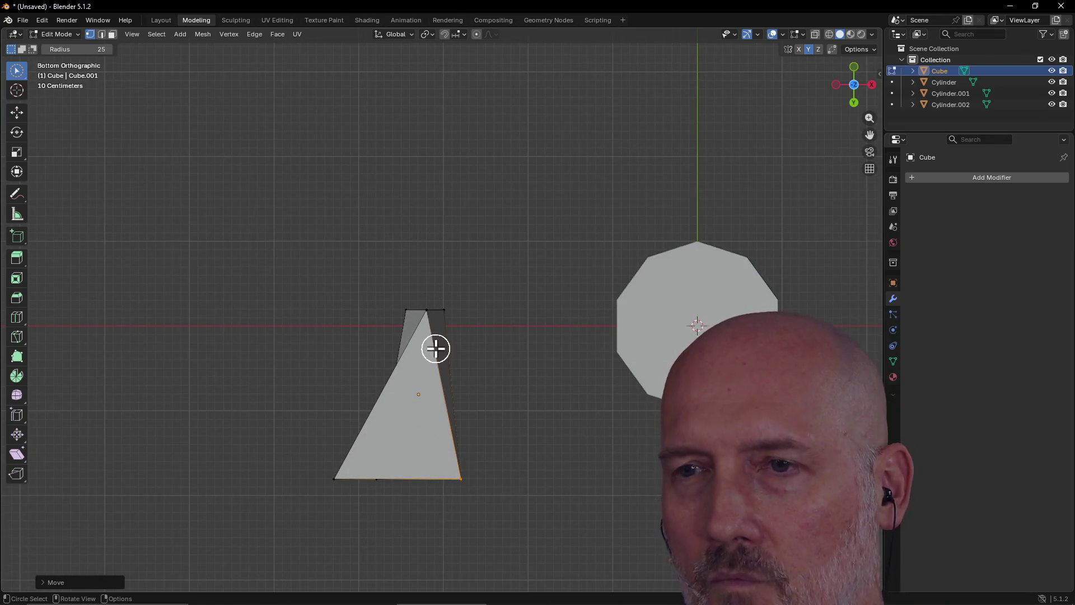
click(336, 479)
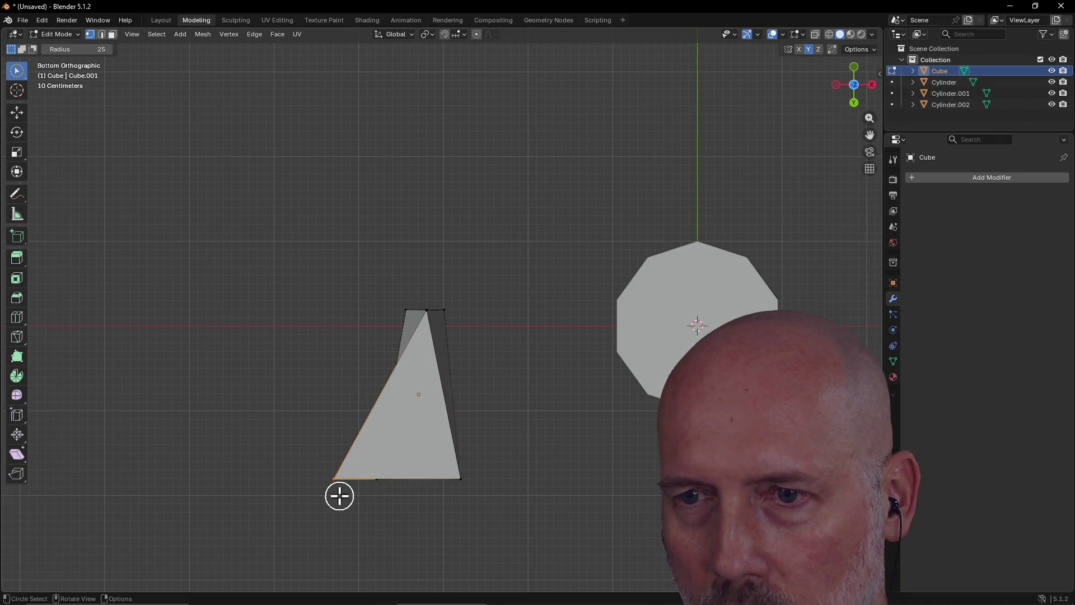
key(g)
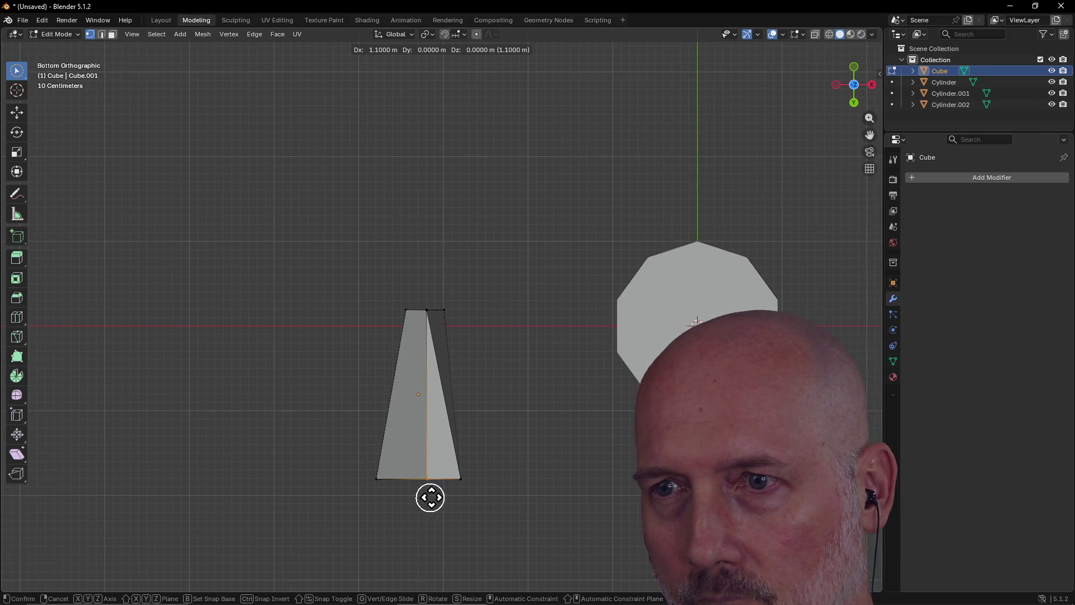
click(427, 497)
Step: Move the bottom-right corner 0.5 m to the left
key(w)
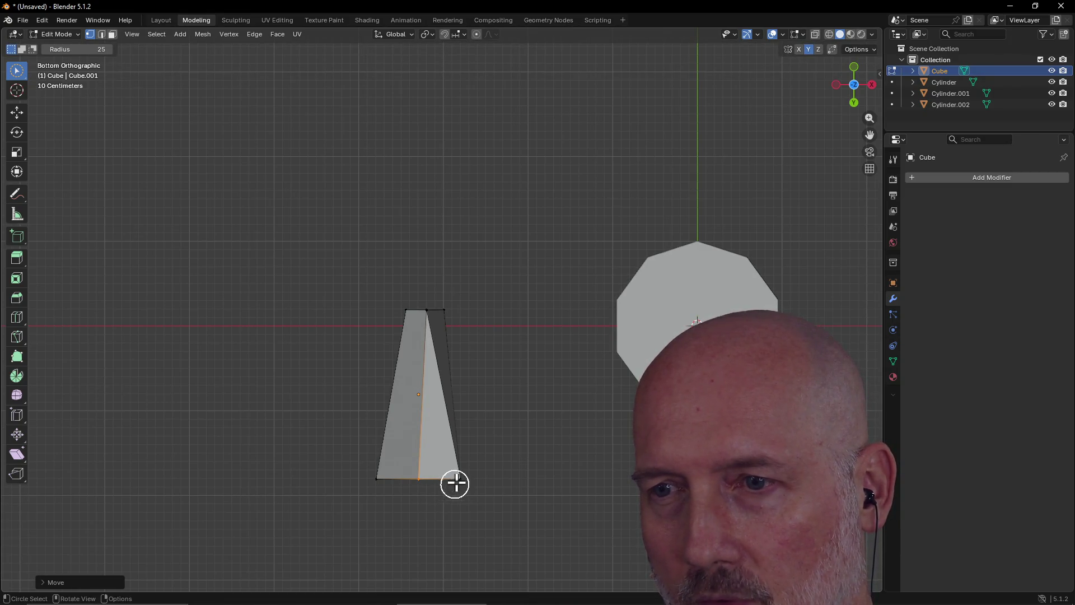
click(457, 480)
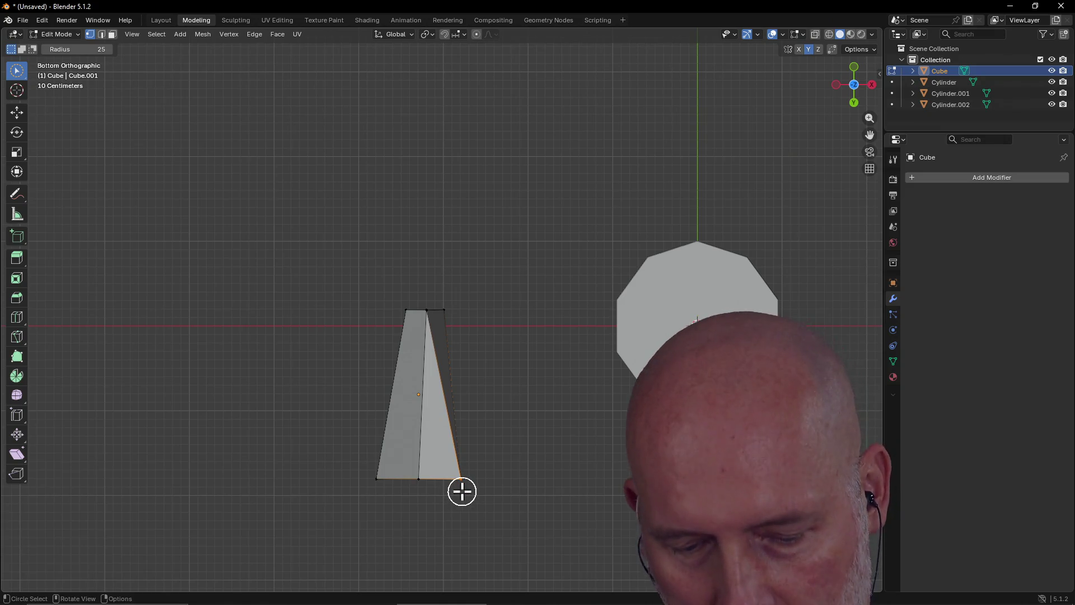
key(g)
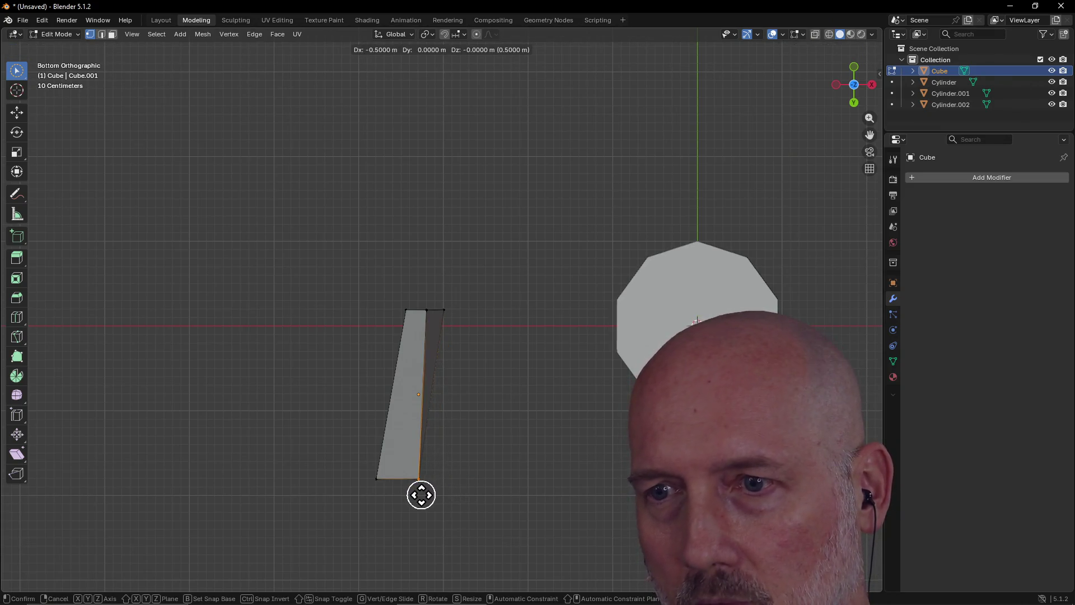
click(421, 495)
Step: In an orbited perspective view, reposition the top corner of the blade's inner edge
scroll(458, 305, up, 3)
scroll(458, 306, up, 1)
shift+click(409, 310)
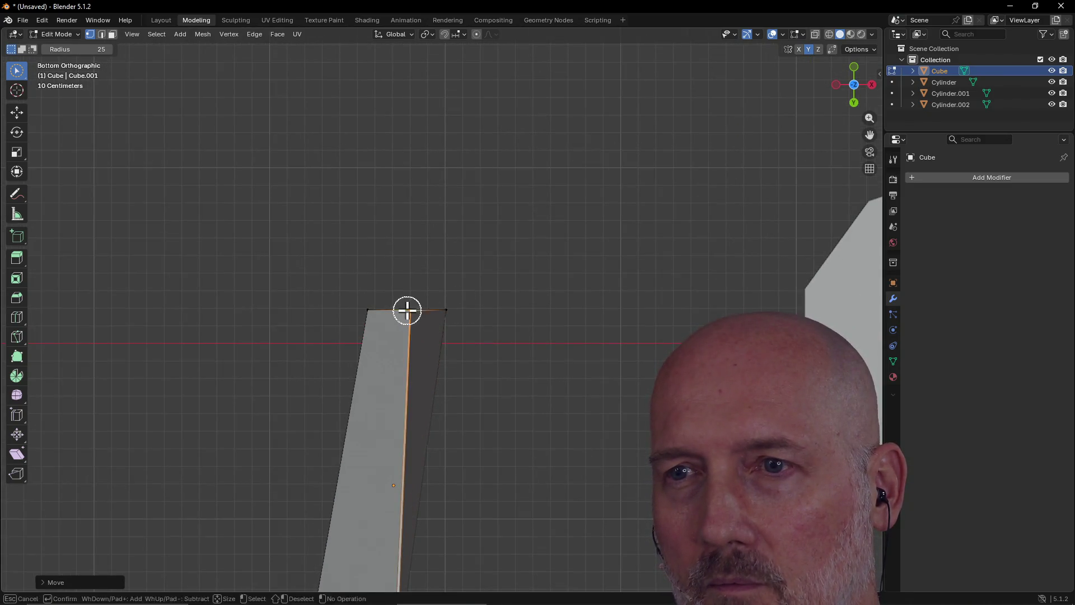
key(KP_8)
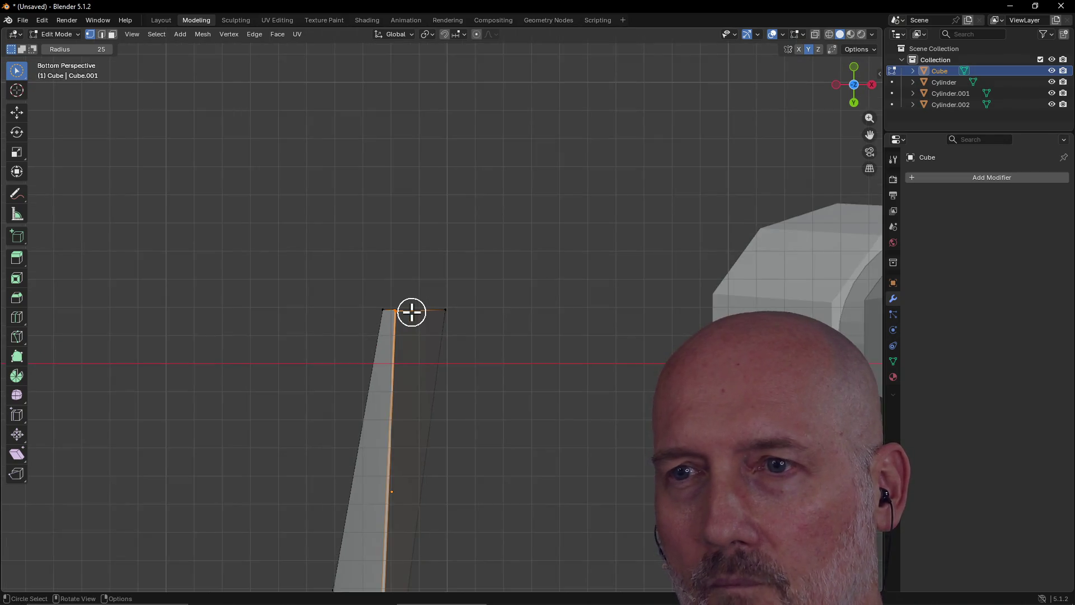
key(KP_4)
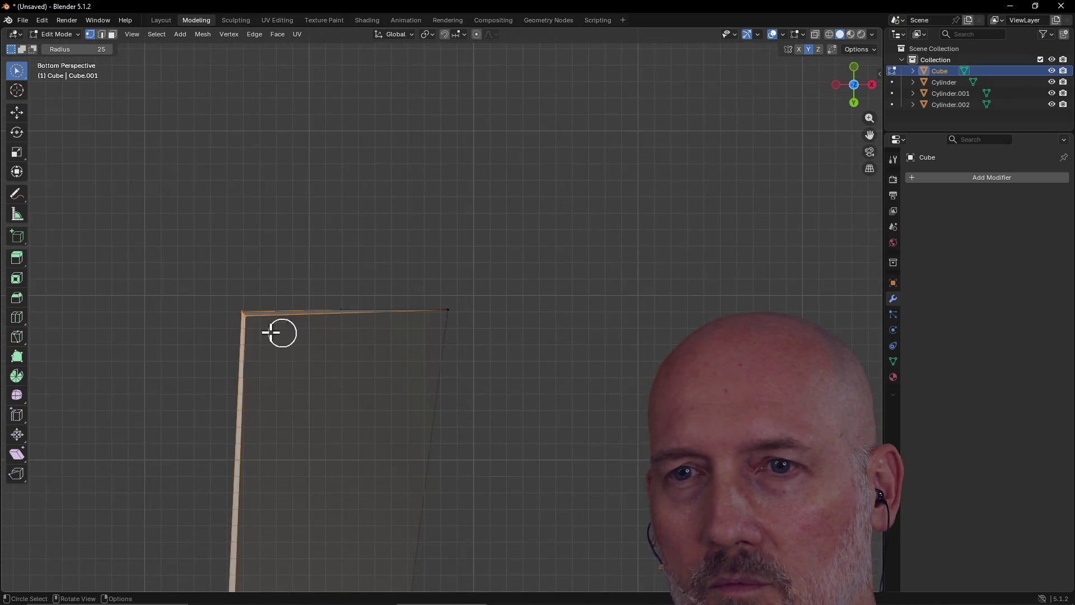
ctrl+click(256, 321)
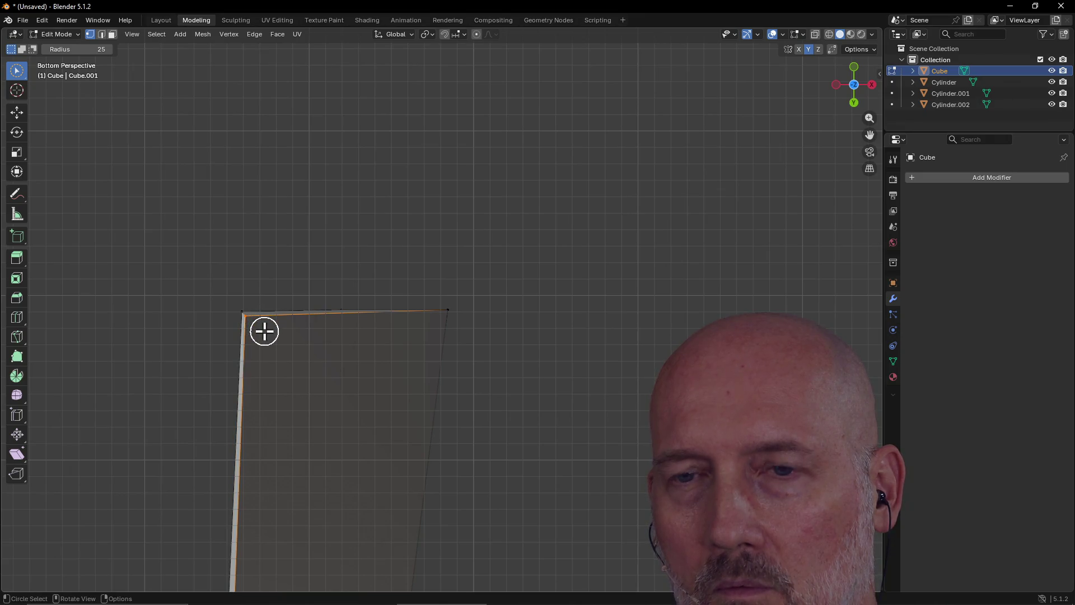
key(g)
click(288, 337)
mouse_move(290, 338)
middle_down()
mouse_move(368, 362)
mouse_move(367, 300)
mouse_move(371, 362)
mouse_move(389, 362)
middle_up()
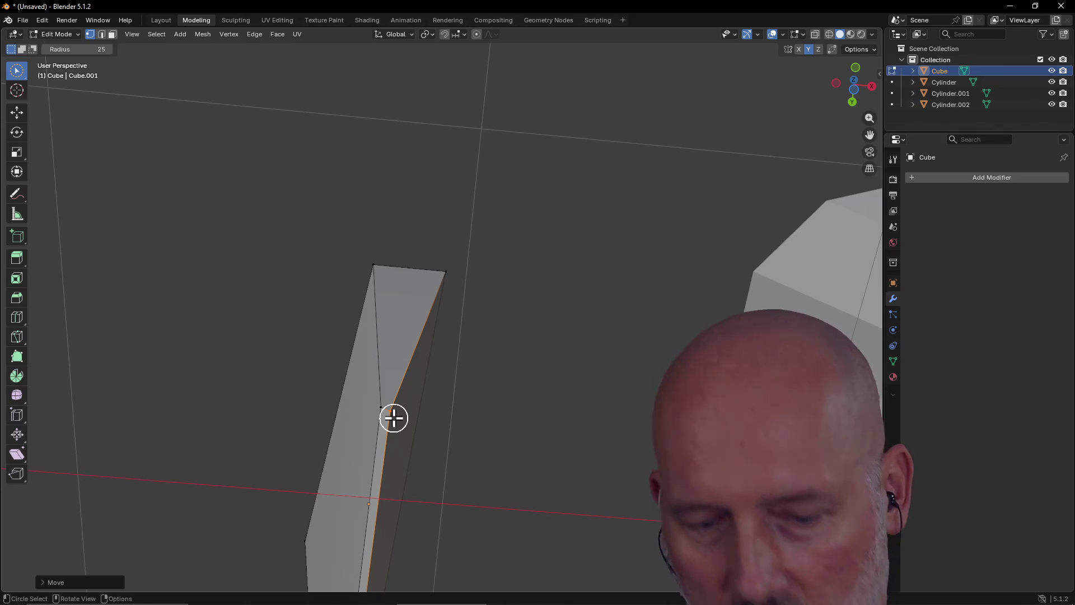
Step: In Bottom view, shift the blade's inner vertical edge 0.1 m right, then 0.1 m left
key(grave)
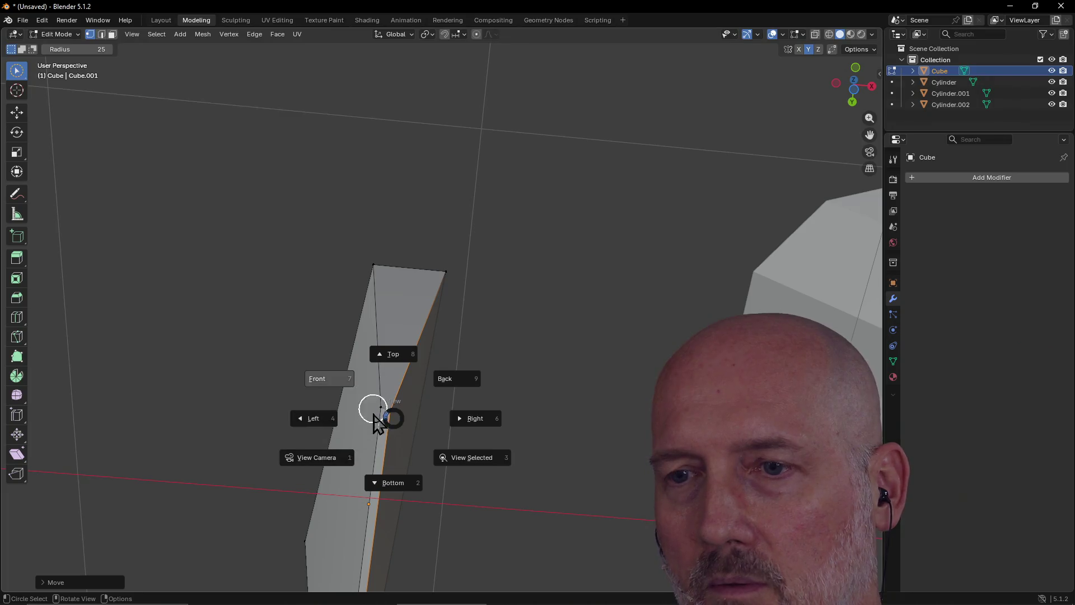
click(392, 485)
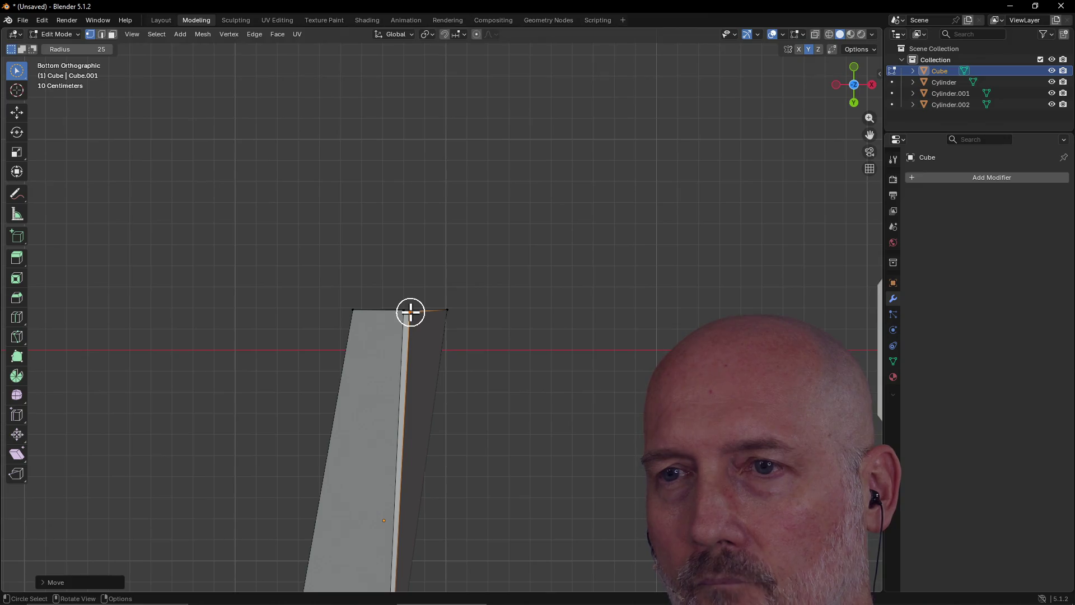
key(g)
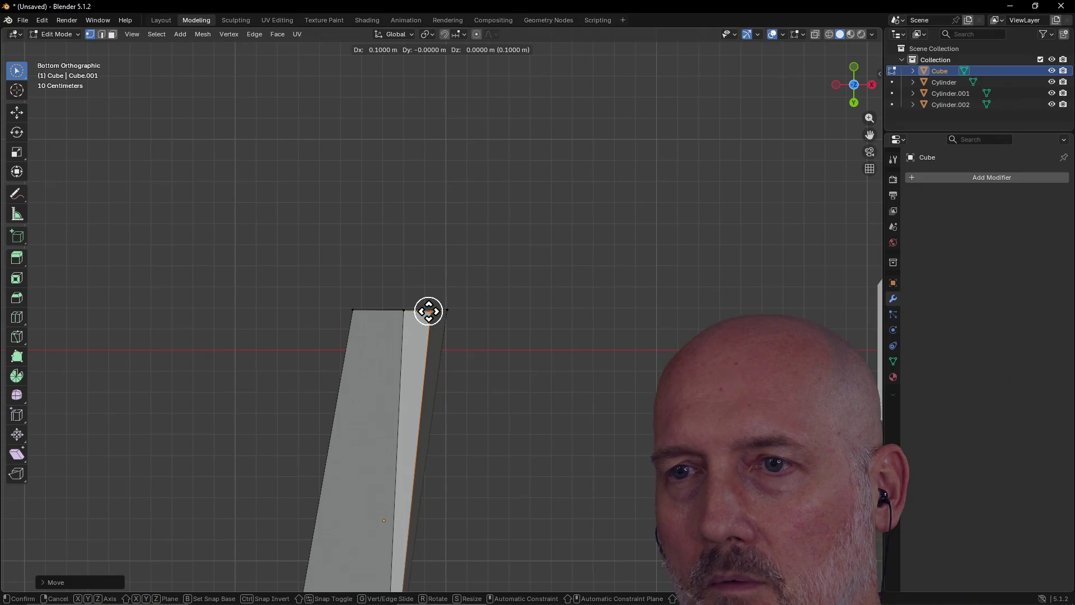
click(427, 310)
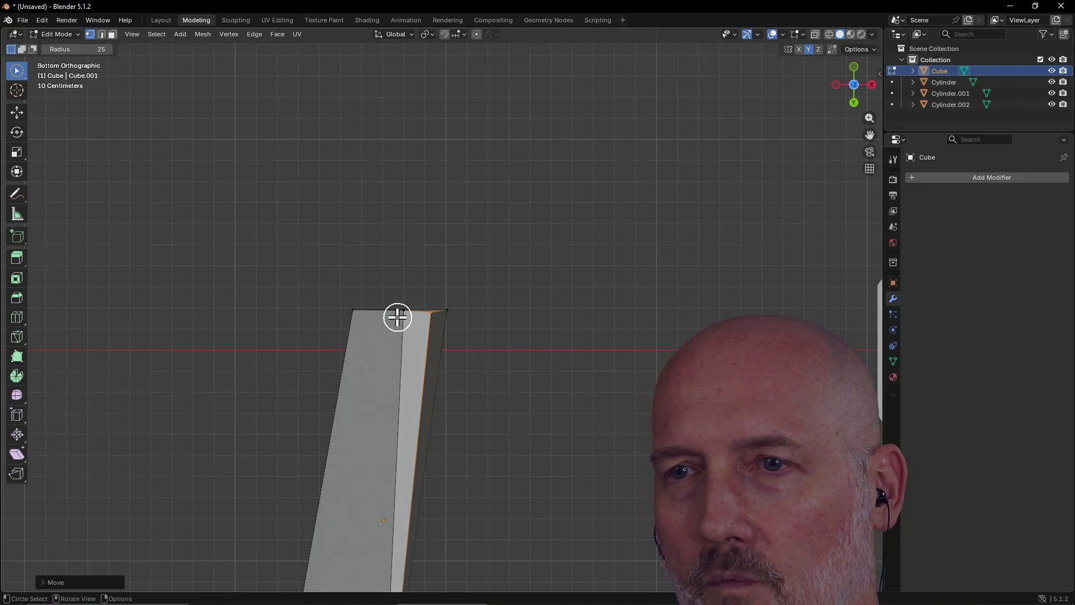
click(401, 312)
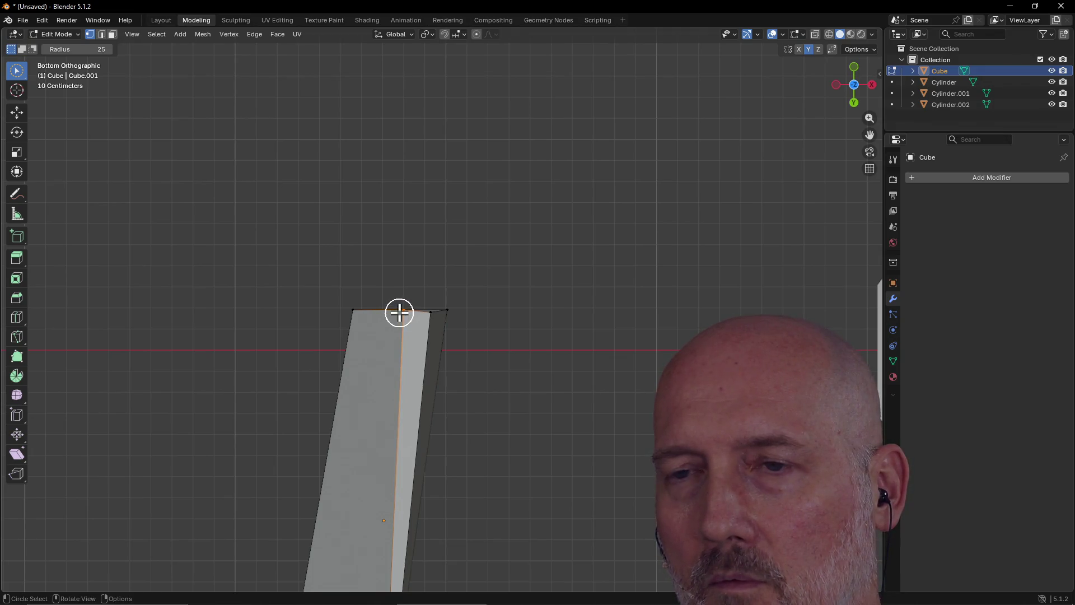
key(g)
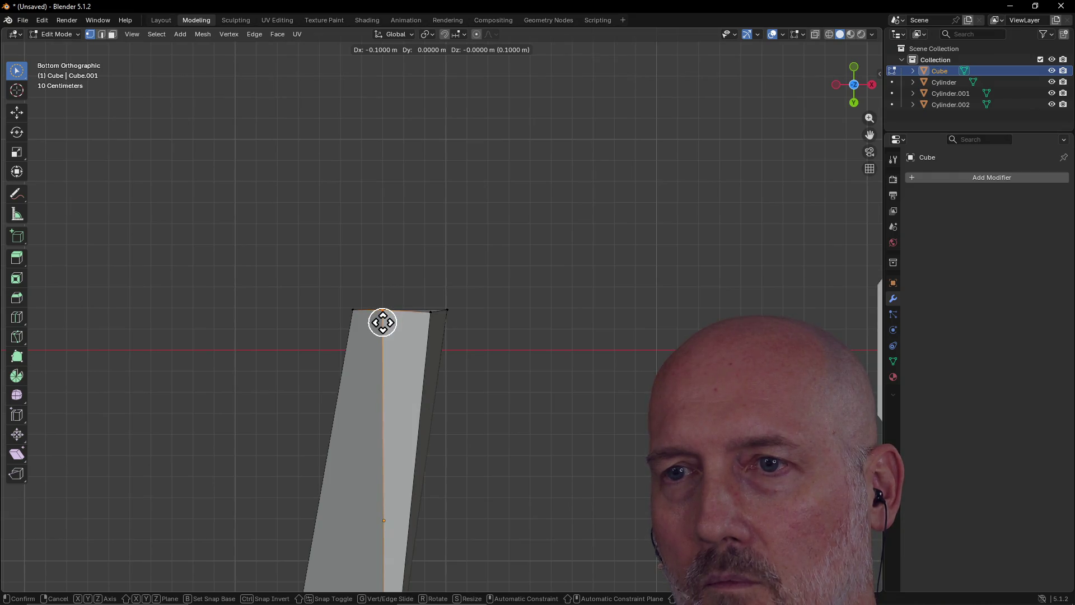
click(382, 322)
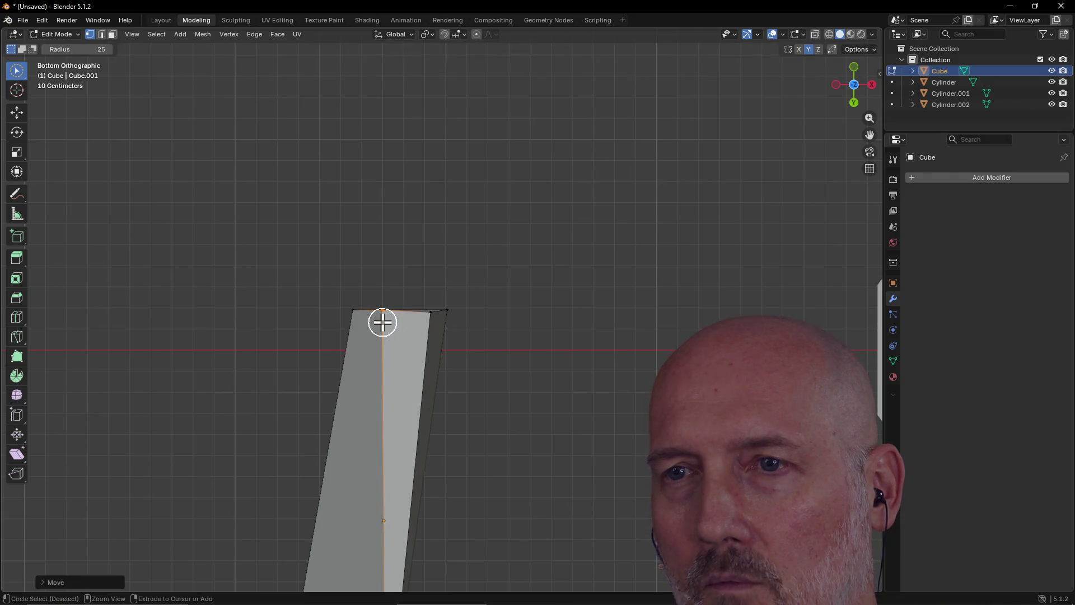
Step: Move the top-right corner and its slanted right edge to a new position
click(430, 312)
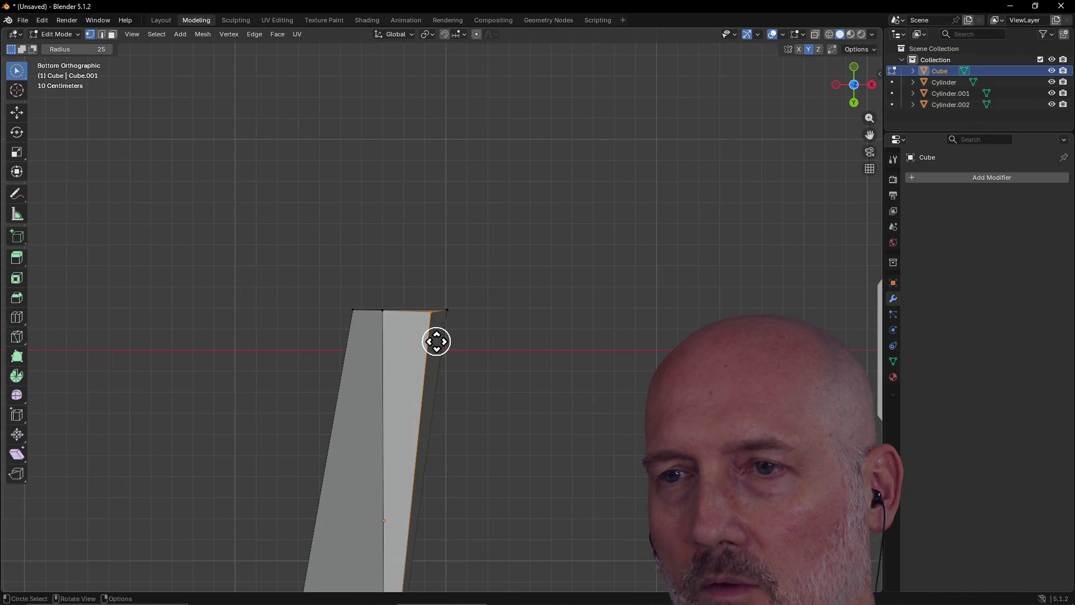
key(g)
click(437, 340)
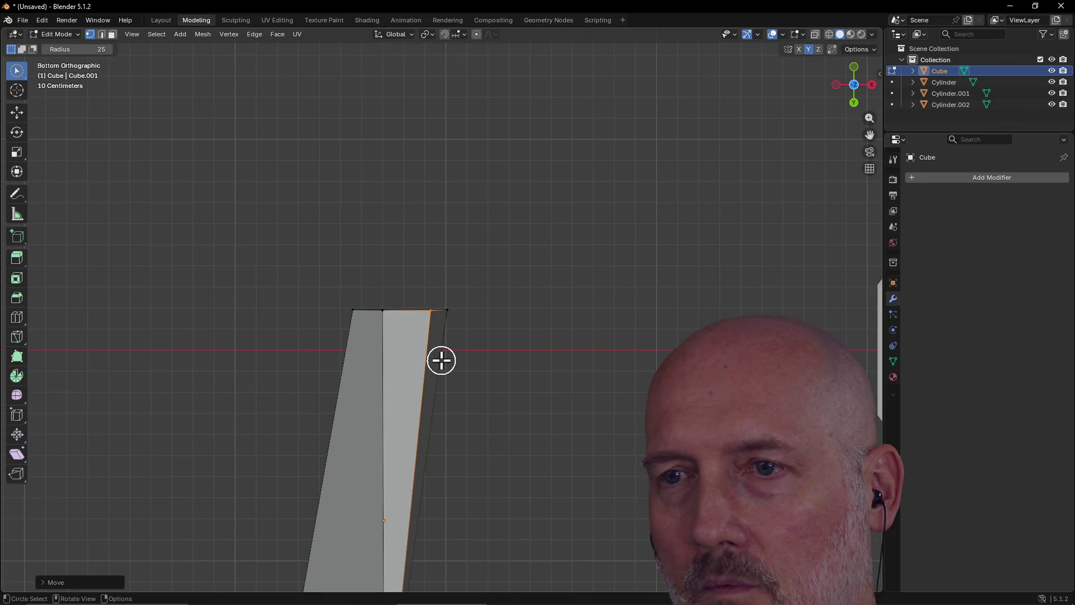
scroll(441, 360, down, 4)
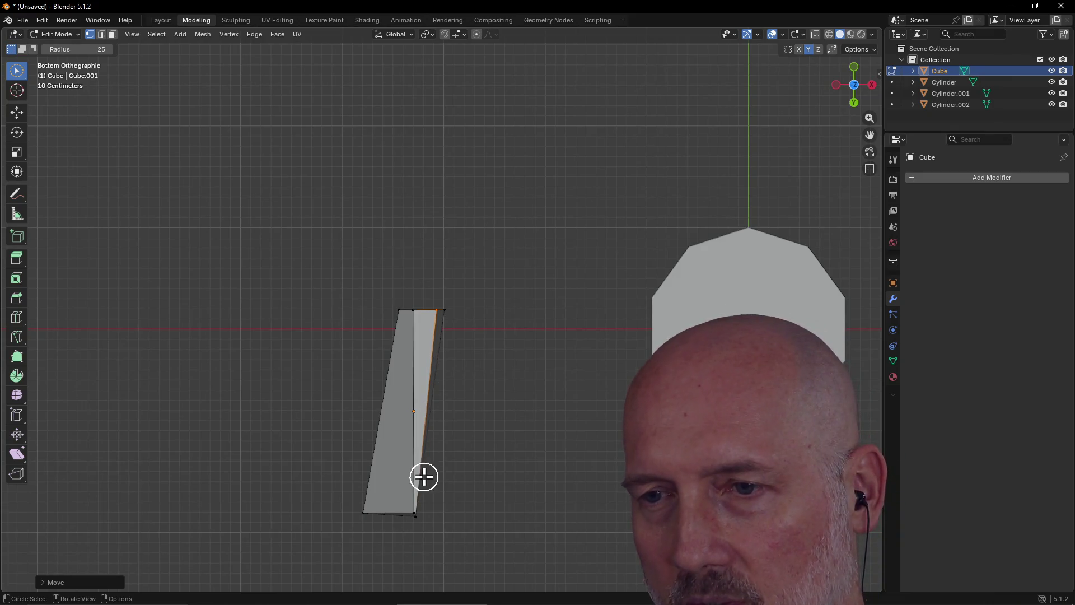
scroll(403, 526, up, 3)
Step: Move the long edge running to the blade's bottom tip to narrow it
mouse_move(406, 526)
middle_down()
mouse_move(398, 442)
mouse_move(420, 509)
mouse_move(421, 490)
middle_up()
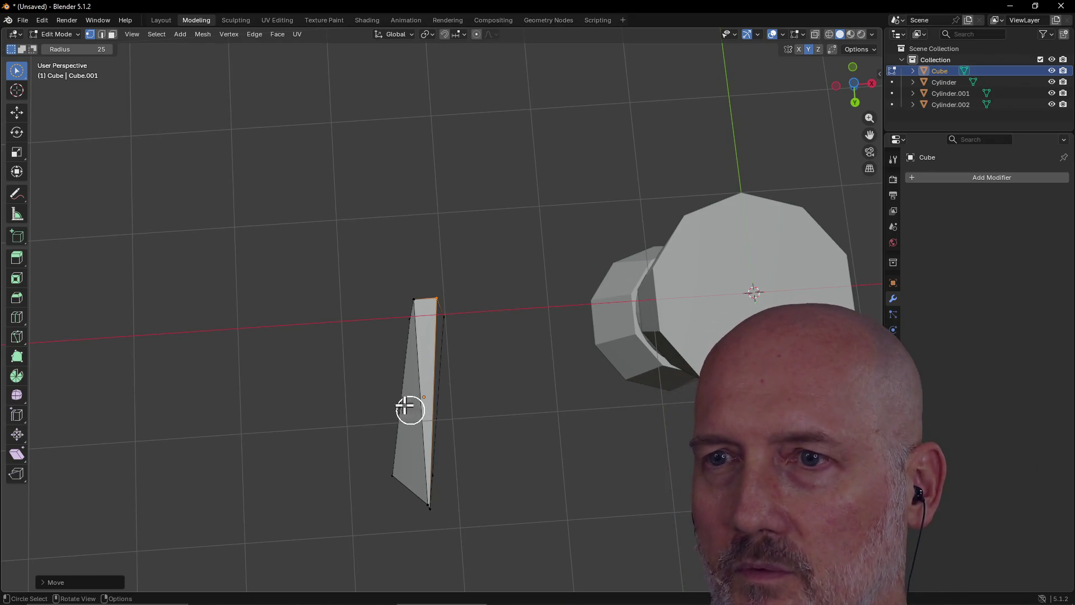
click(432, 509)
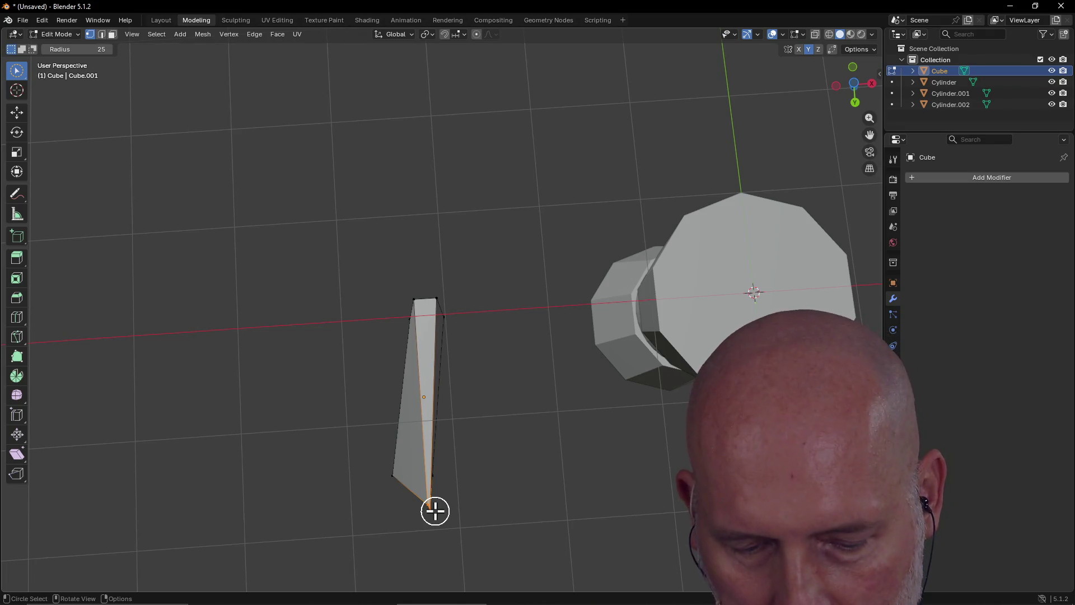
key(g)
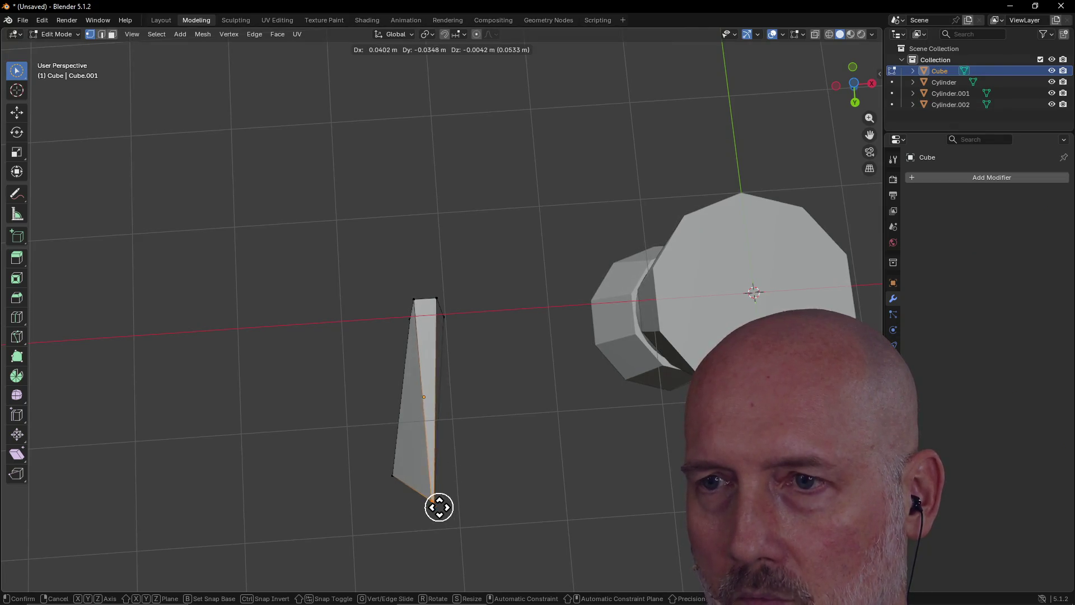
click(435, 509)
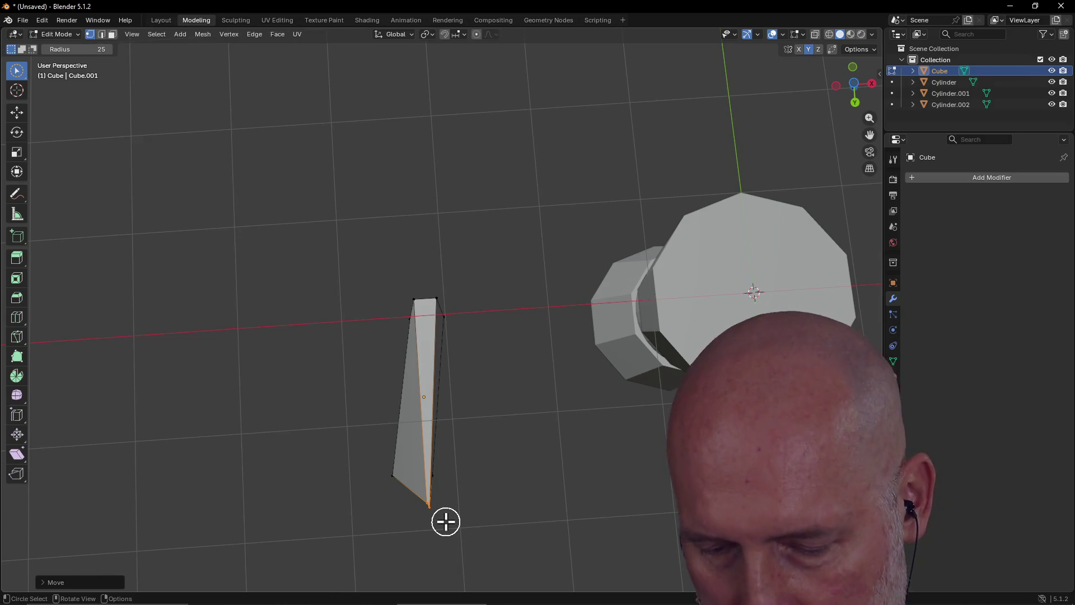
click(445, 521)
scroll(442, 523, up, 4)
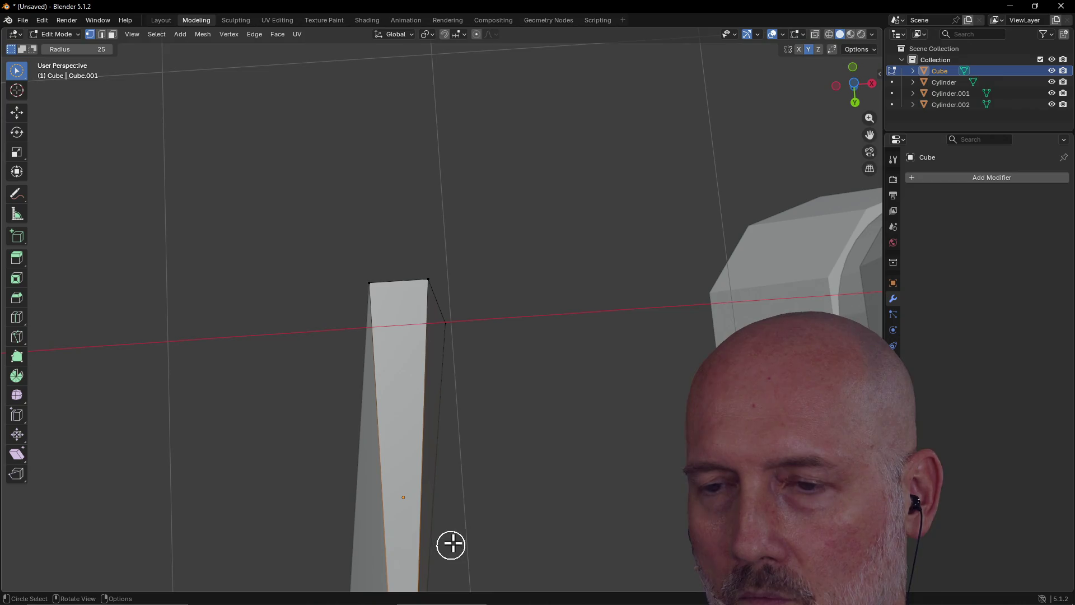
Step: Check the blade from Back view, add the bottom-right vertex, then view from Bottom
alt+middle_drag(464, 530, 463, 464)
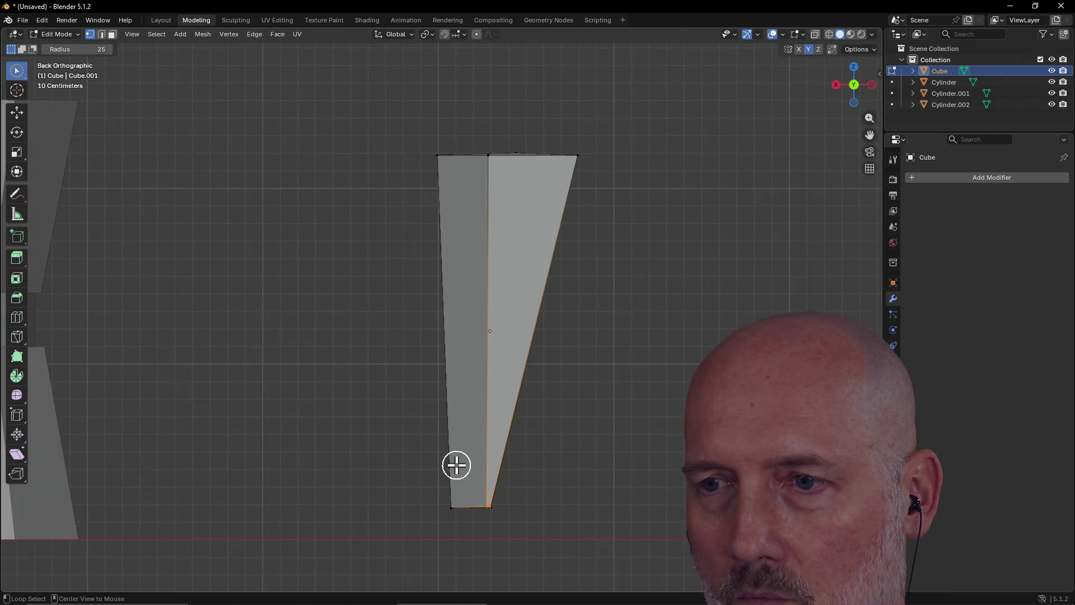
click(499, 506)
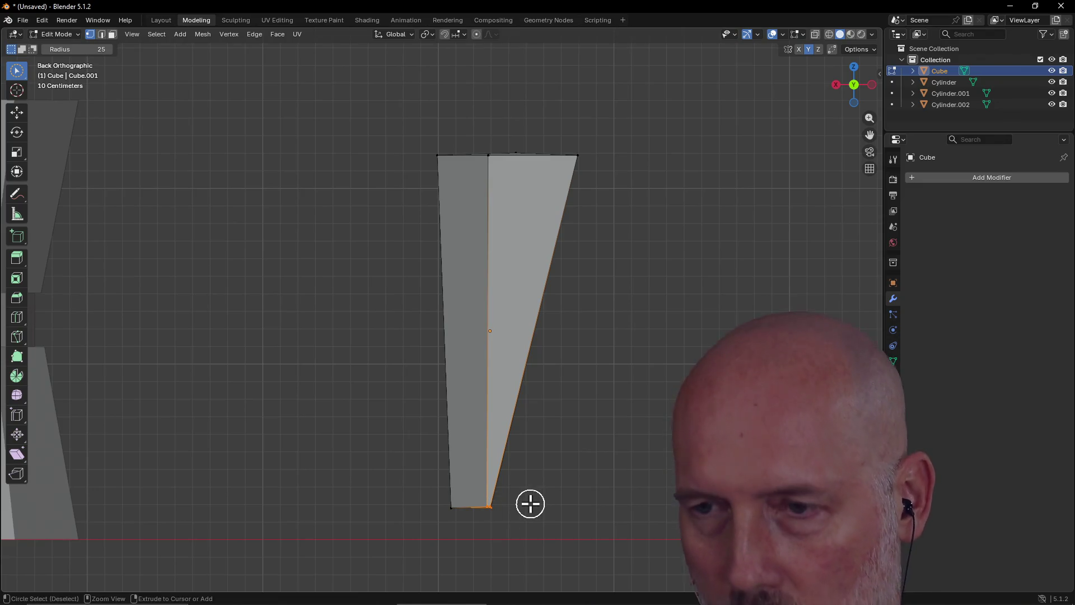
scroll(529, 505, up, 1)
scroll(529, 506, down, 1)
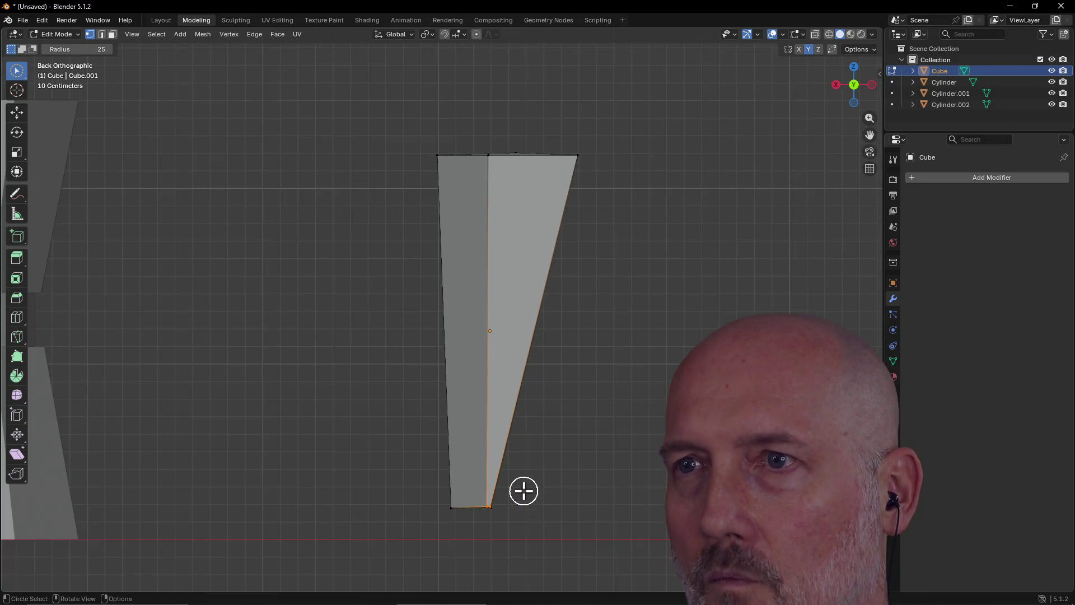
key(grave)
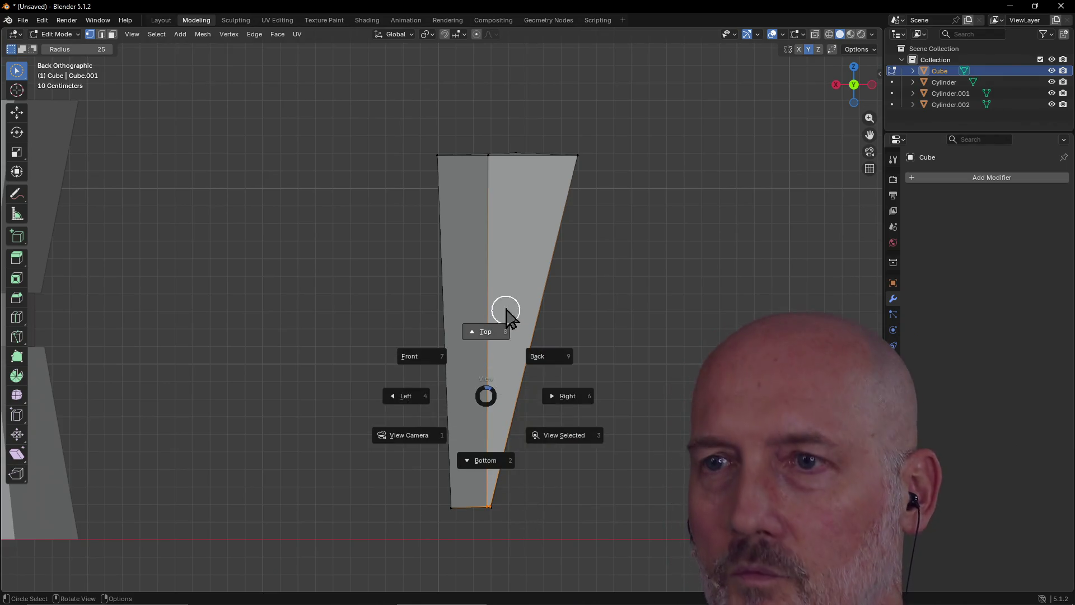
click(486, 460)
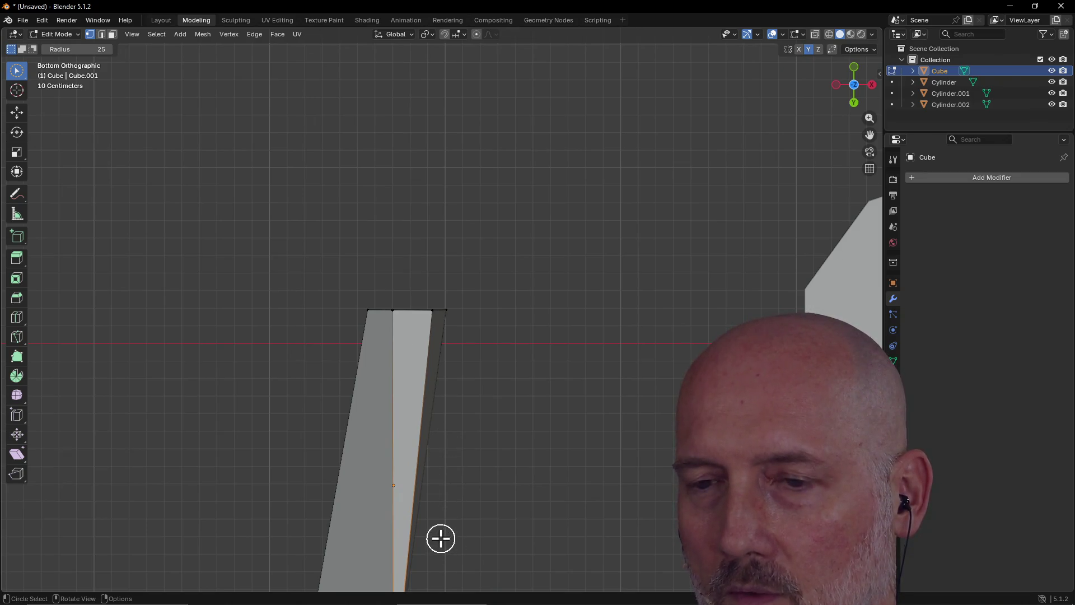
shift+scroll(440, 549, down, 5)
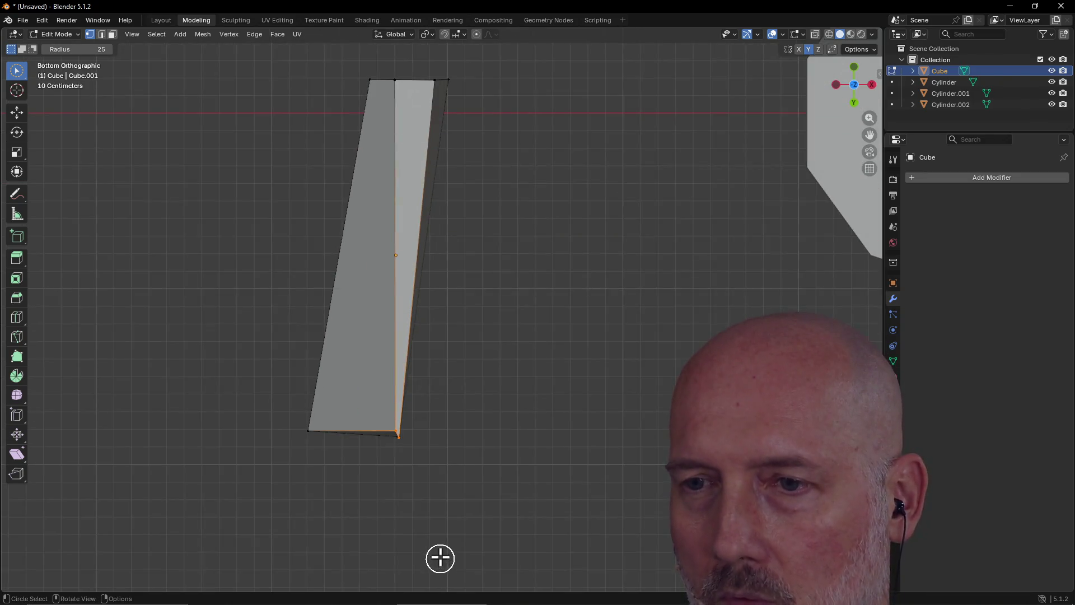
scroll(394, 425, up, 2)
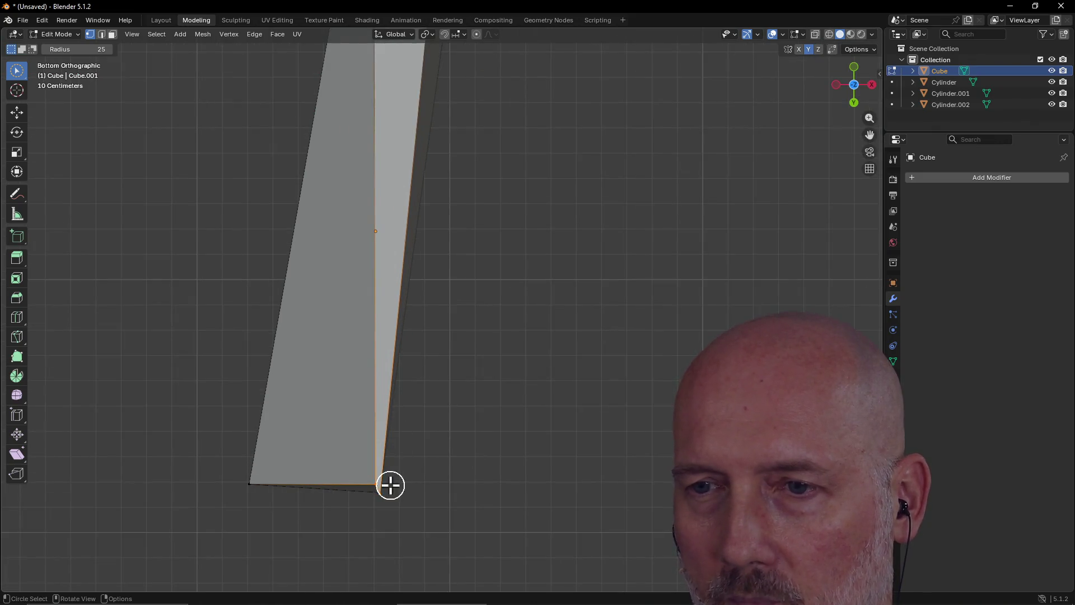
Step: Deselect the bottom-right vertex, orbit into perspective, and clear the blade's selection
ctrl+drag(417, 495, 367, 476)
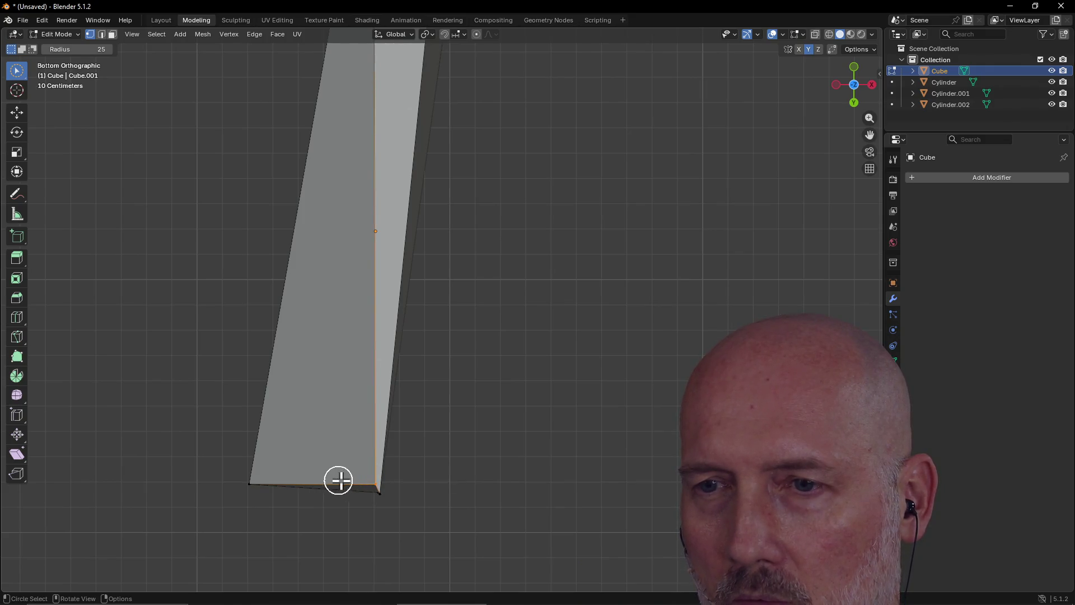
mouse_move(395, 509)
middle_down()
mouse_move(454, 261)
mouse_move(480, 266)
mouse_move(432, 267)
middle_up()
scroll(432, 267, up, 5)
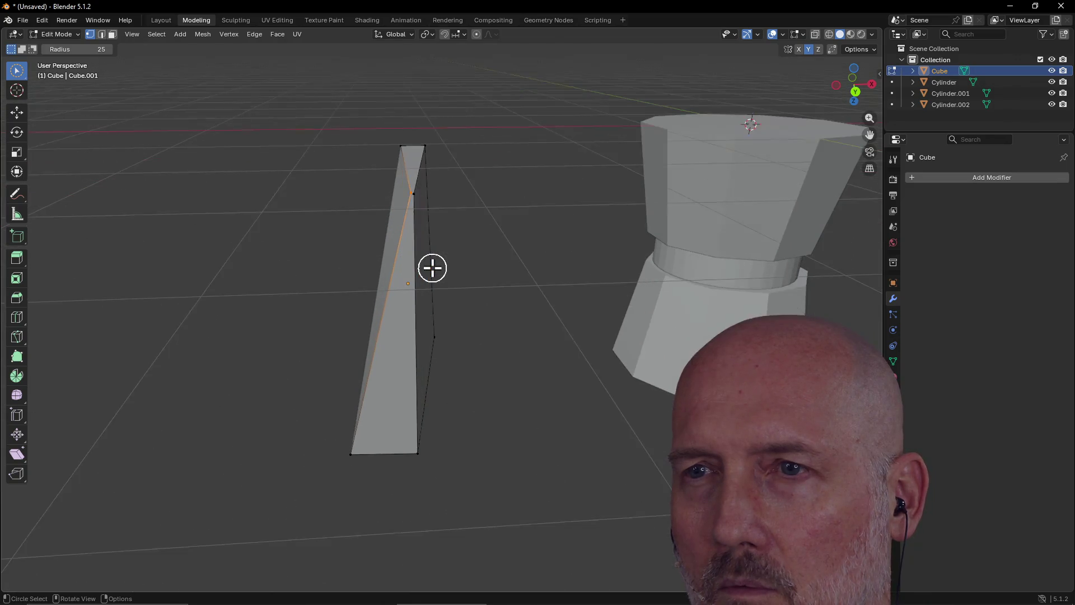
scroll(432, 268, up, 2)
scroll(431, 268, down, 1)
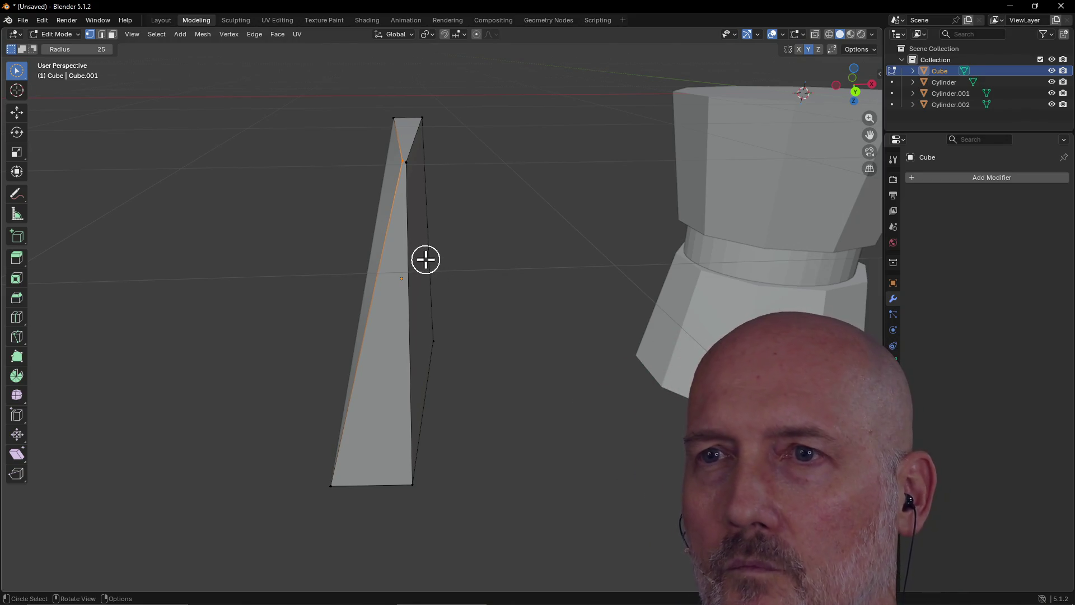
click(426, 169)
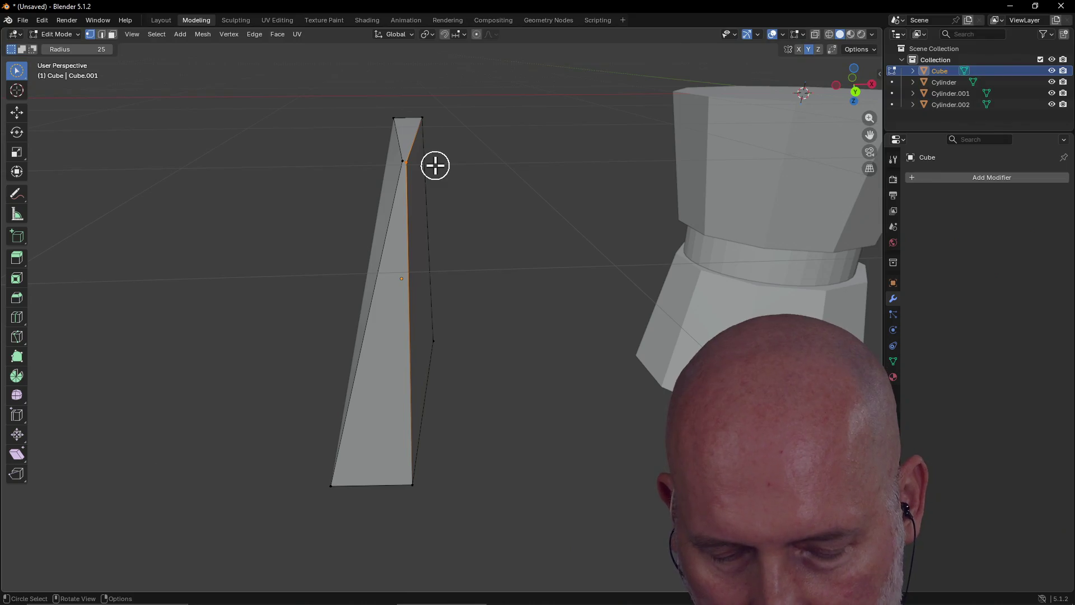
scroll(427, 140, up, 4)
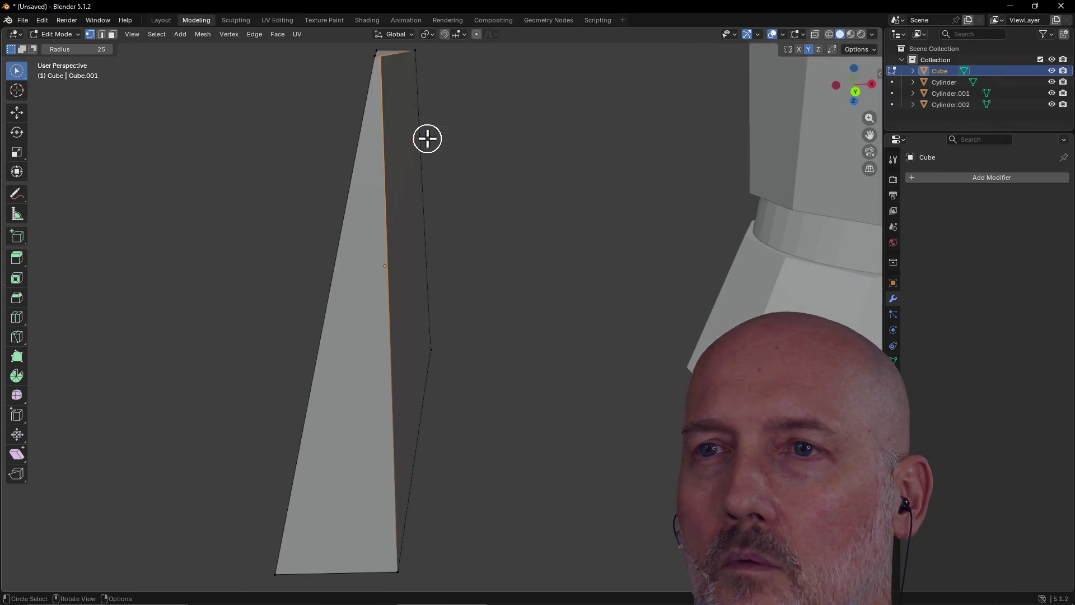
Step: Frame the selection and raise the vertex near the blade's top
key(grave)
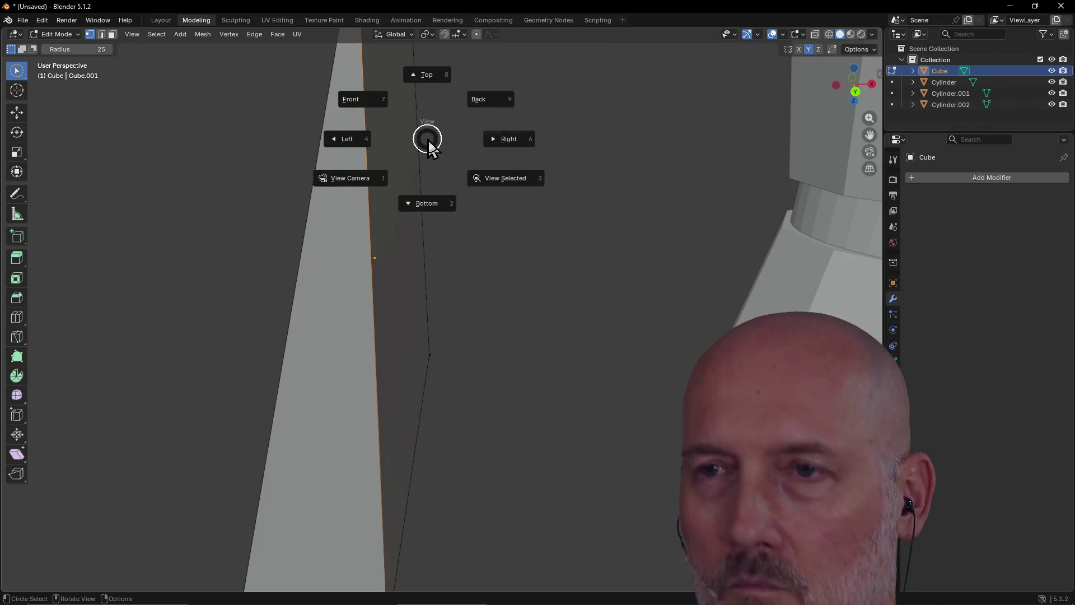
click(506, 179)
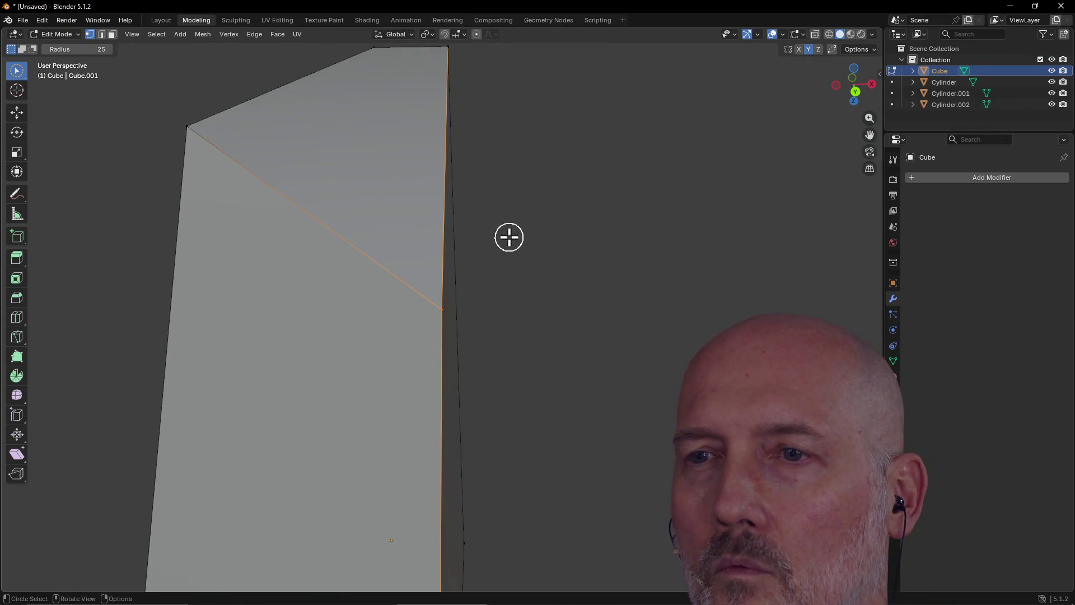
key(g)
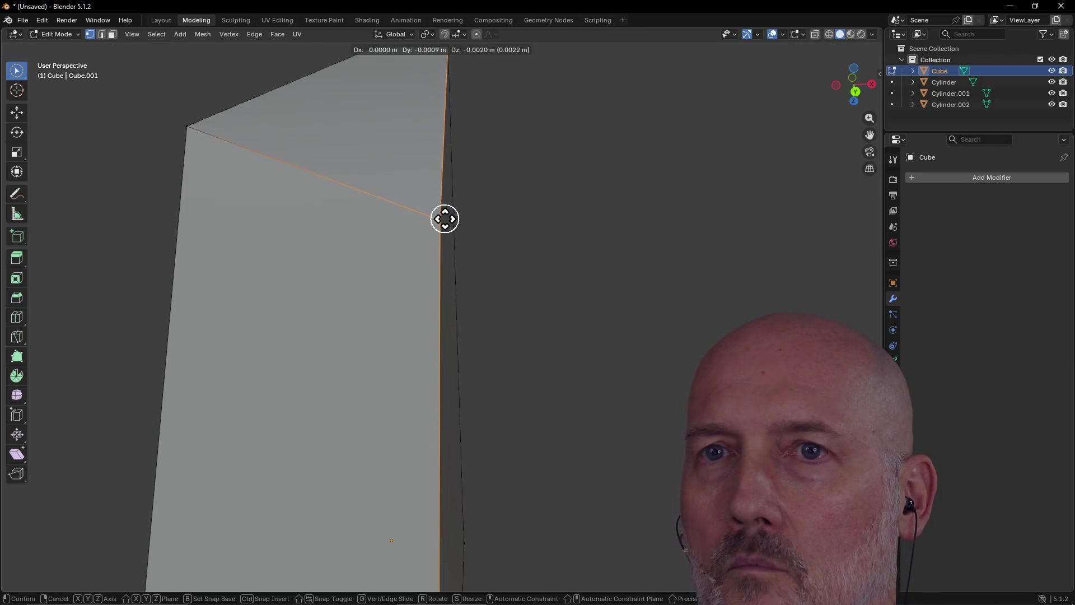
click(445, 136)
middle_drag(481, 173, 481, 173)
Step: Reframe the selection and inspect the blade from Bottom view and in perspective
key(grave)
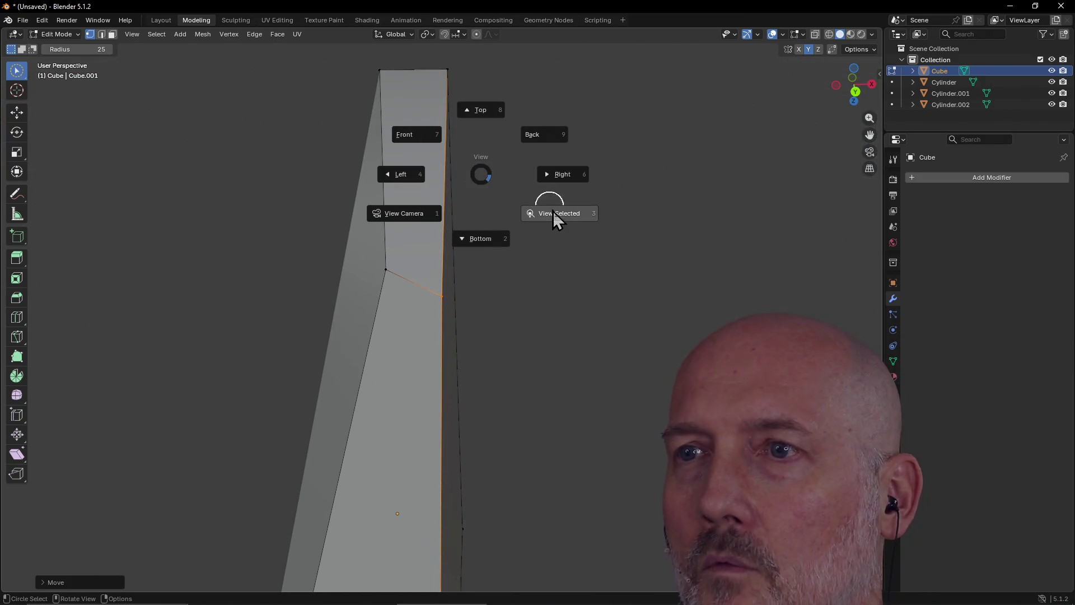
click(557, 215)
key(grave)
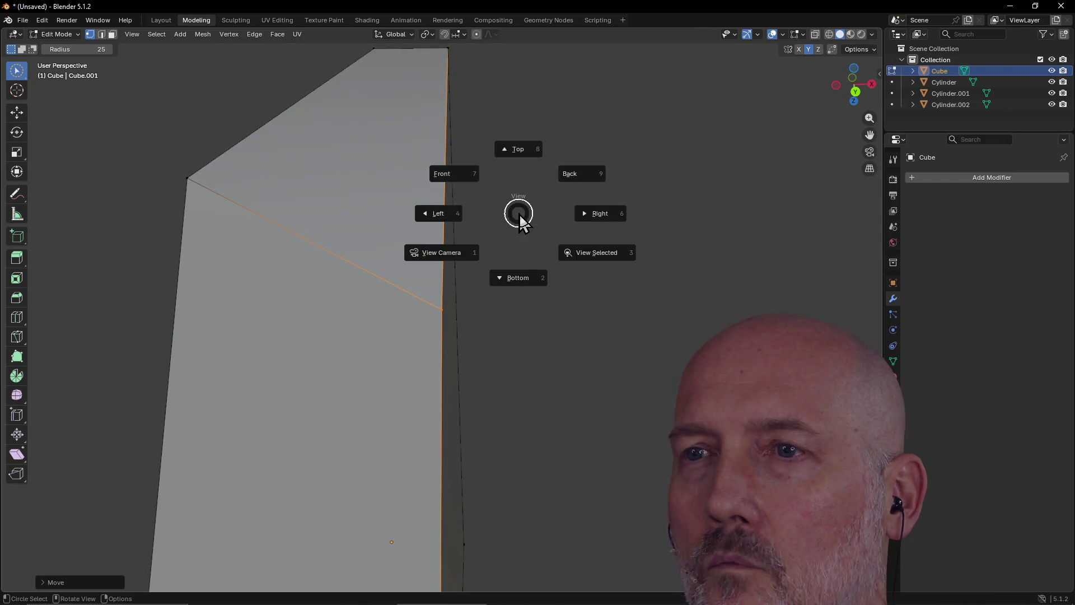
click(519, 277)
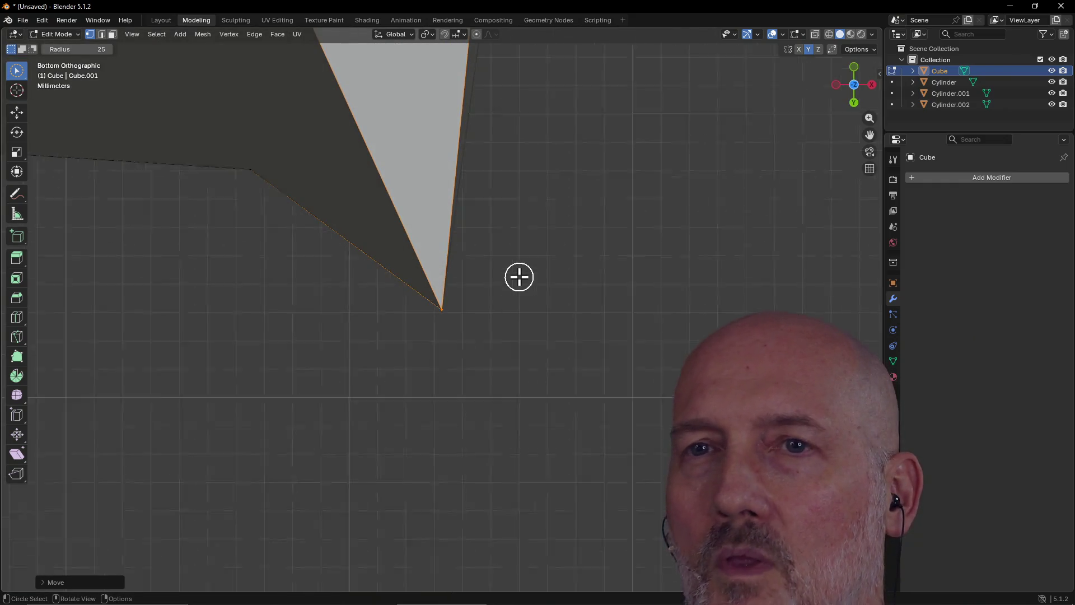
scroll(519, 277, down, 10)
mouse_move(519, 277)
middle_down()
mouse_move(519, 192)
mouse_move(499, 148)
middle_up()
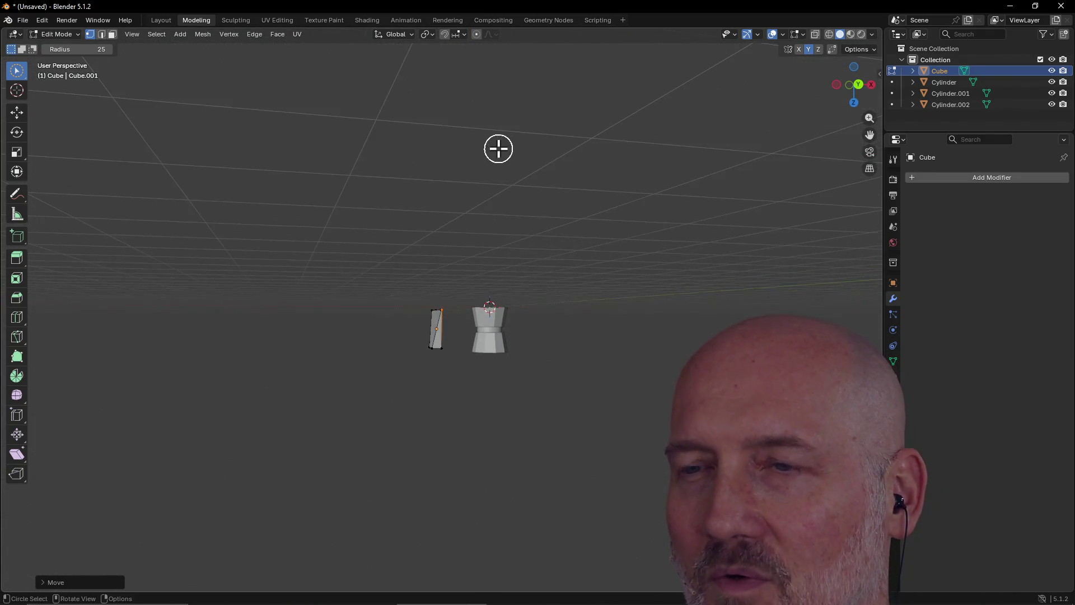
Step: Inspect the blade and pot from Front, Right, Top and Back, then select the whole blade
key(grave)
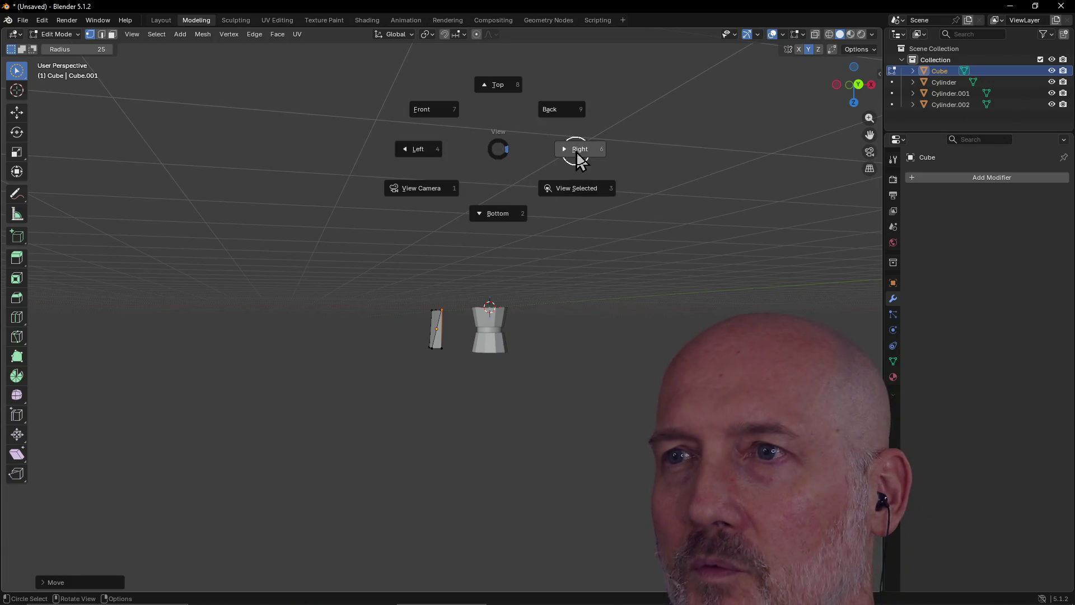
click(421, 107)
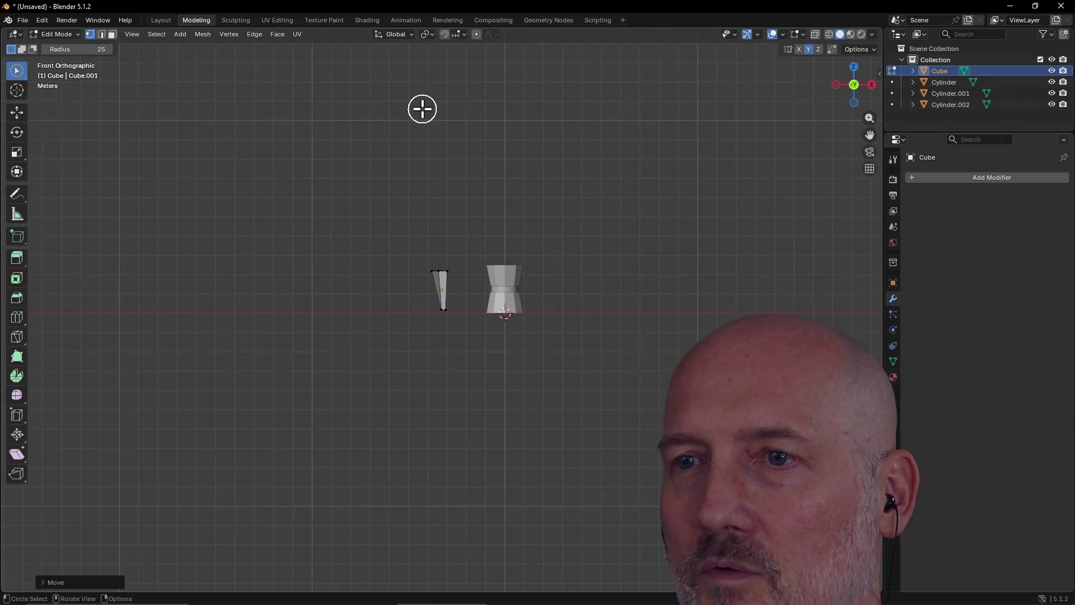
key(grave)
click(499, 102)
key(grave)
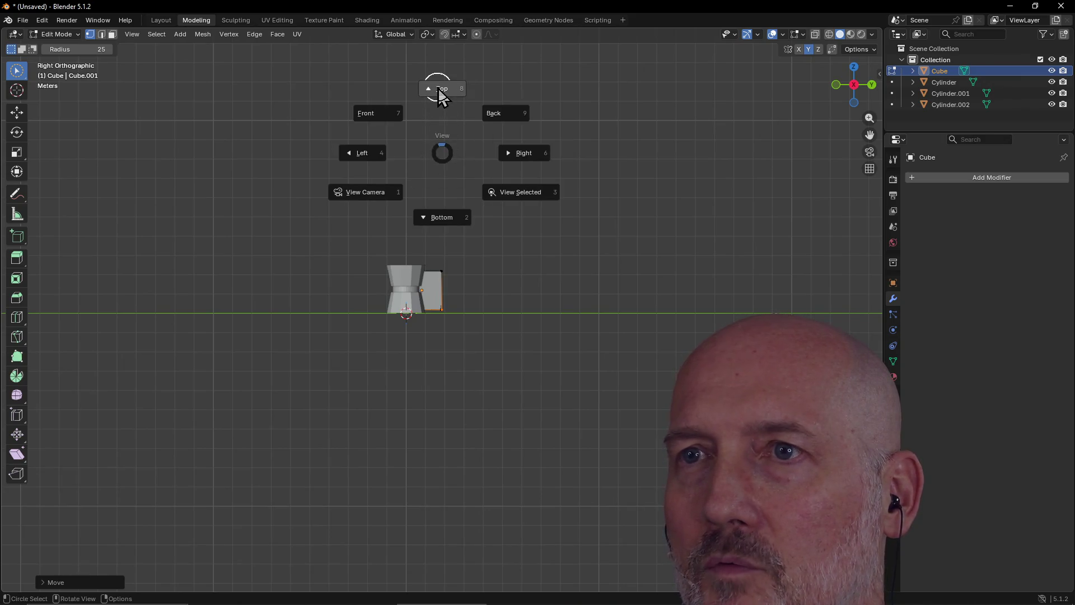
click(437, 89)
key(grave)
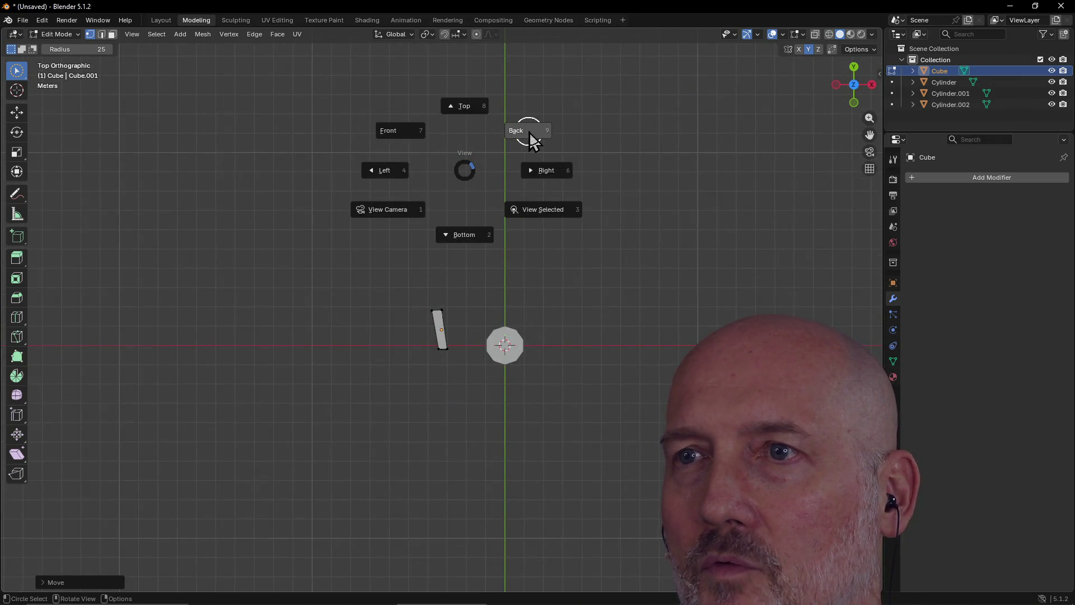
click(529, 134)
middle_drag(491, 185, 507, 349)
drag(418, 245, 497, 351)
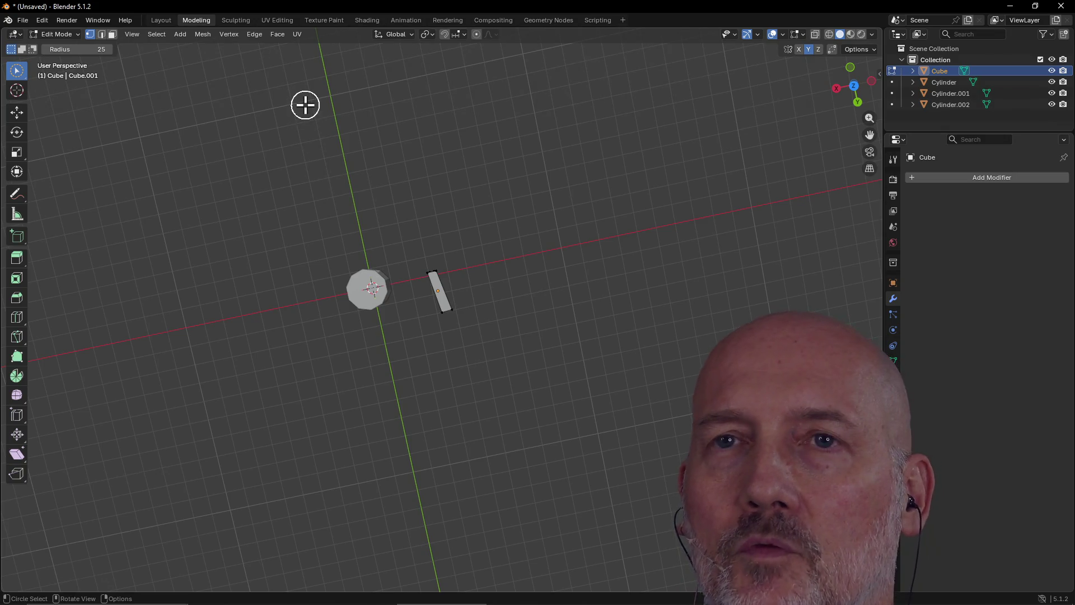
Step: Back in the Layout workspace, delete the old cube and add a new Mesh > Cube
key(ctrl+Page_Up)
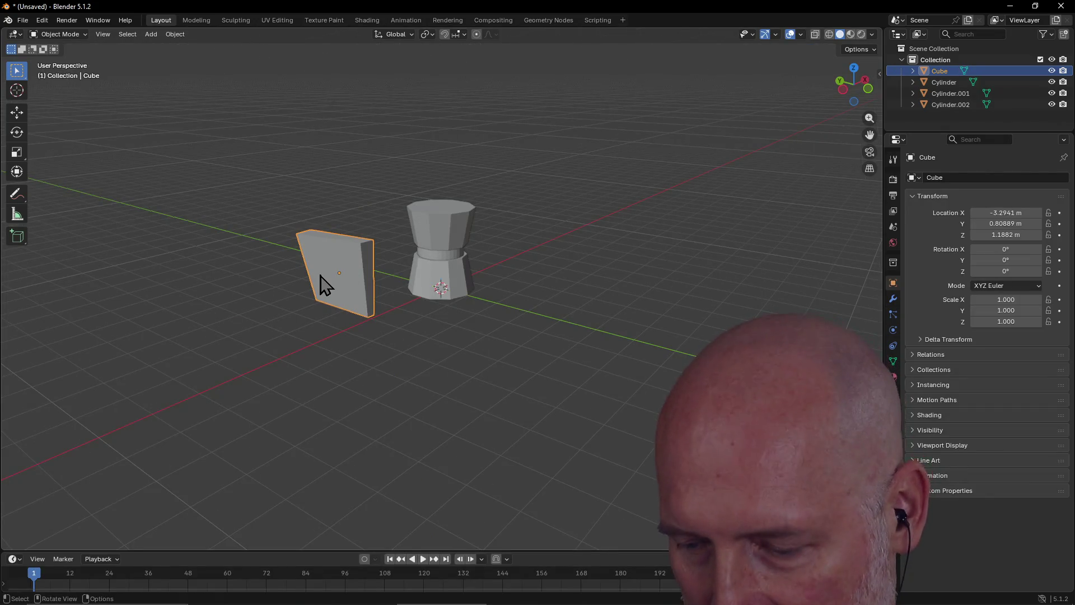
key(Delete)
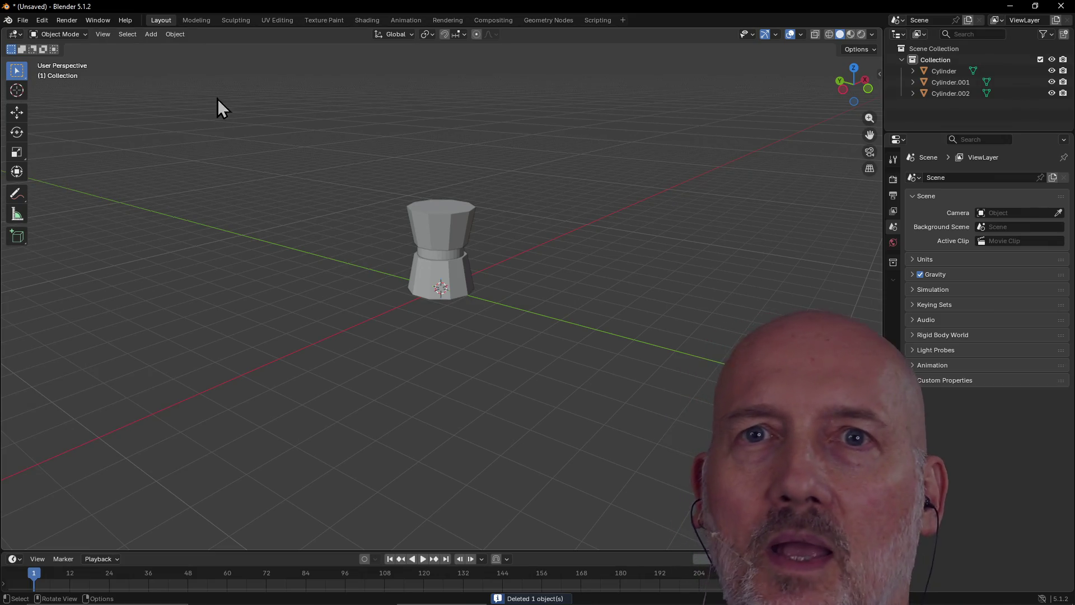
click(152, 31)
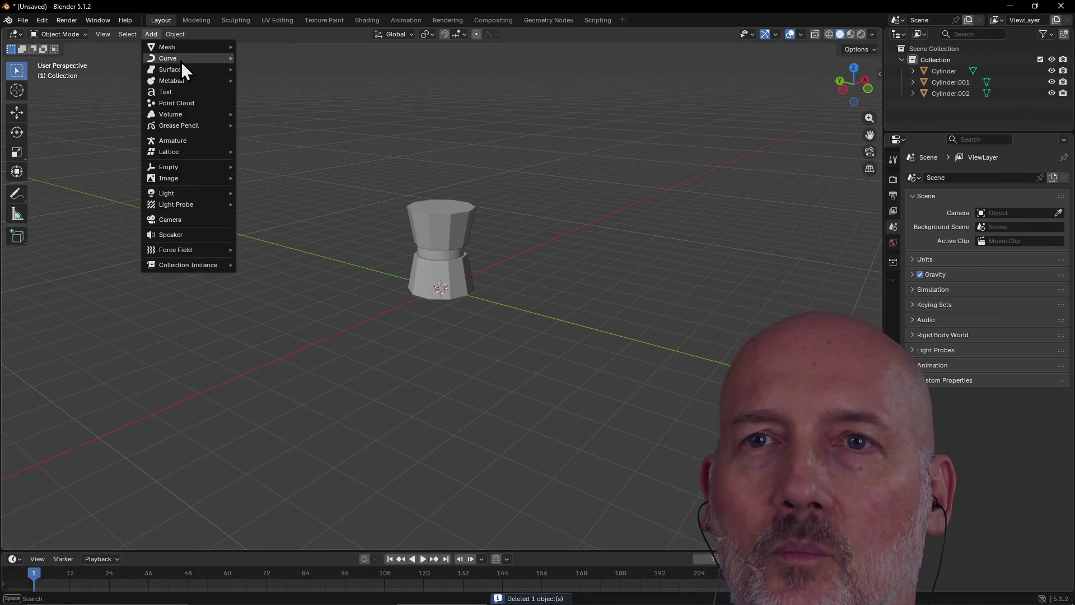
mouse_move(166, 45)
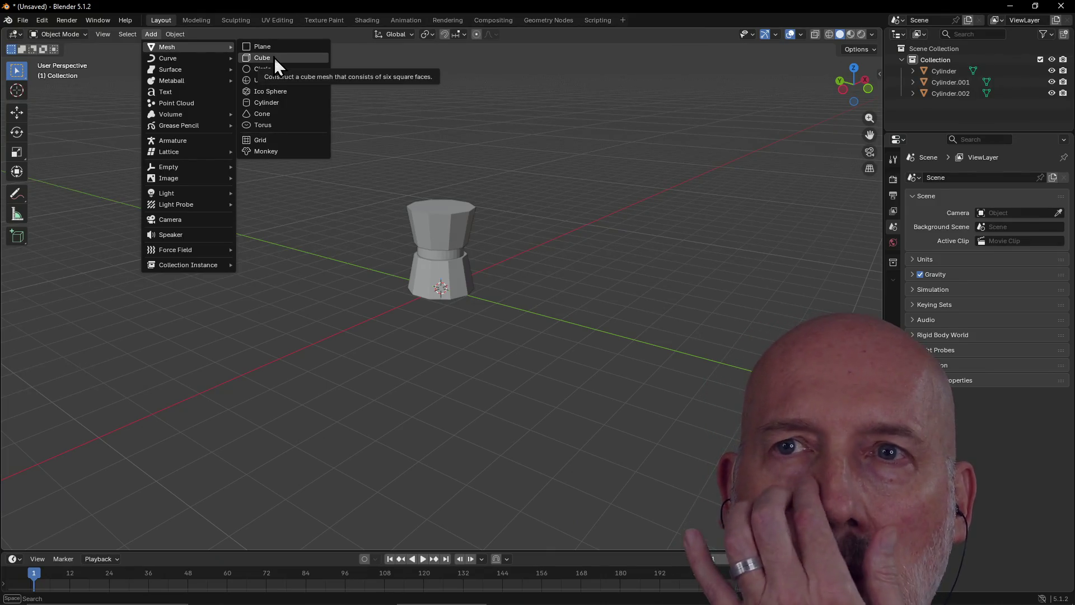
click(274, 57)
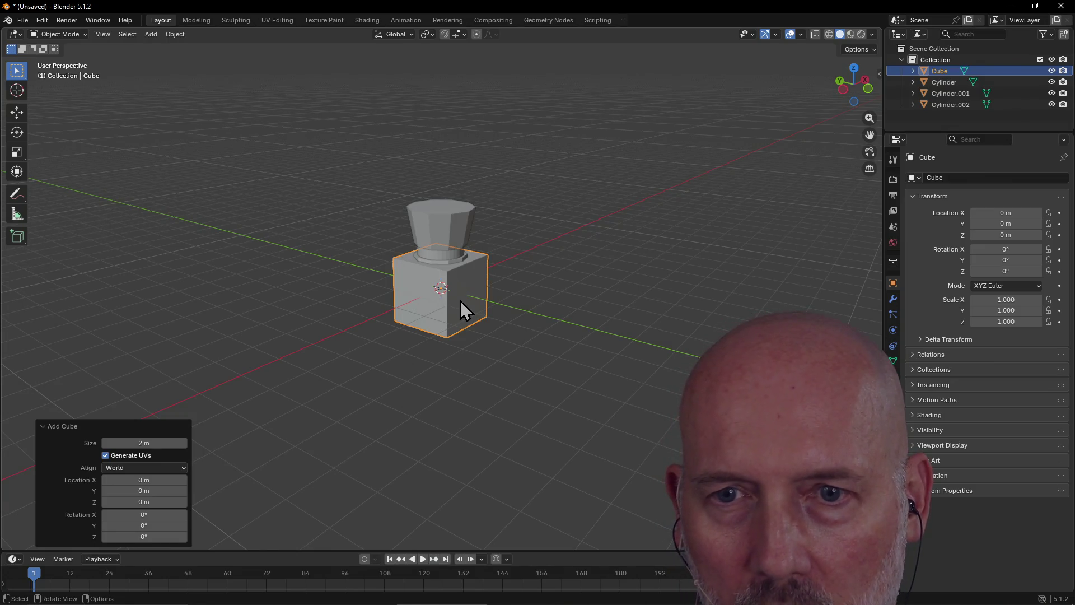
Step: Move the new cube left of the cylinder stack to X −1.8737 m, Y 2.4732 m
key(g)
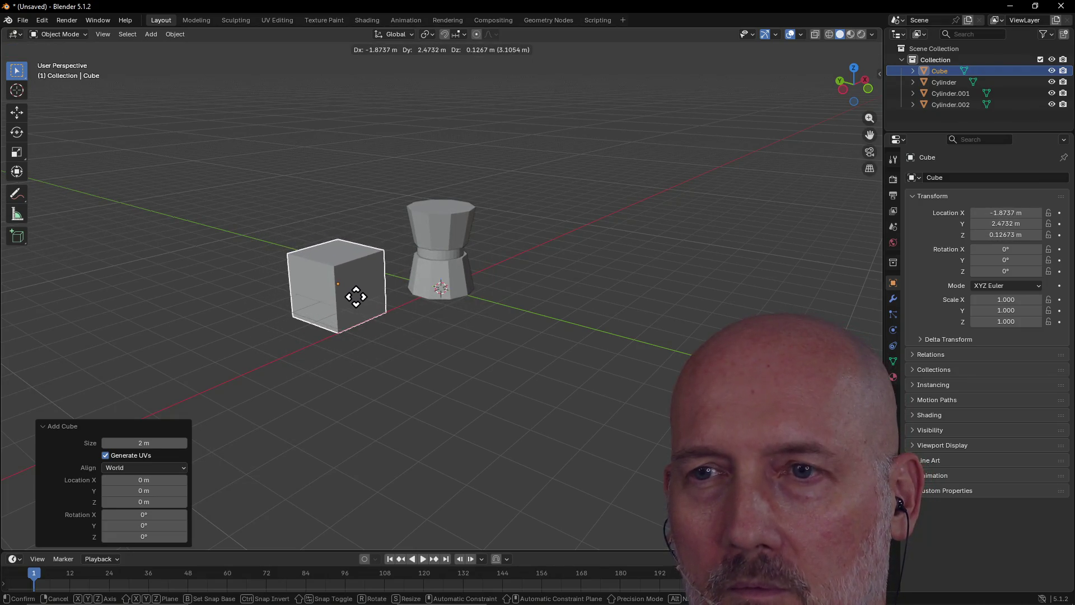
click(355, 295)
scroll(353, 280, up, 2)
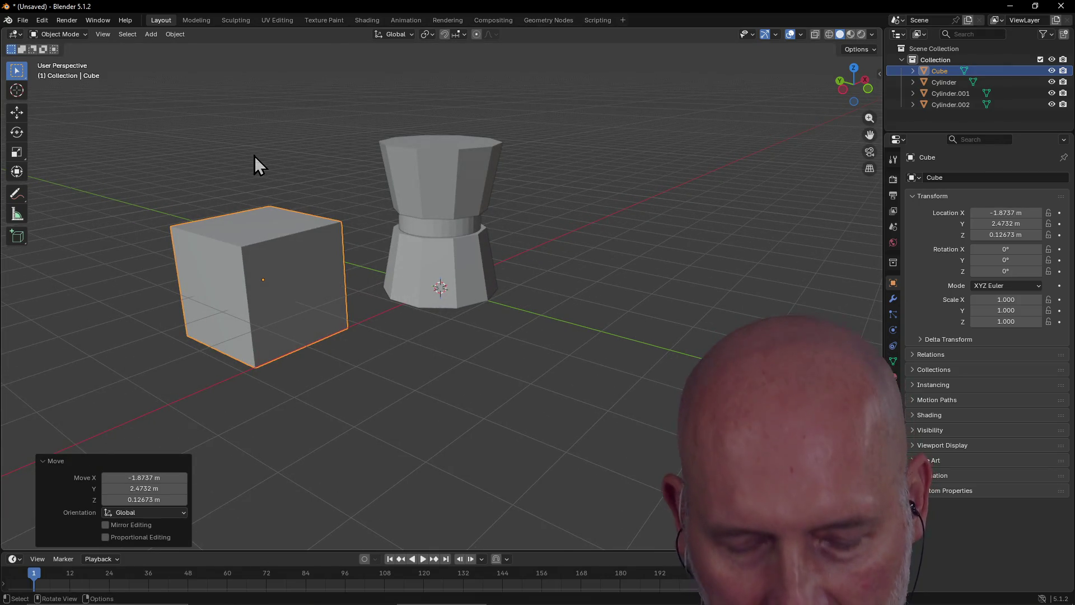
key(ctrl+Page_Down)
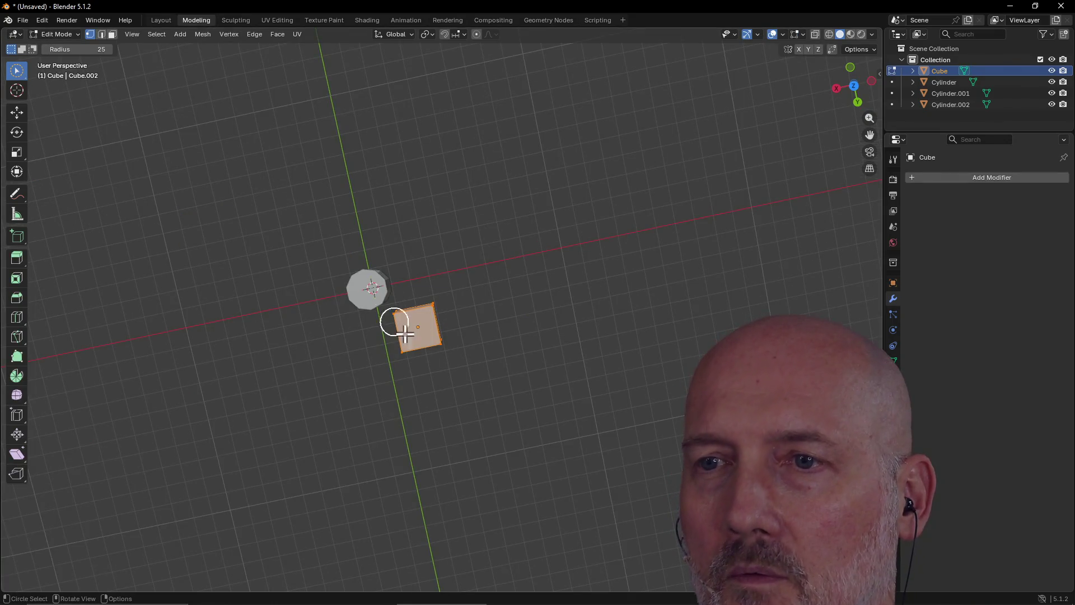
Step: View the new cube from the Top and frame its selected face
key(grave)
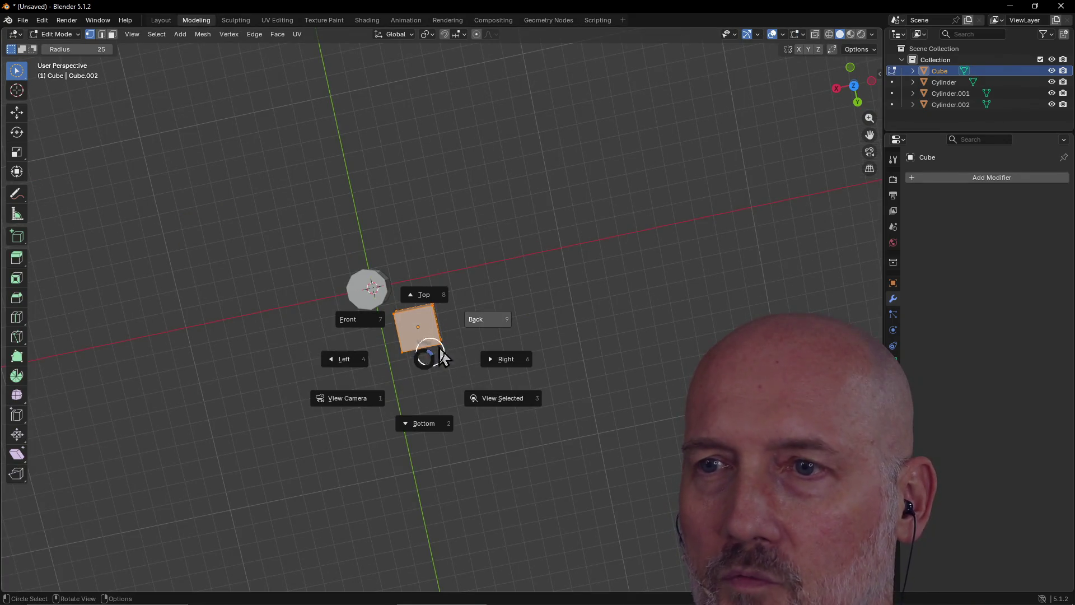
click(429, 311)
scroll(495, 305, up, 5)
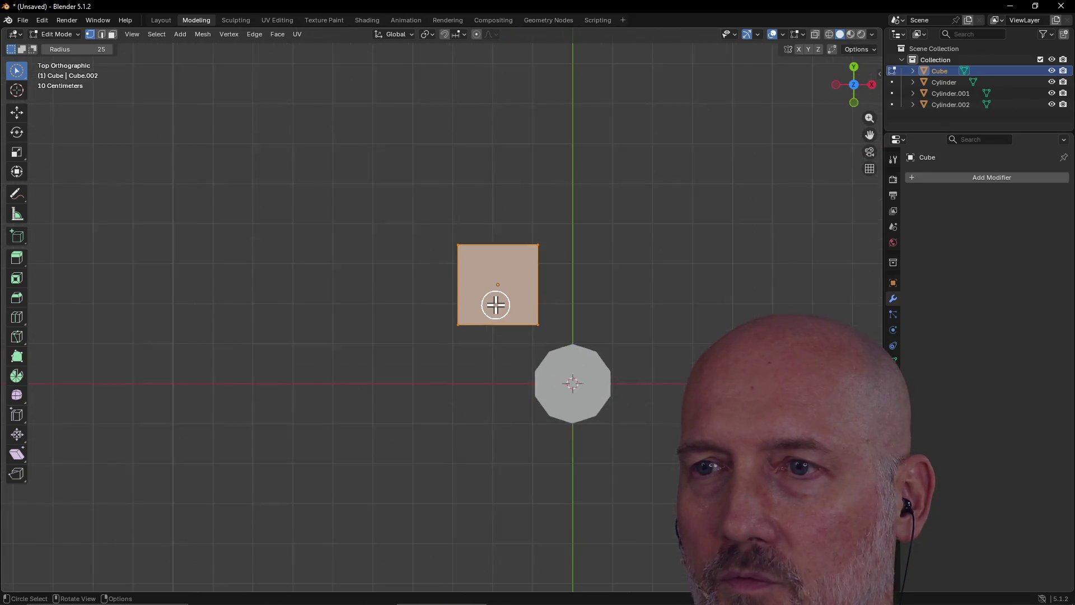
scroll(495, 305, up, 4)
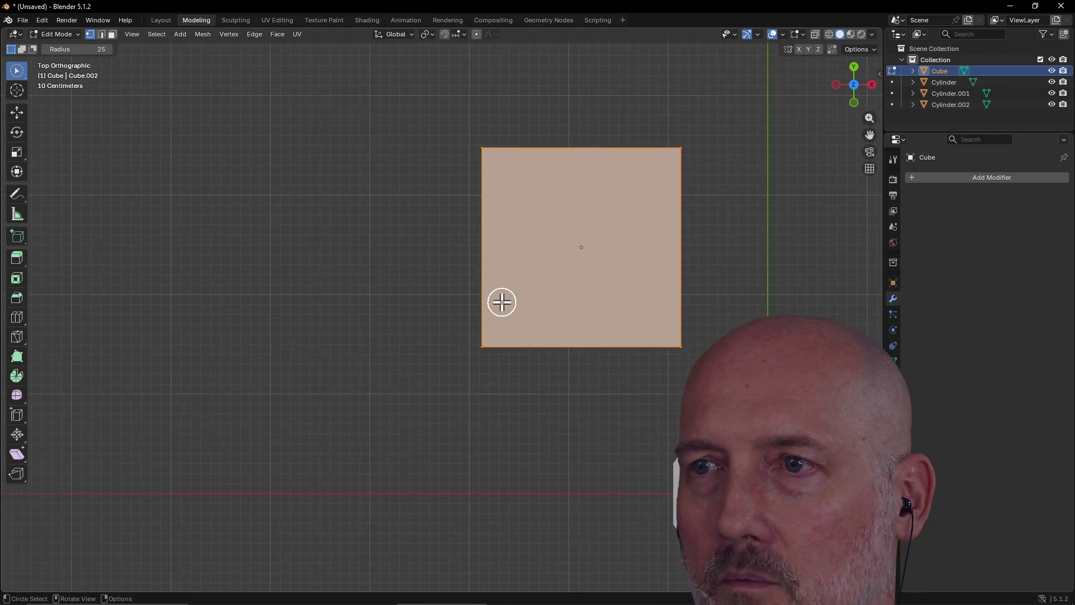
key(ctrl+KP_3)
key(grave)
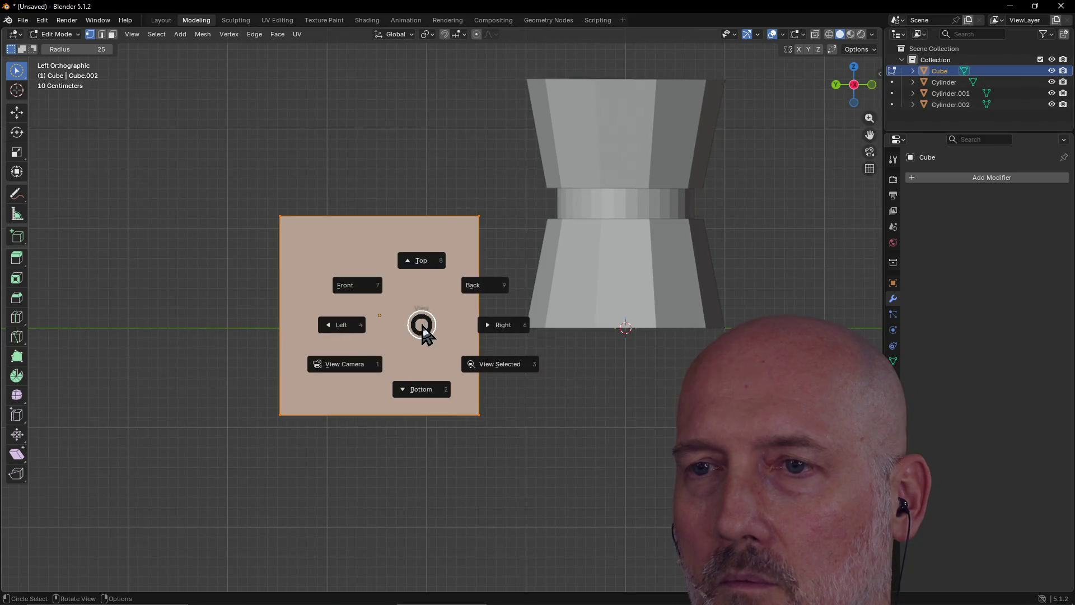
click(427, 269)
key(grave)
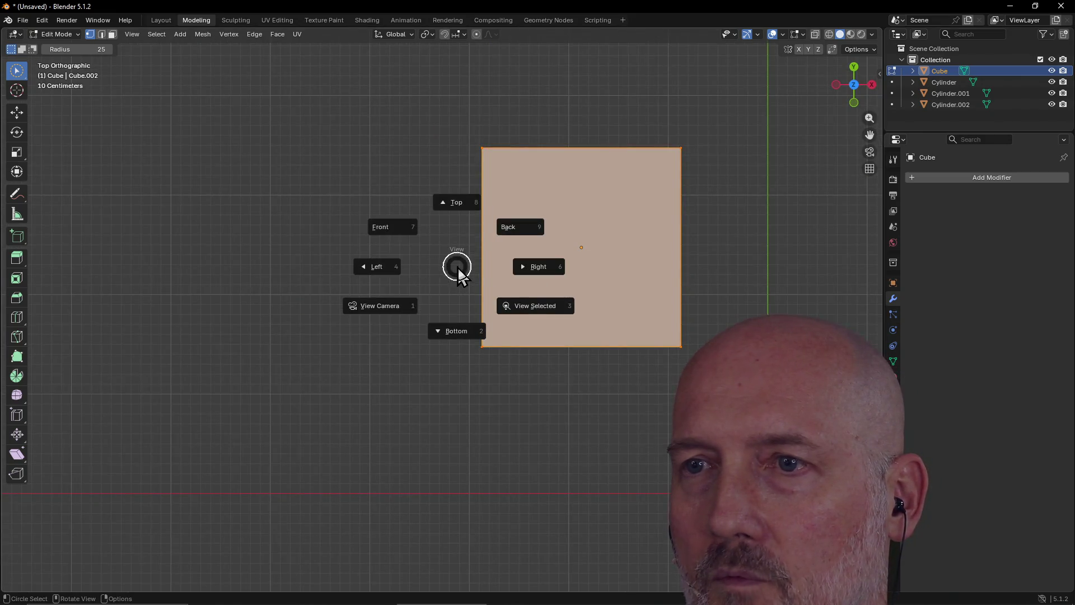
click(529, 302)
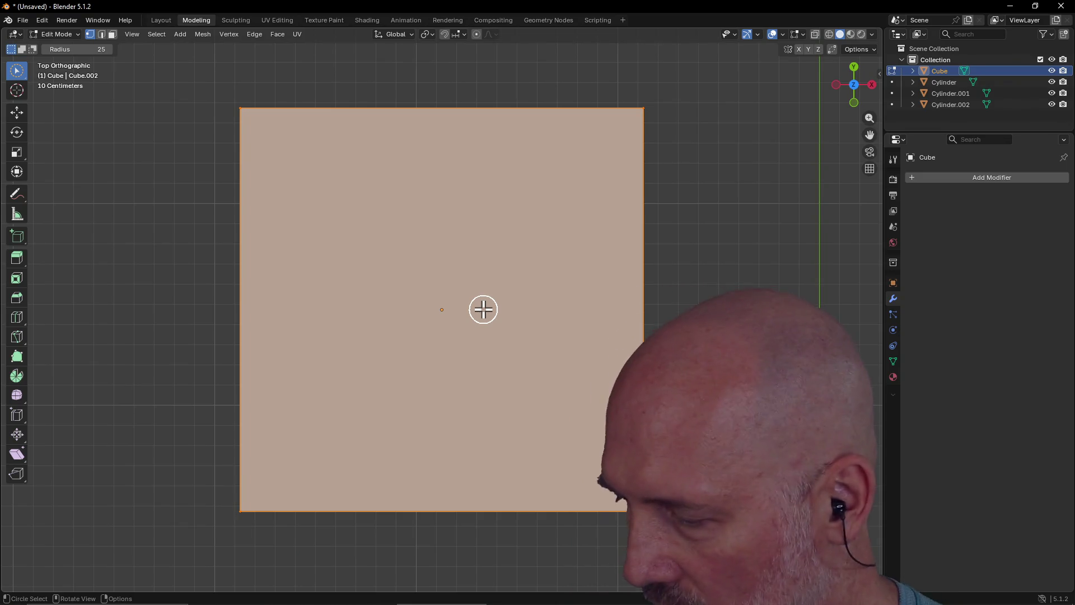
Step: Deselect the face, select the top-edge vertices and begin scaling them inward
mouse_move(625, 98)
mouse_down()
mouse_move(621, 89)
mouse_move(667, 132)
mouse_move(456, 134)
mouse_move(250, 104)
mouse_up()
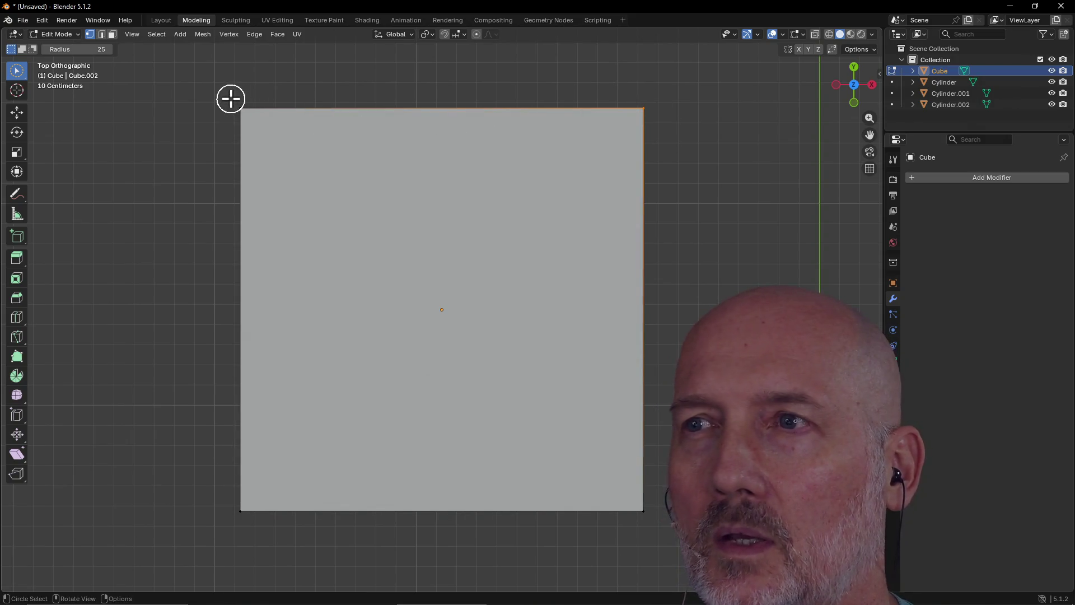
drag(231, 98, 263, 115)
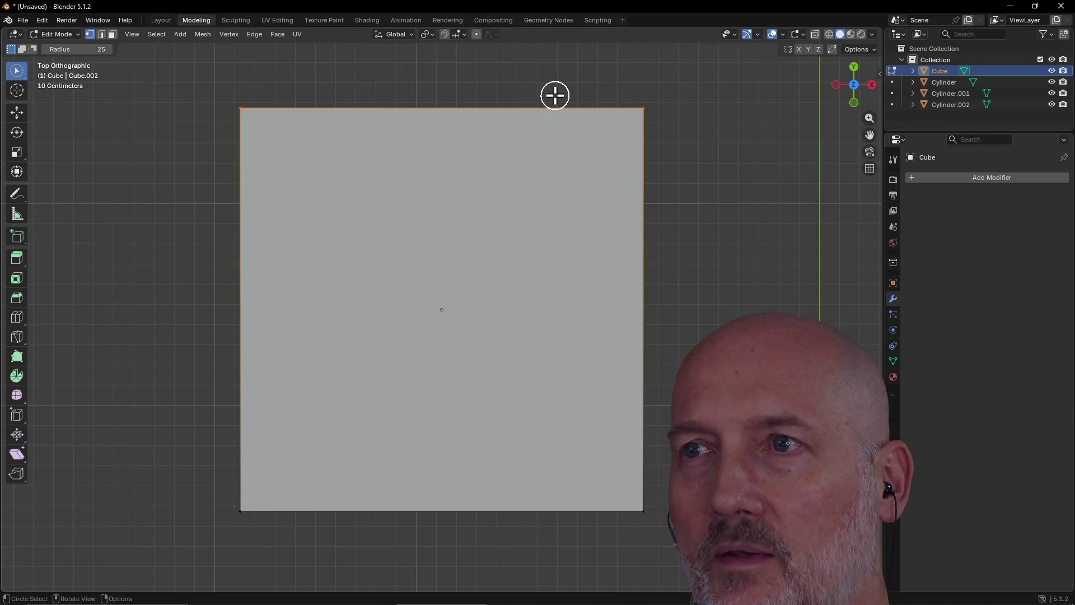
key(s)
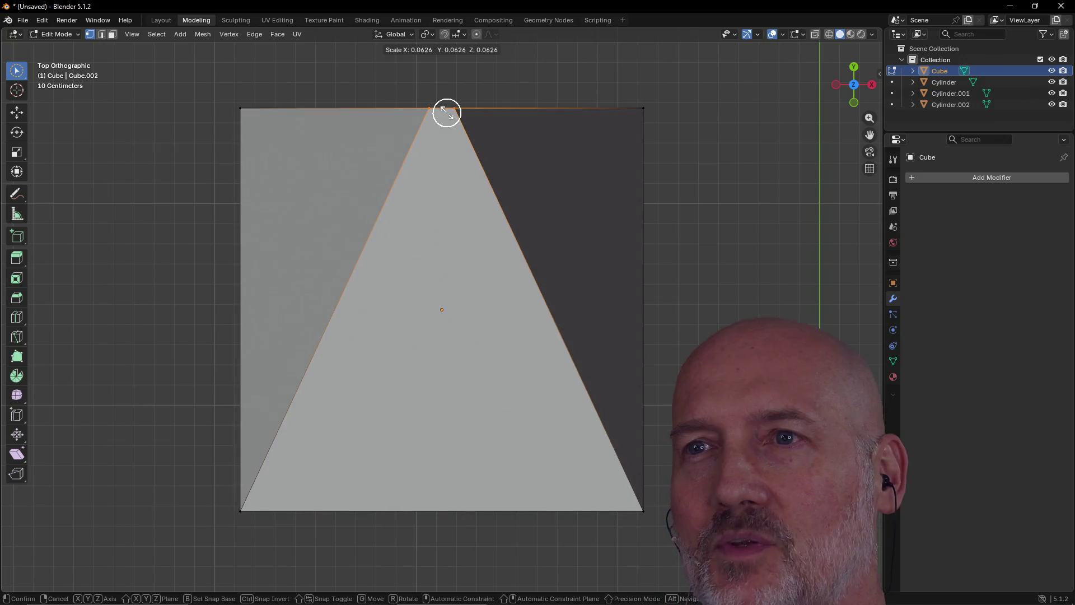
Step: Scale the top edge to about 0.06 and the bottom edge to about 0.37
click(450, 112)
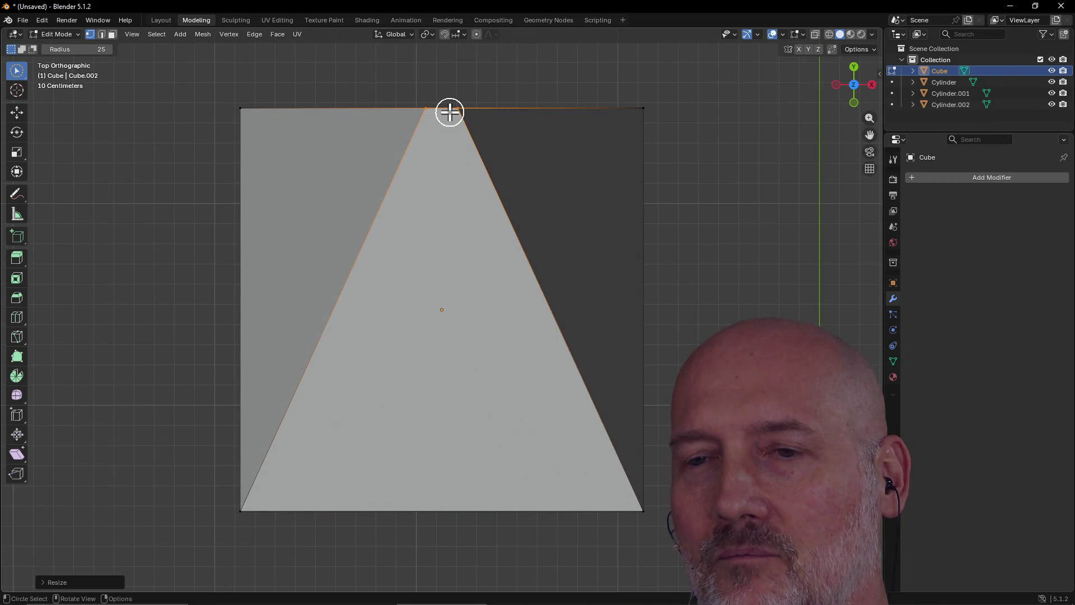
click(235, 512)
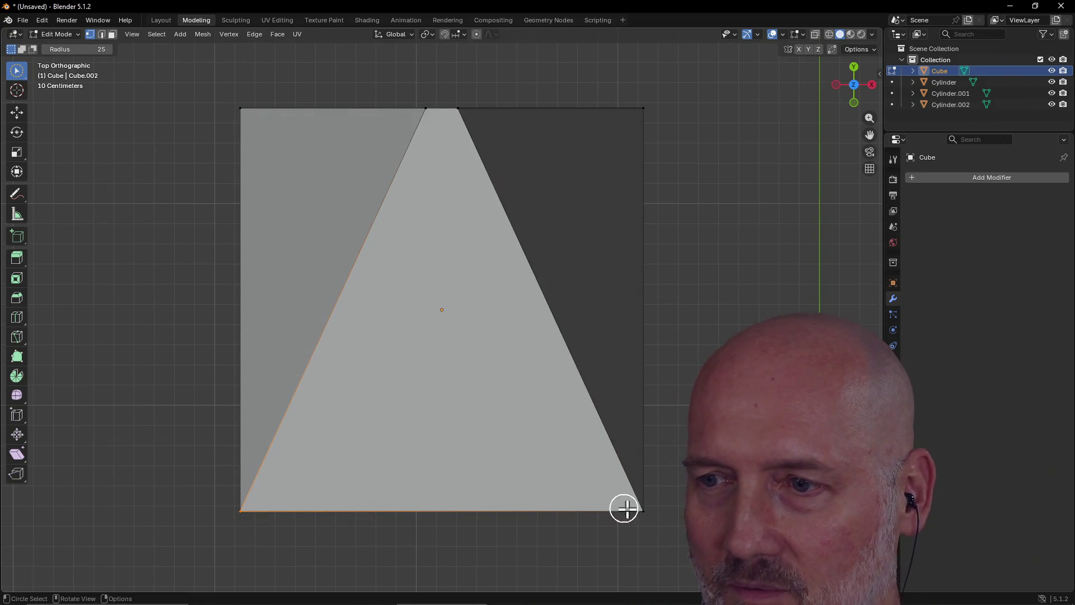
drag(639, 506, 639, 506)
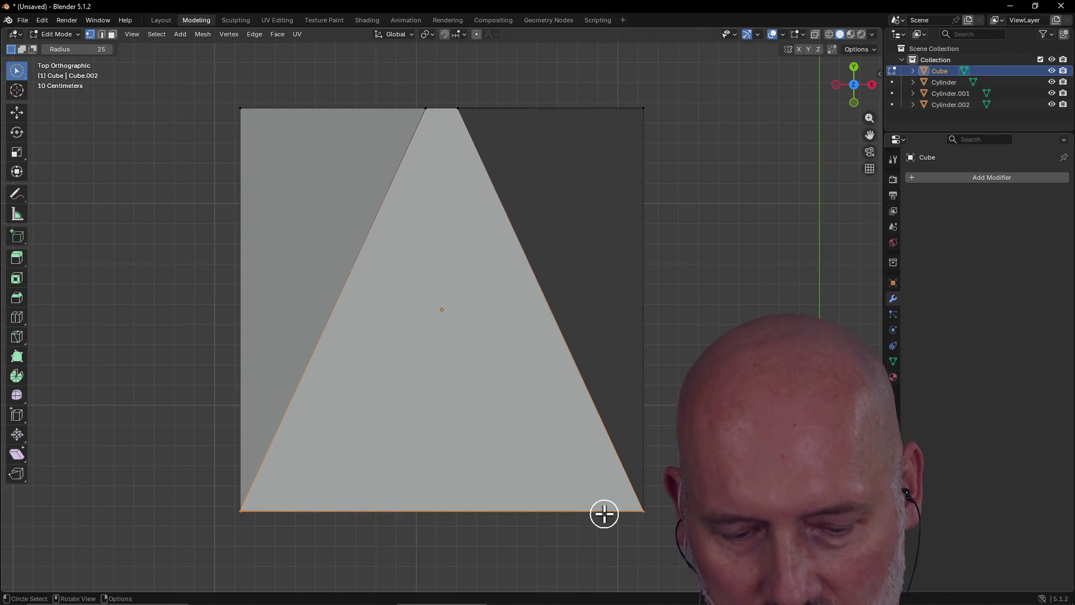
key(s)
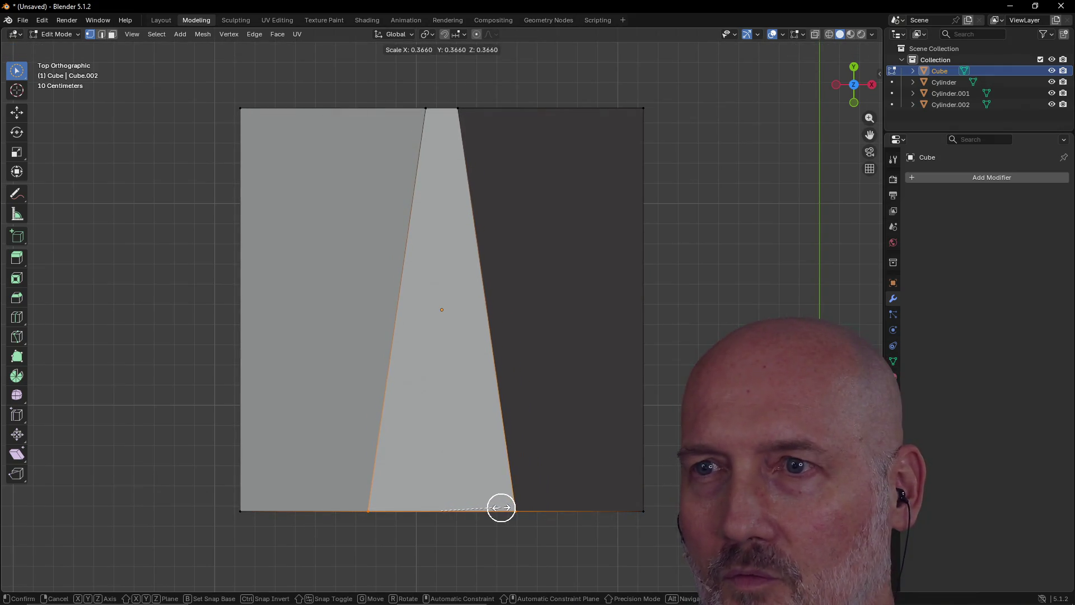
click(504, 507)
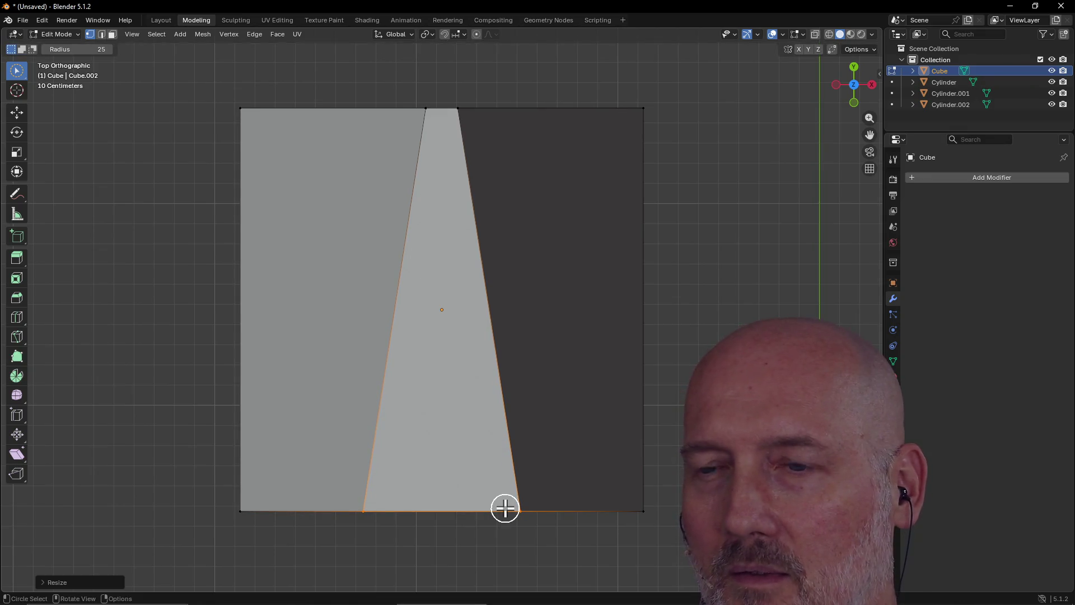
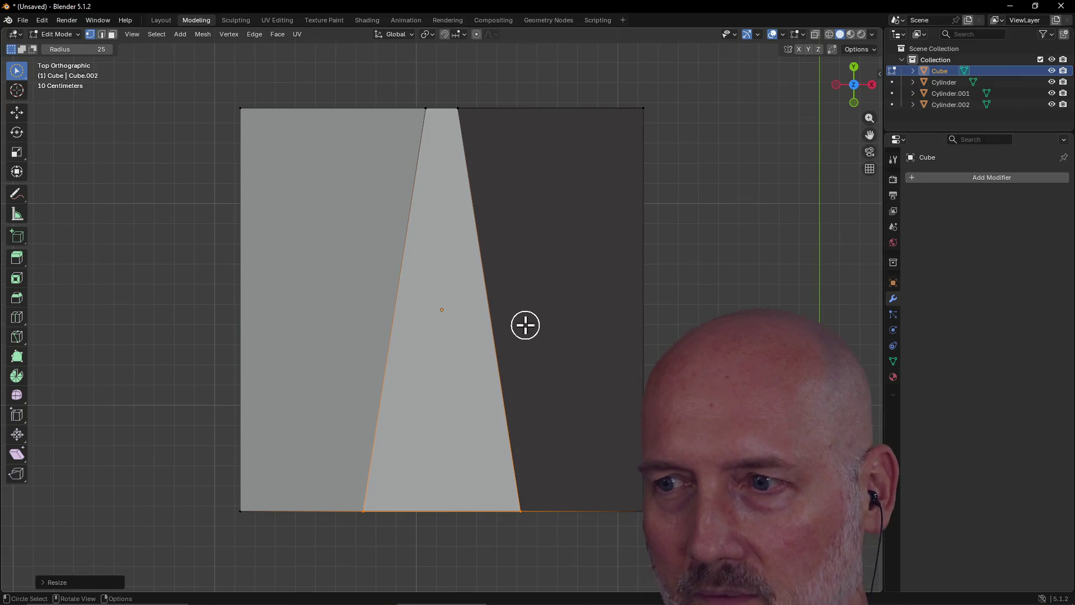
Step: Switch to Back view and orbit to inspect the wedge in perspective
key(grave)
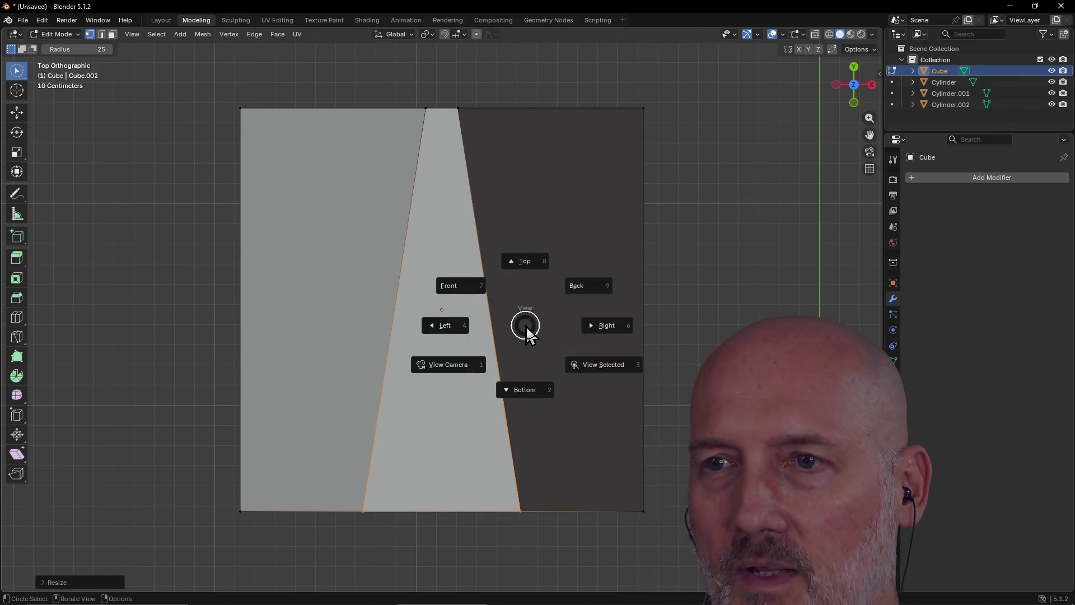
click(581, 285)
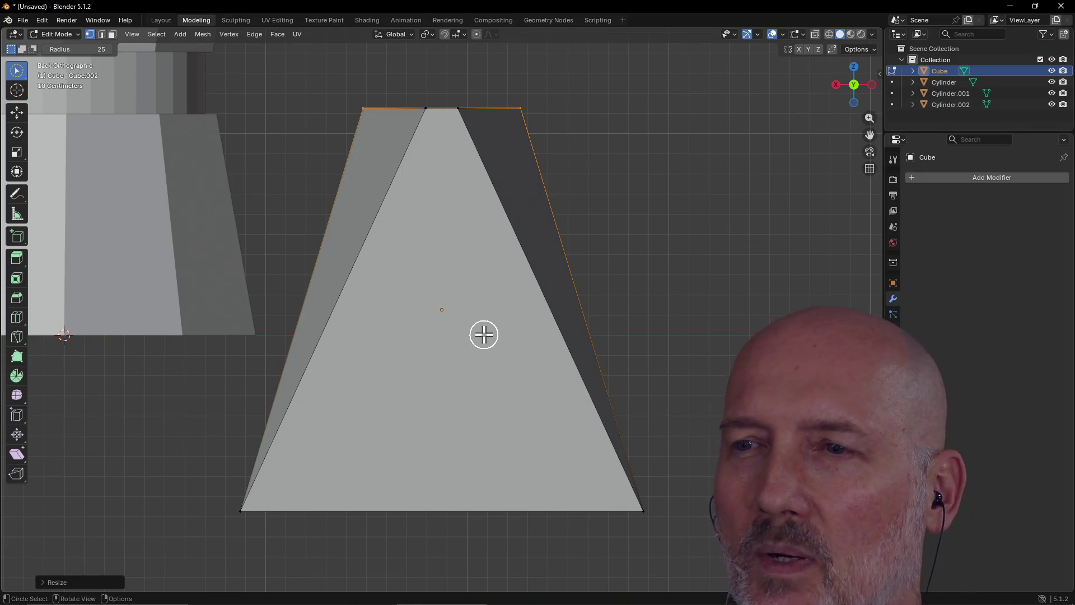
mouse_move(468, 300)
middle_down()
mouse_move(442, 362)
mouse_move(465, 367)
mouse_move(366, 361)
mouse_move(473, 329)
mouse_move(465, 311)
middle_up()
scroll(465, 313, up, 3)
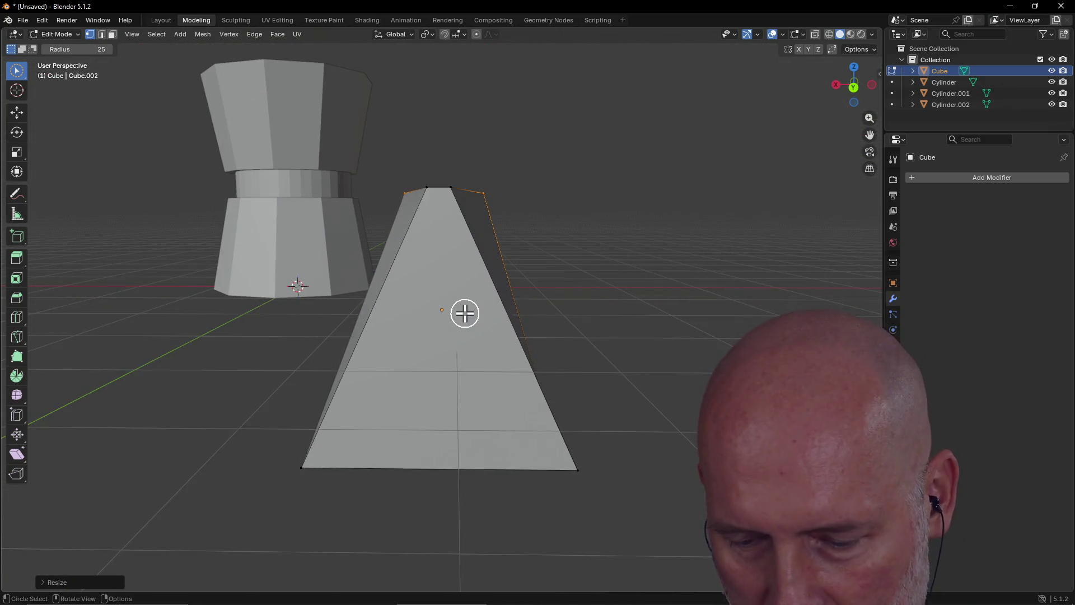
Step: Cancel a trial move of the top vertices and return to Back Orthographic view
key(g)
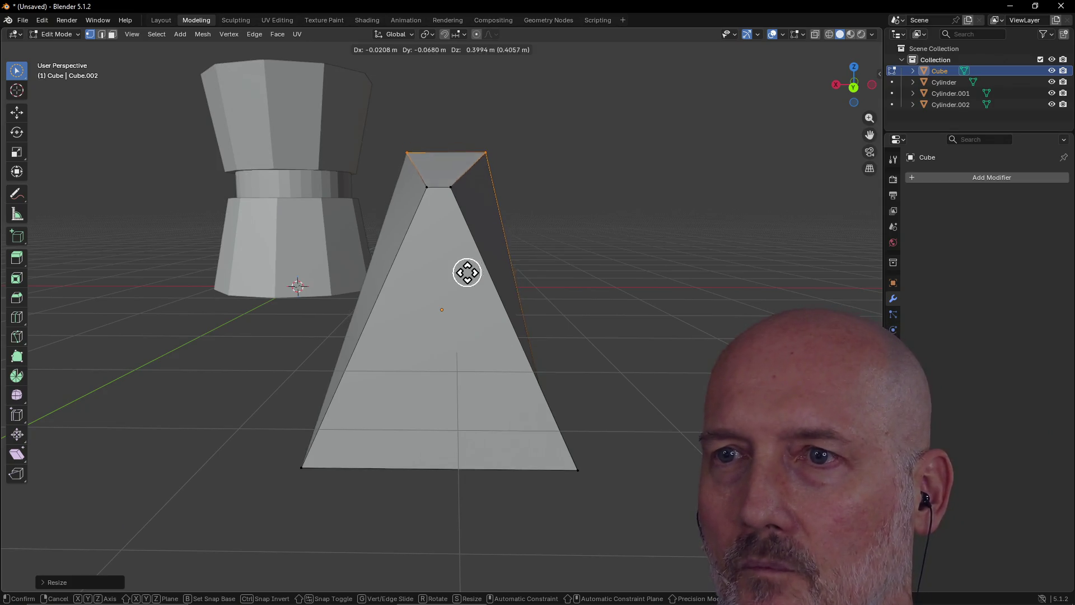
key(Escape)
key(c)
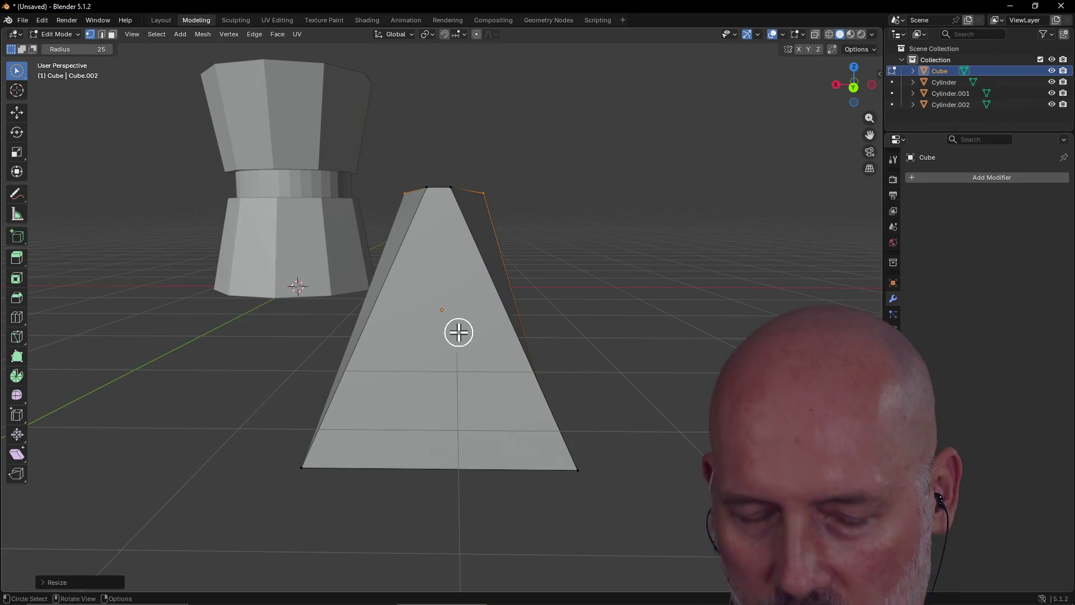
key(grave)
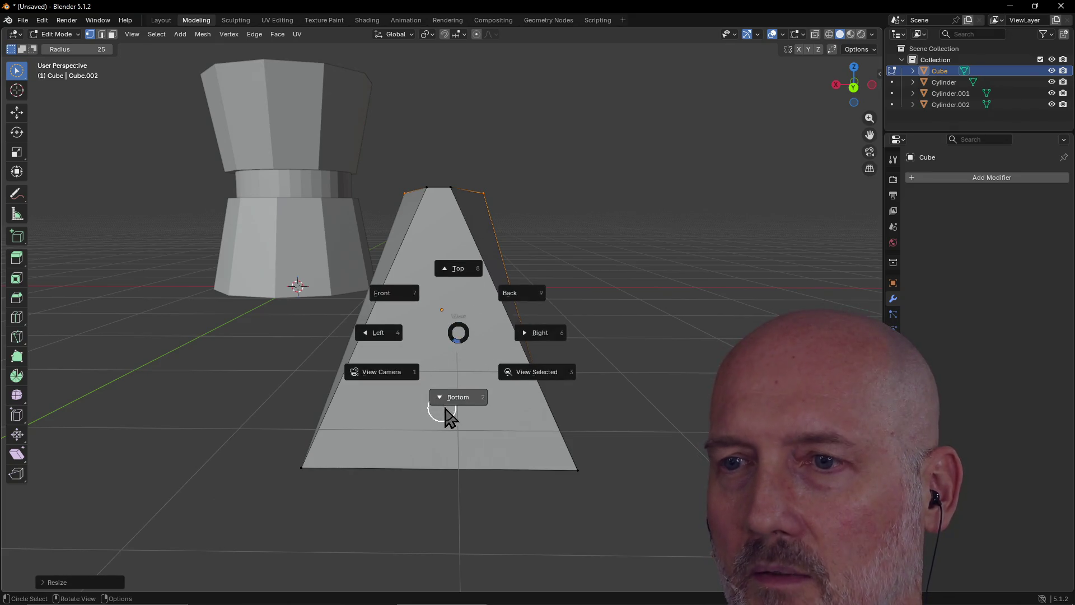
click(512, 297)
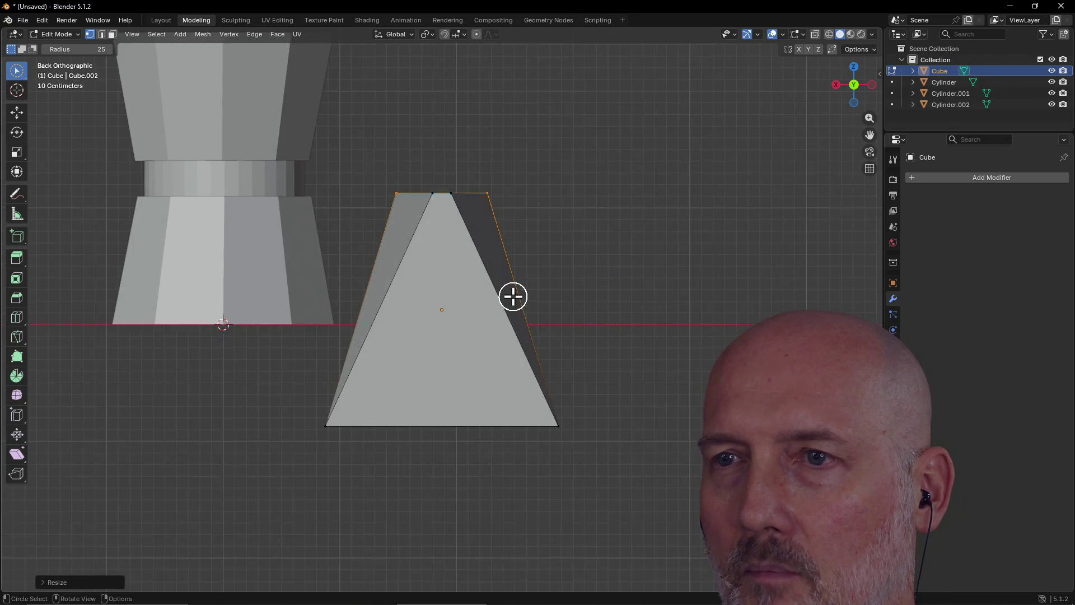
Step: Scale the wedge's bottom vertices along X to about 0.71, narrowing the front face's base
click(560, 429)
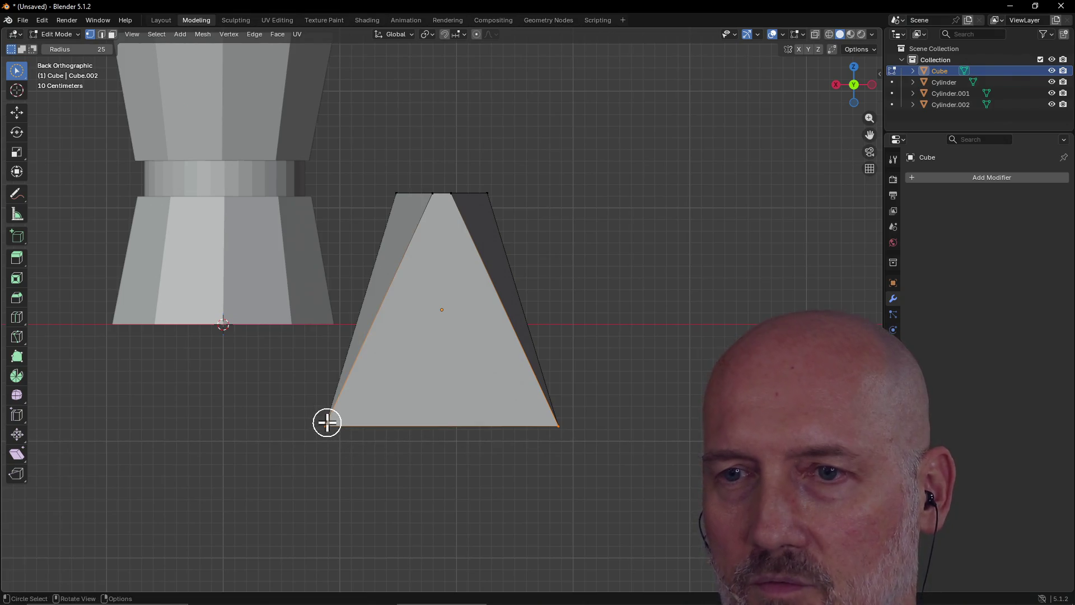
key(s)
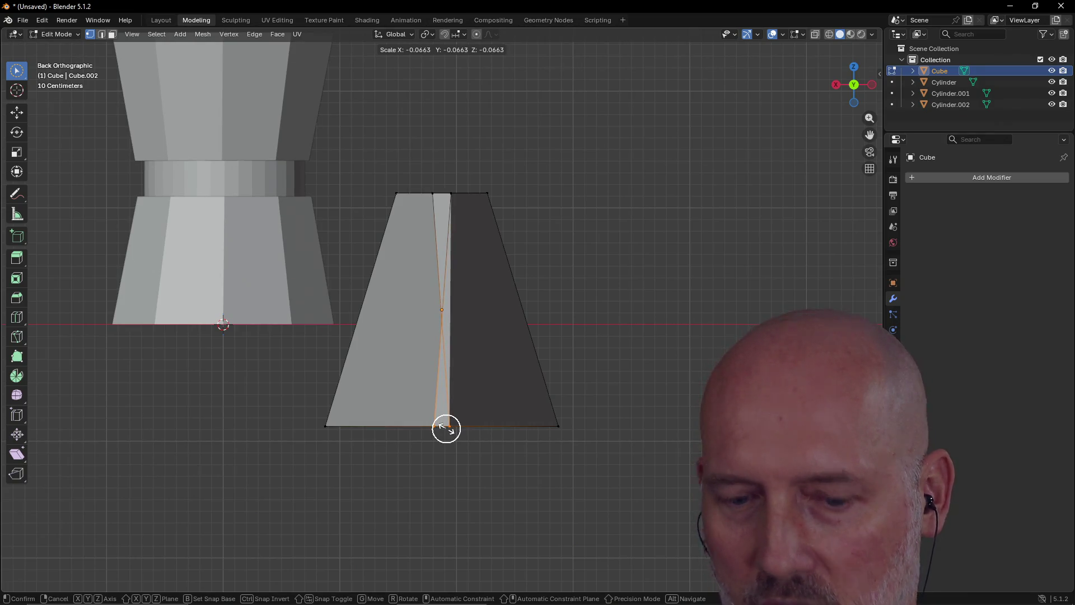
right_click(446, 429)
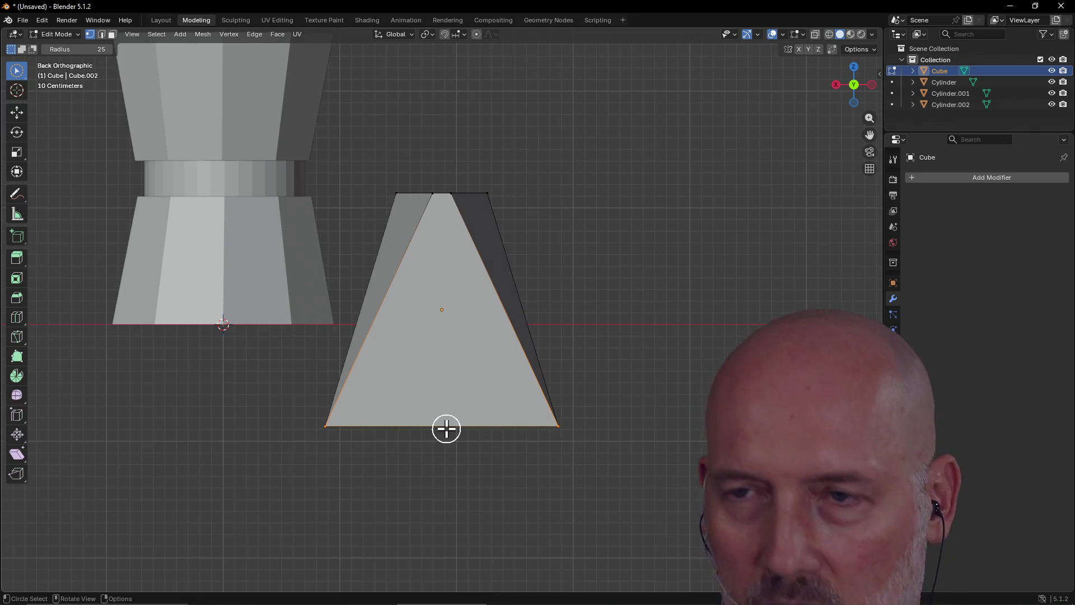
key(s)
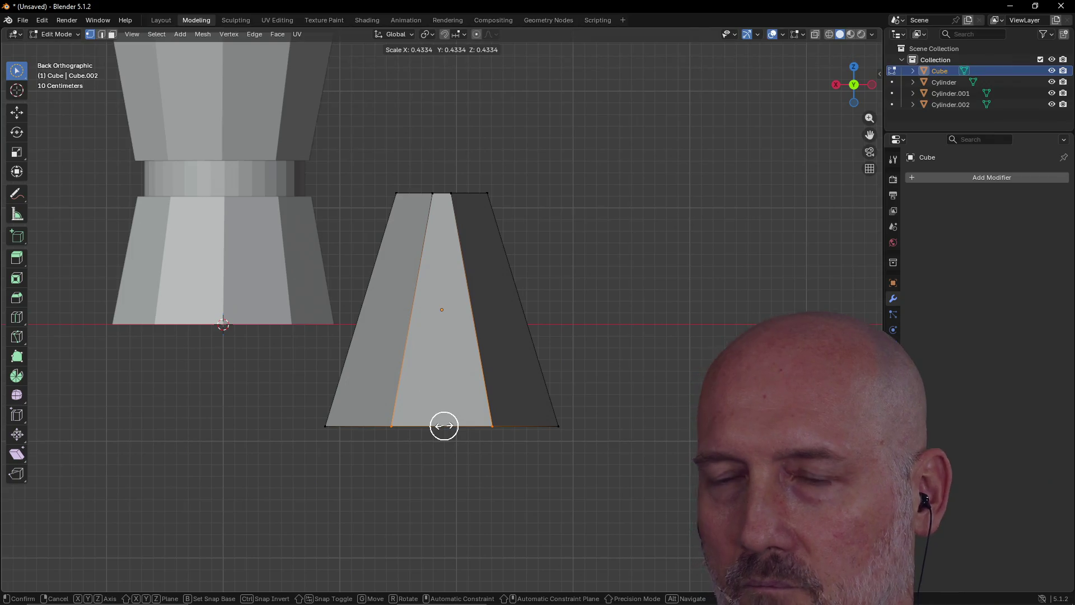
key(ctrl)
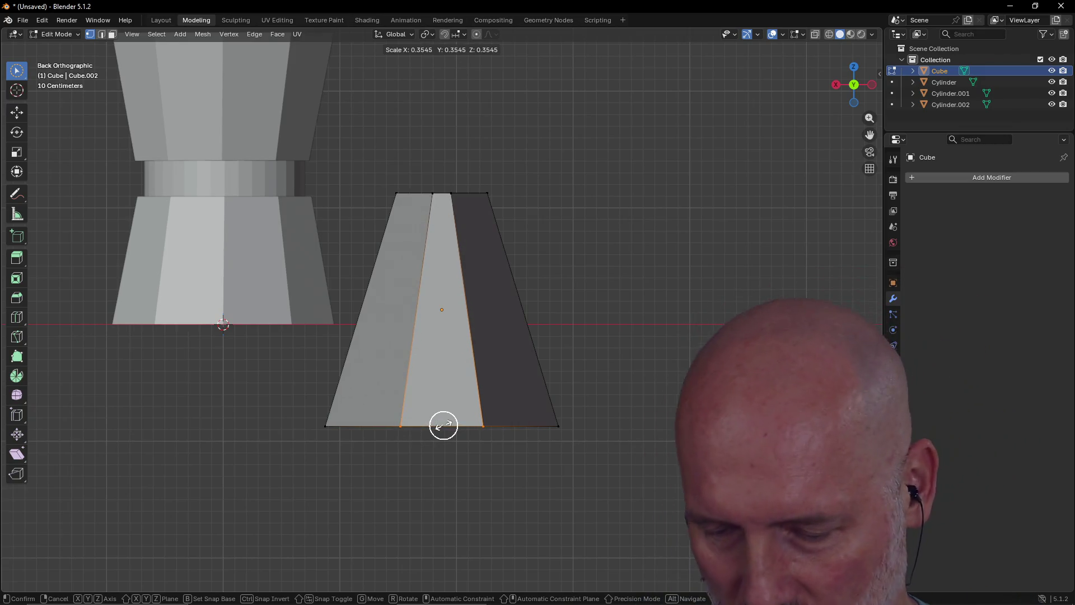
key(y)
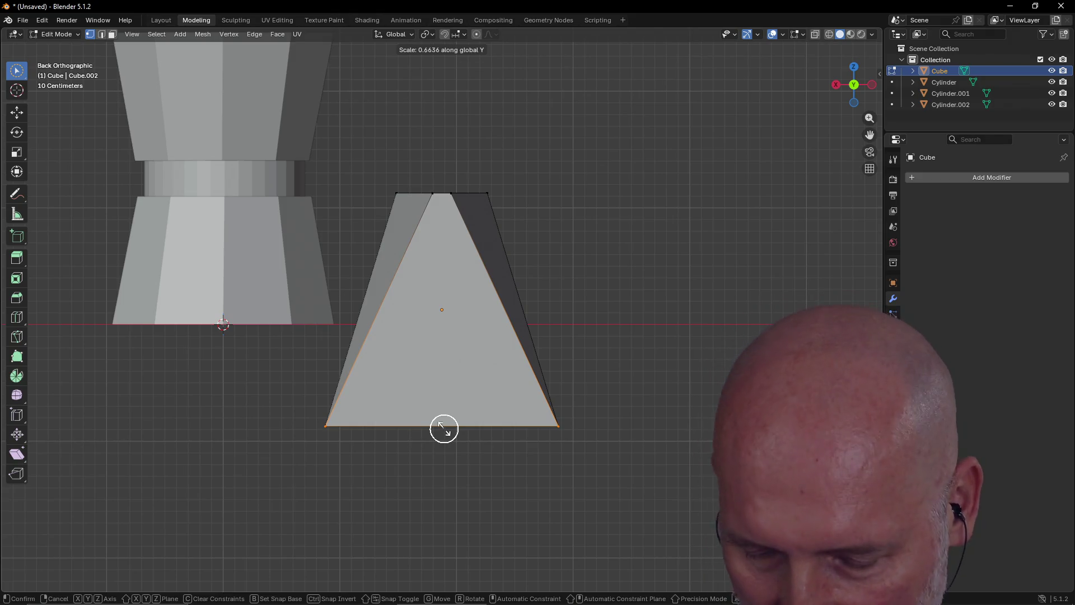
key(x)
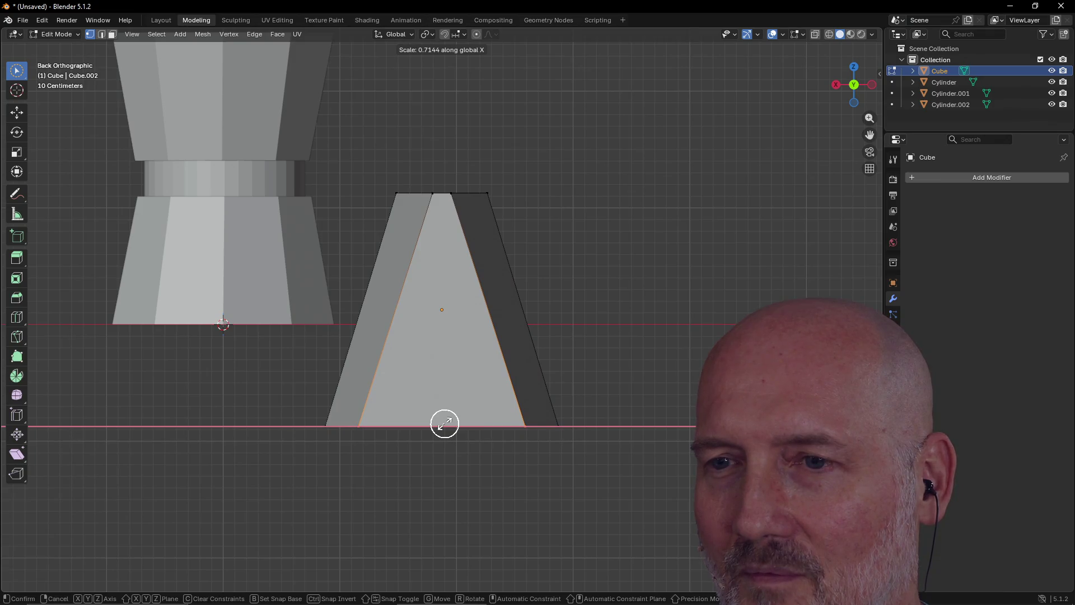
click(445, 424)
scroll(444, 424, up, 2)
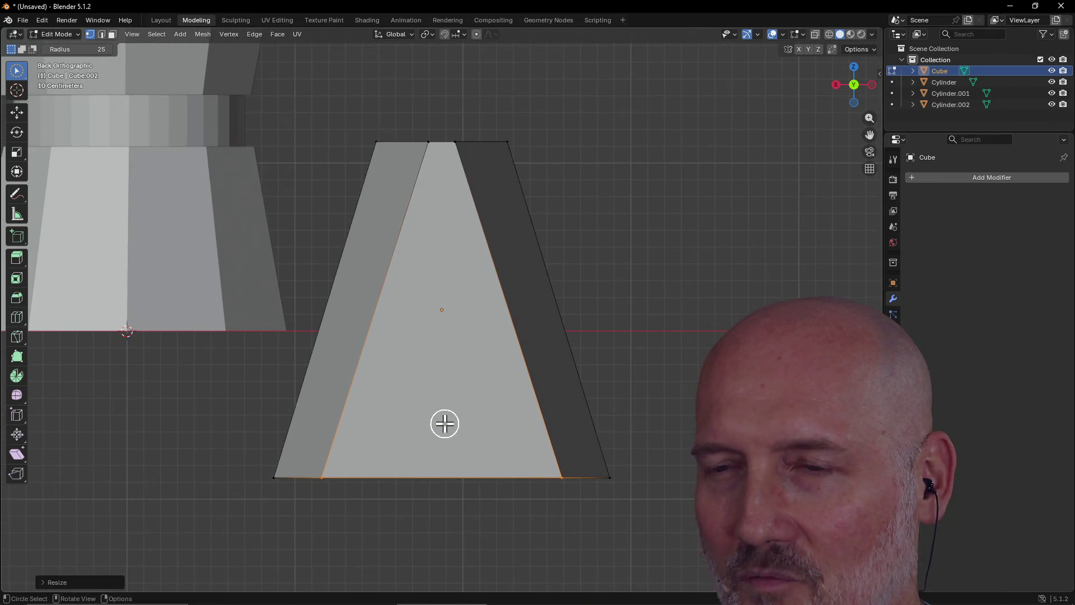
Step: Scale the bottom vertices along X to 0.032, nearly pinching them to a point
scroll(444, 424, up, 1)
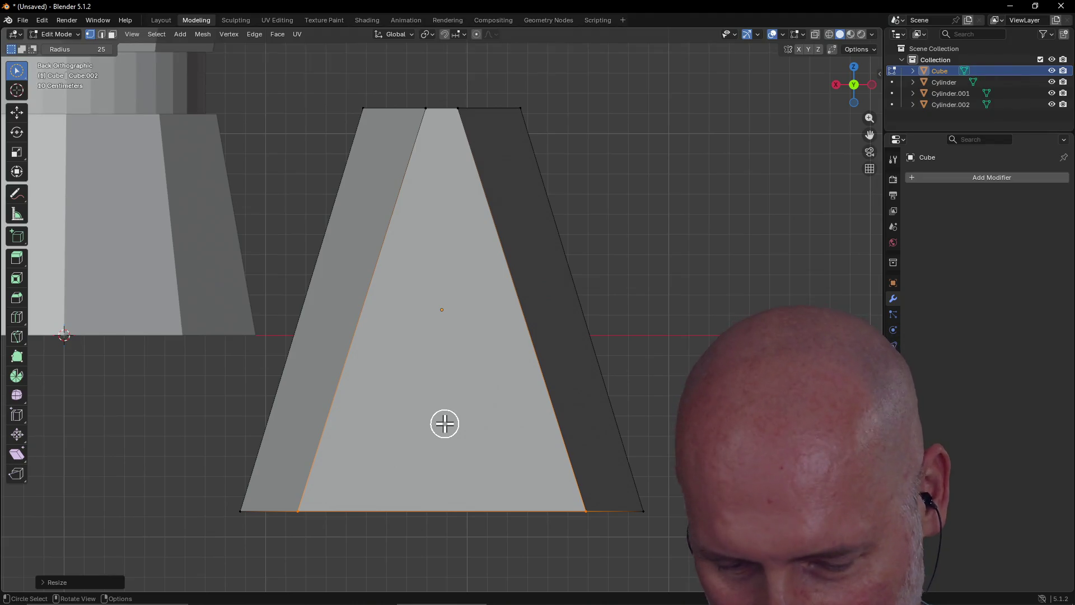
key(s)
key(x)
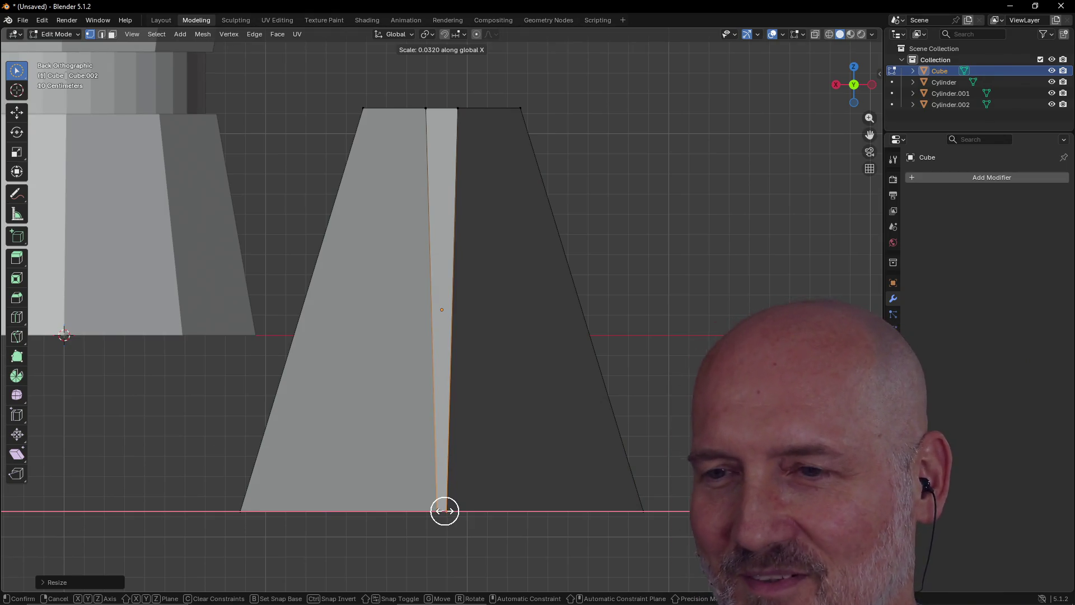
click(444, 511)
key(c)
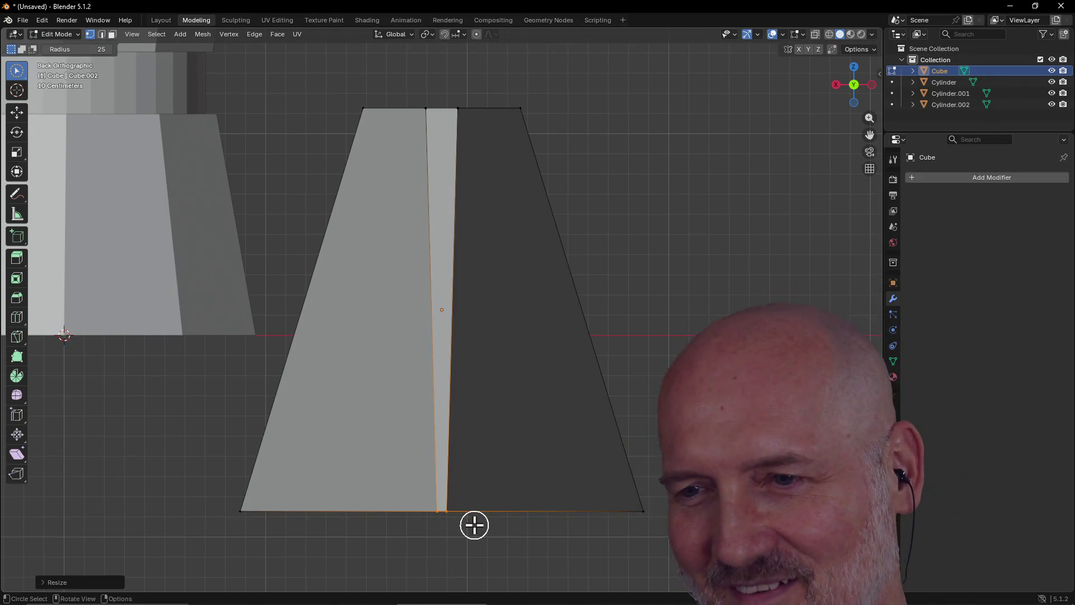
Step: Narrow the bottom vertices along X once more, deselect everything, and orbit to perspective
scroll(473, 518, up, 1)
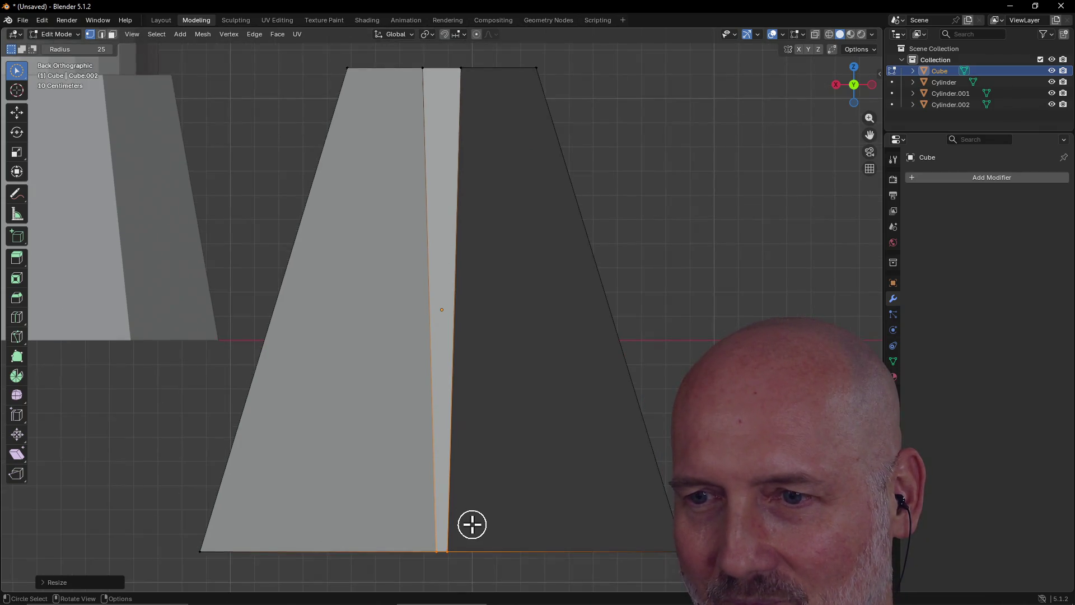
key(s)
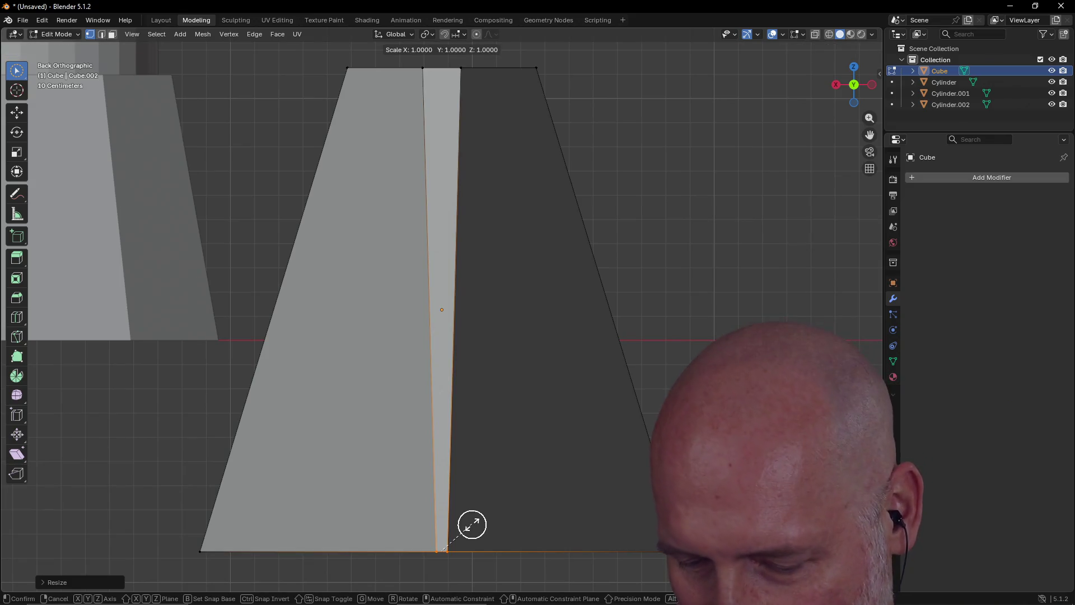
key(x)
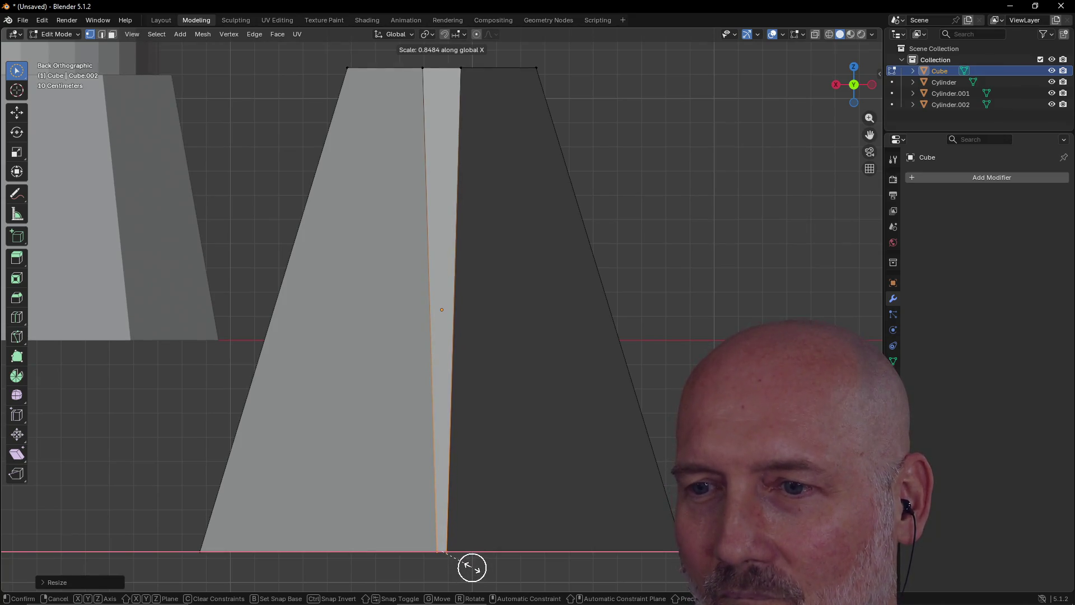
click(472, 567)
key(c)
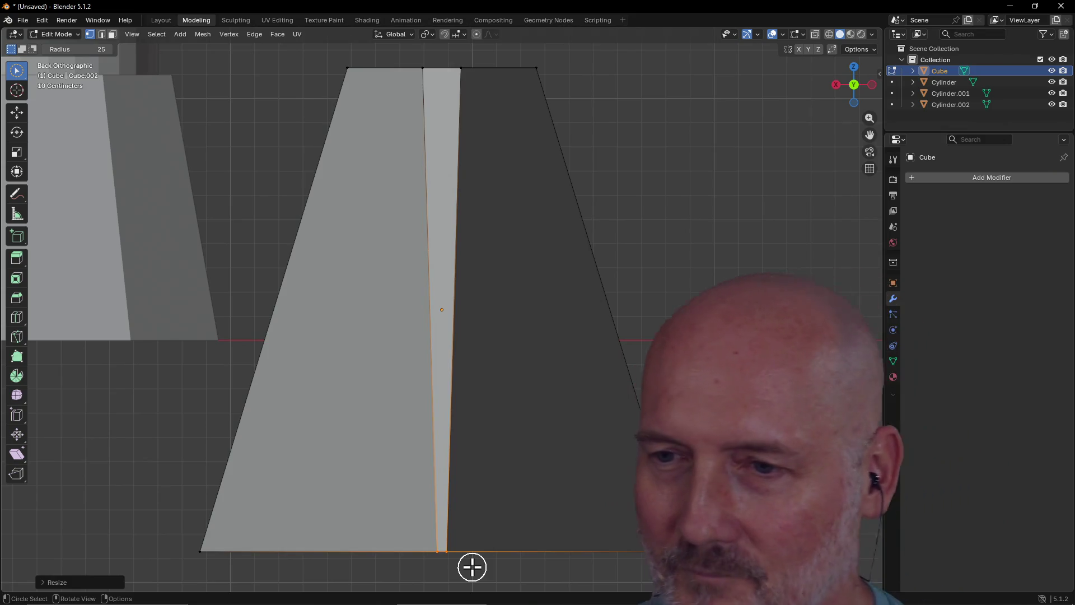
click(471, 564)
mouse_move(470, 559)
middle_down()
mouse_move(468, 538)
mouse_move(471, 576)
middle_up()
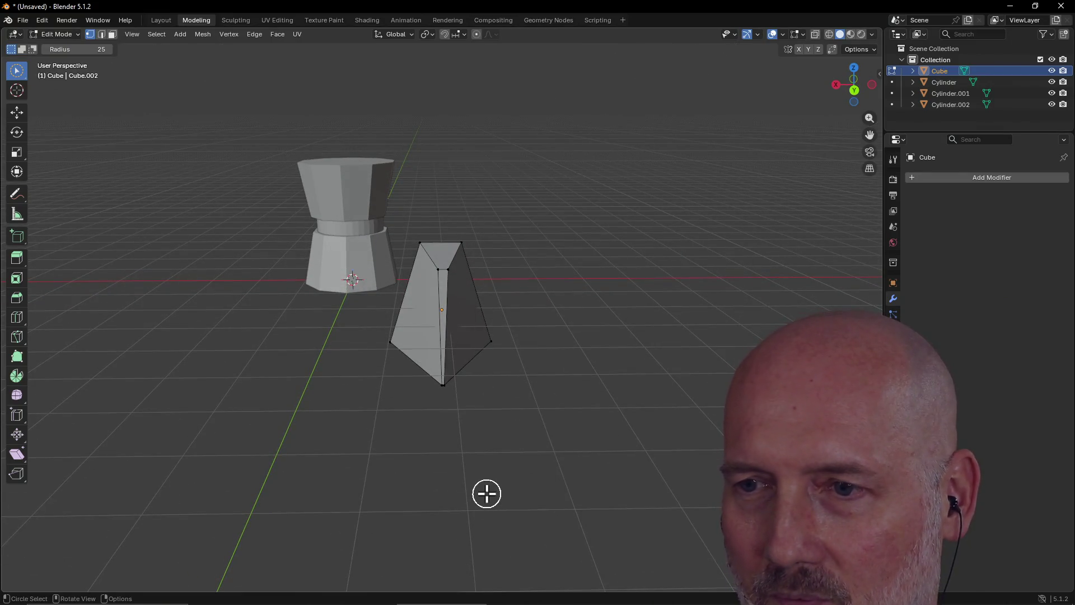
Step: From Top view, select the wedge's two top vertices
mouse_move(561, 269)
middle_down()
mouse_move(427, 355)
mouse_move(559, 273)
mouse_move(549, 268)
mouse_move(565, 289)
mouse_move(552, 296)
middle_up()
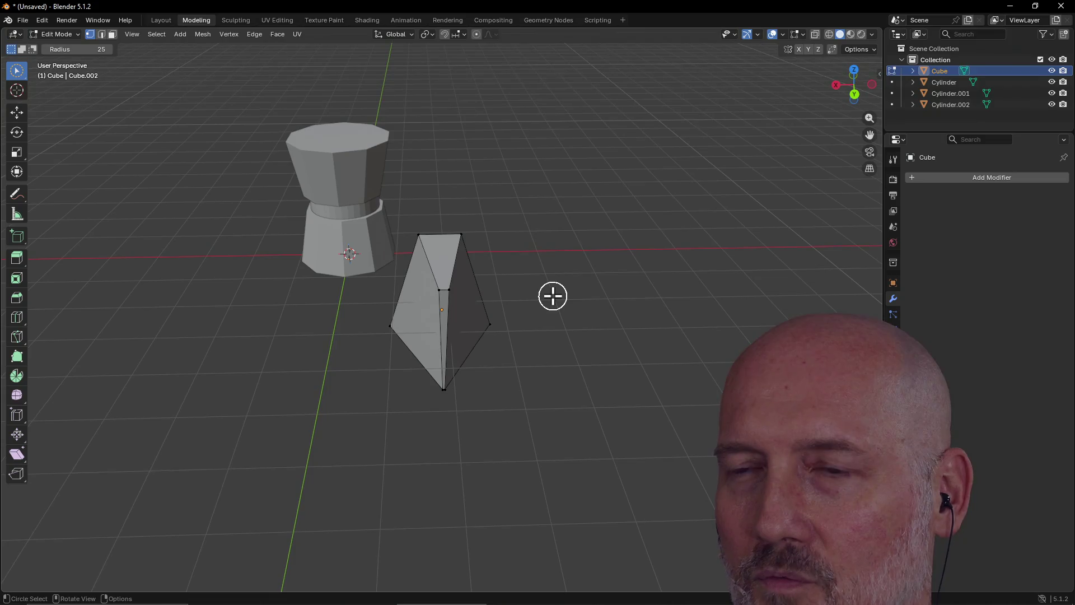
key(grave)
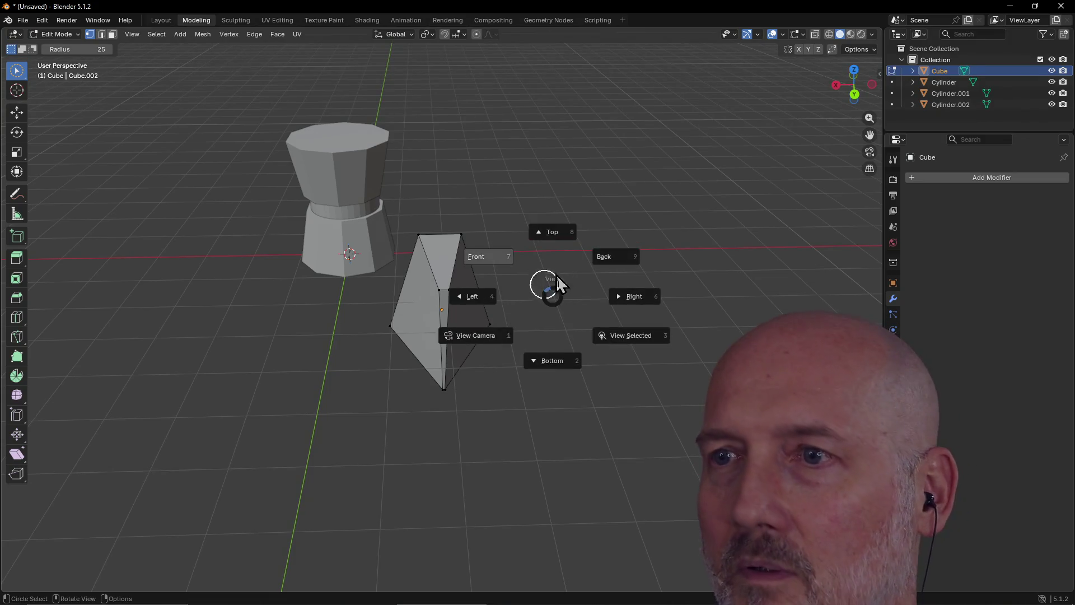
click(557, 229)
scroll(441, 260, up, 7)
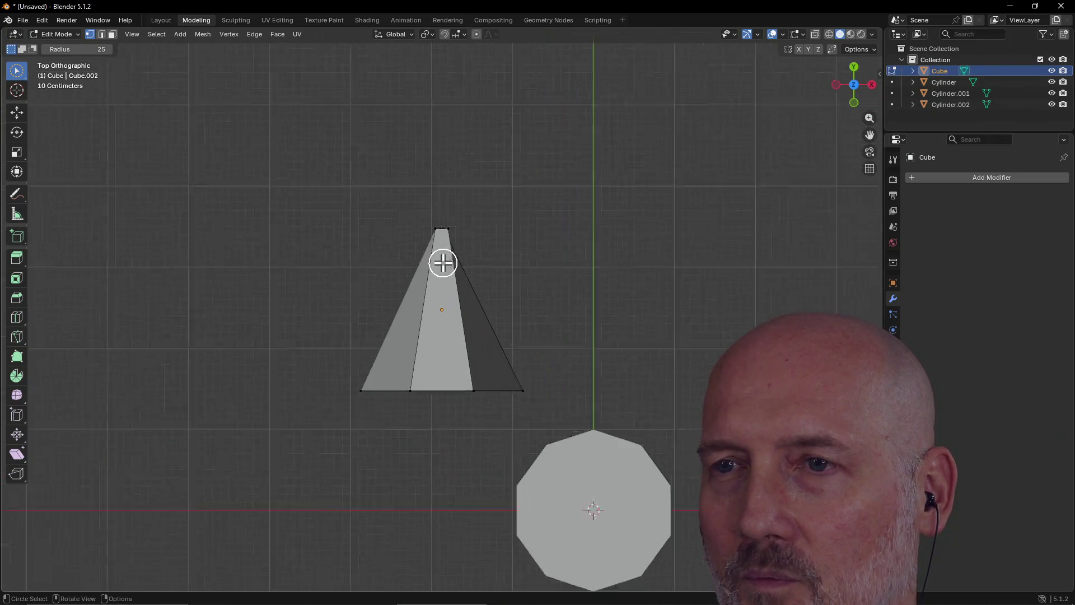
drag(423, 106, 466, 103)
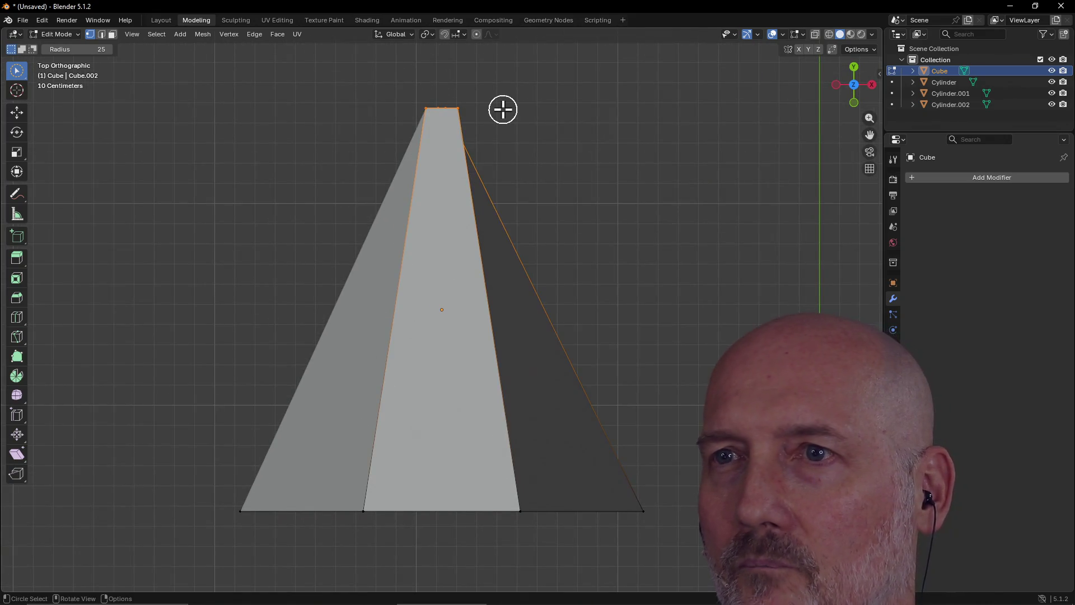
Step: From Back view, deselect the middle face's bottom corners, then switch to Top view
key(grave)
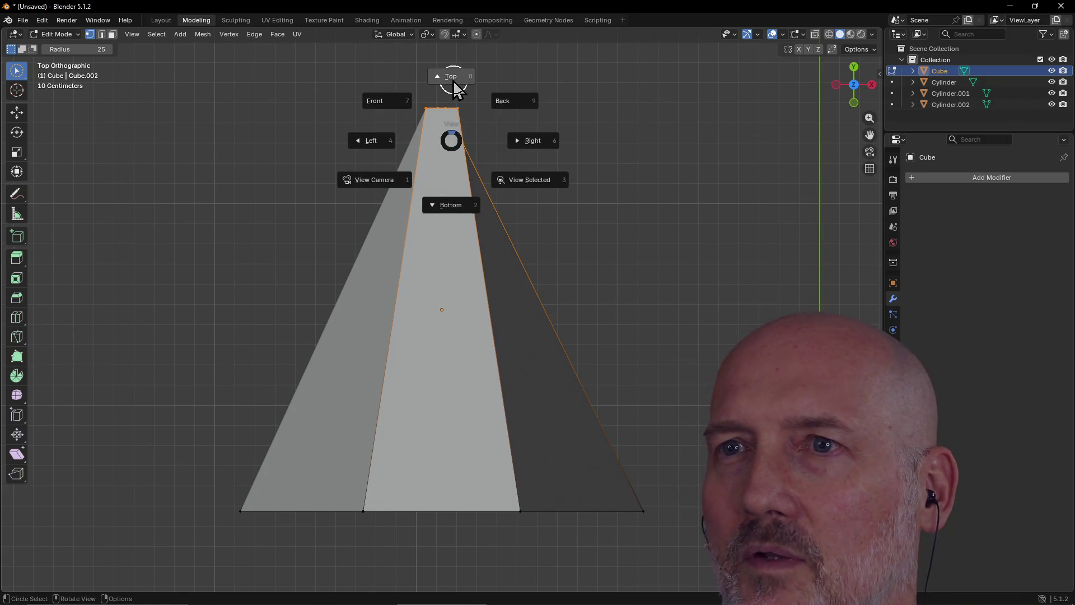
click(375, 101)
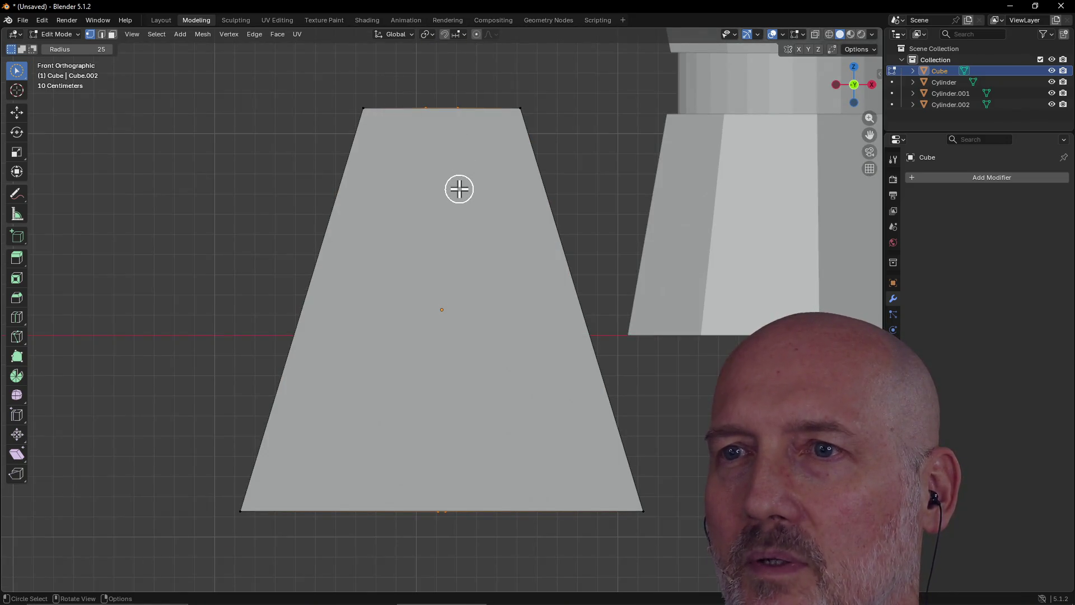
key(grave)
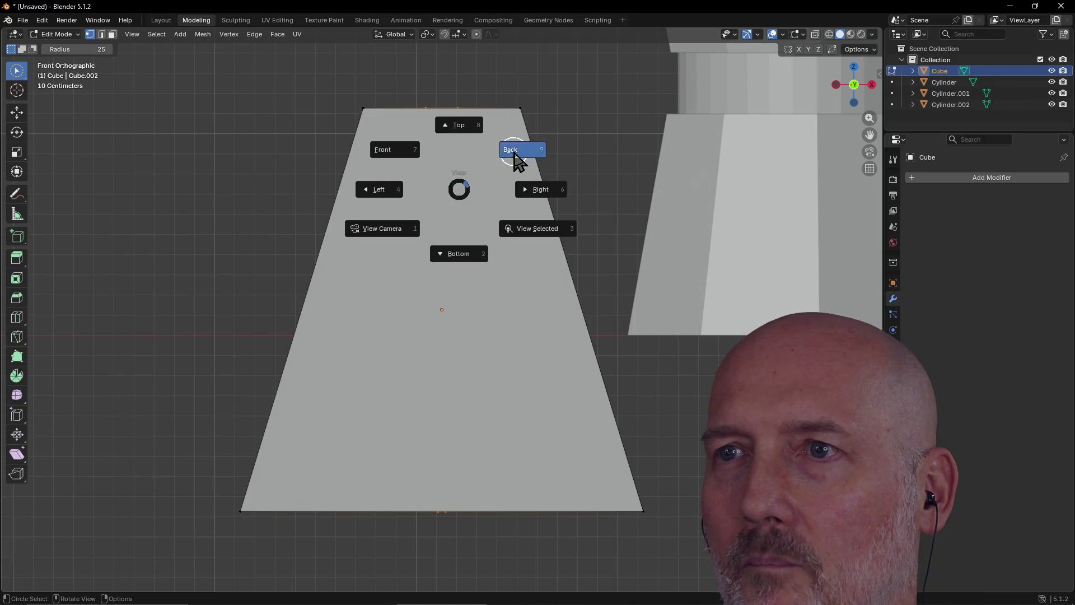
click(516, 157)
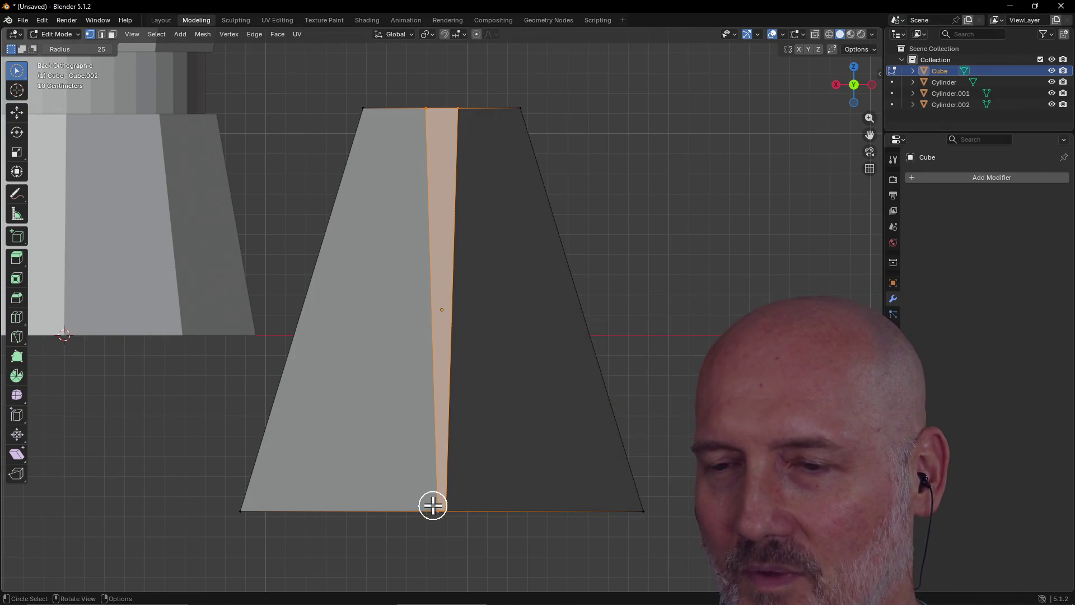
middle_drag(426, 502, 461, 511)
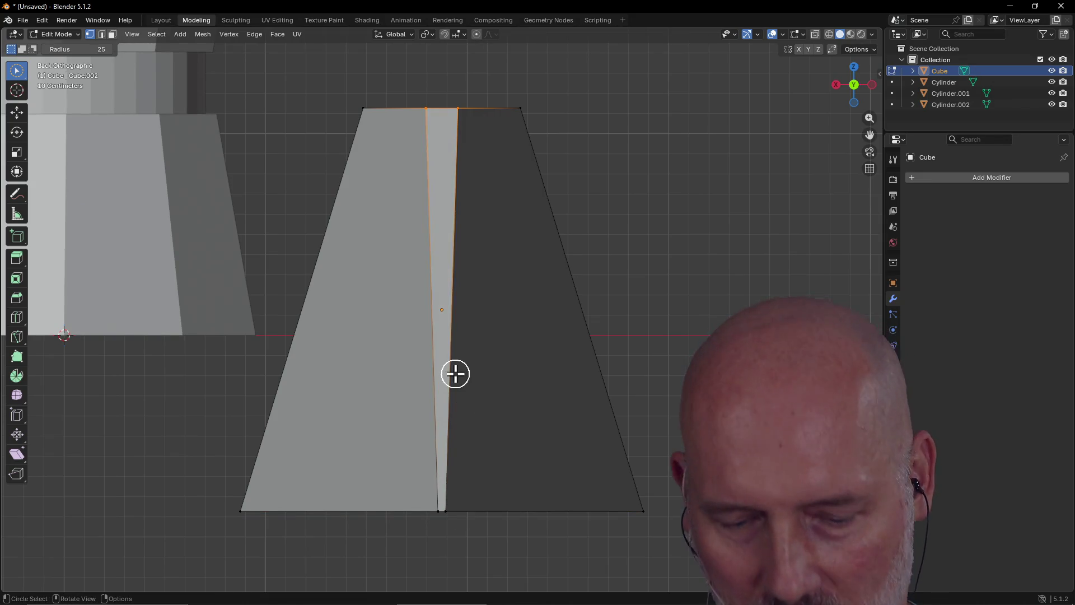
key(grave)
click(448, 311)
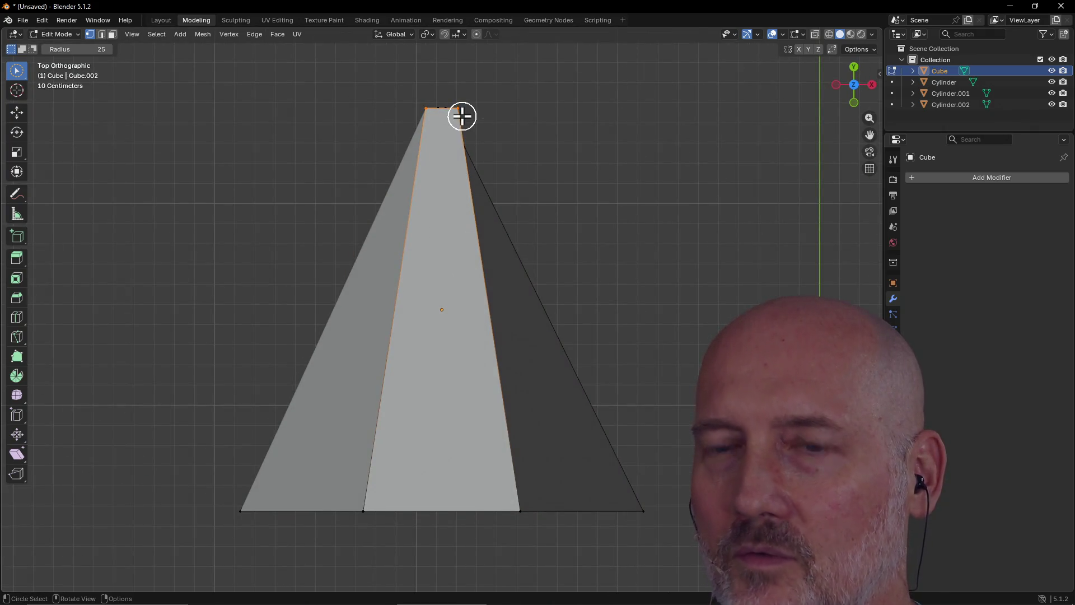
Step: Scale the middle face's top edge to about 1.18 and switch to Front view
key(s)
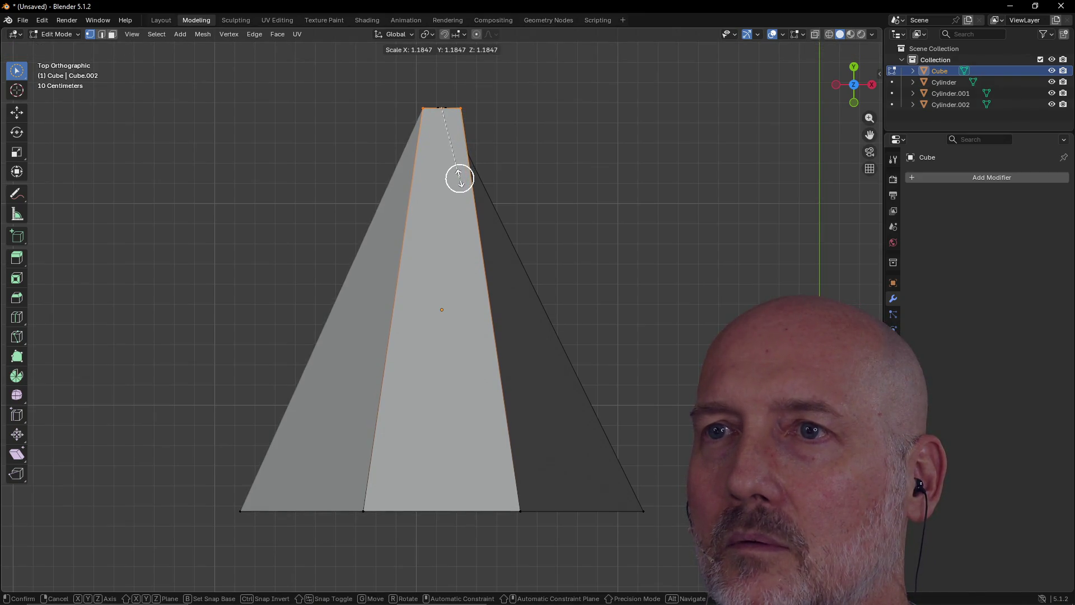
click(460, 205)
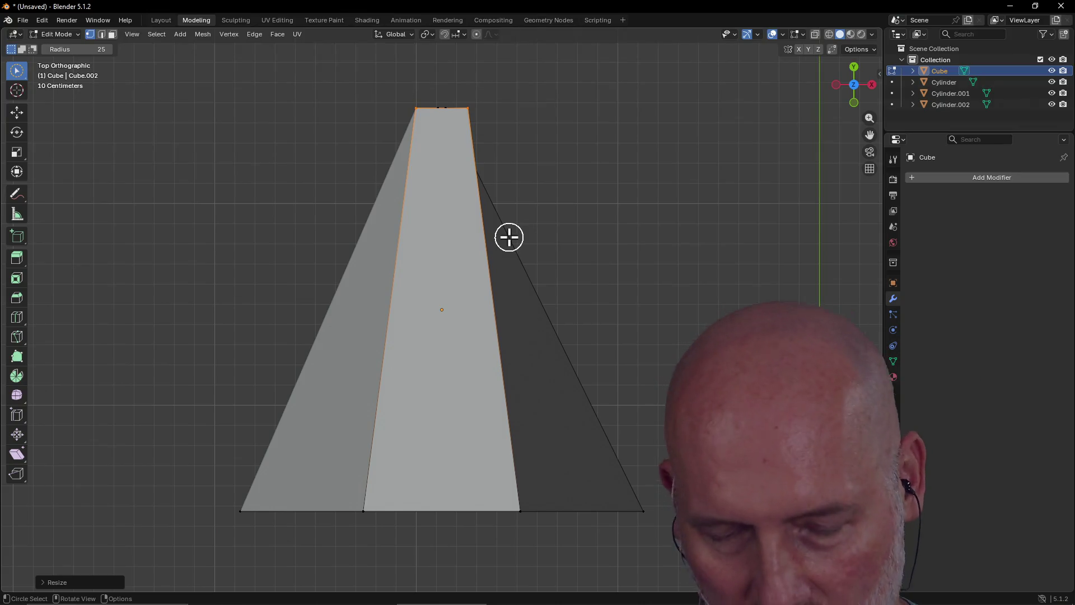
key(grave)
click(442, 199)
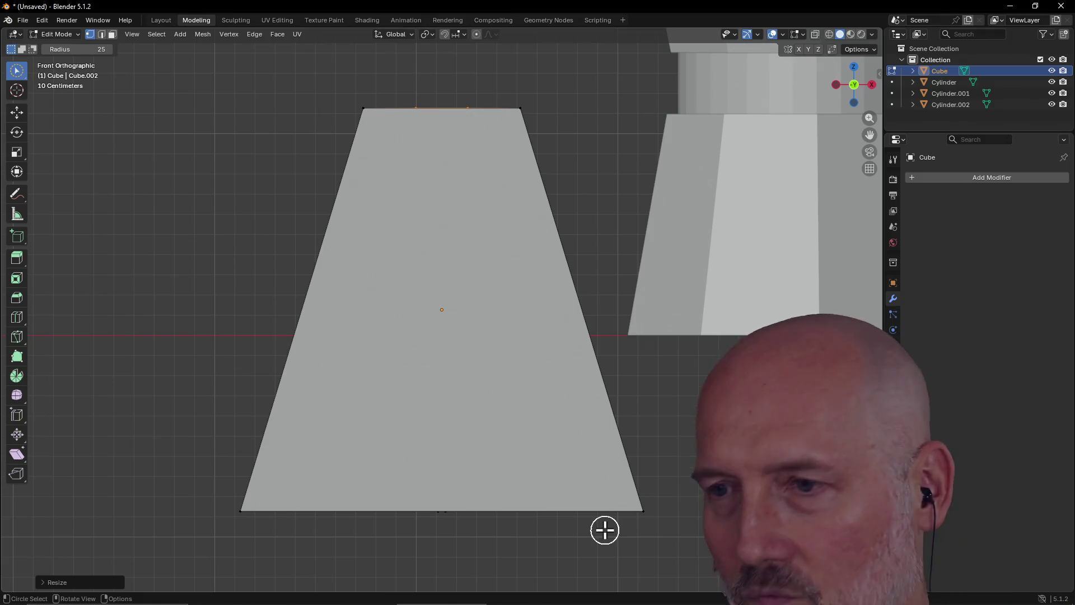
Step: Scale both bottom corners along X almost to zero, pinching the piece's bottom to a point
click(642, 518)
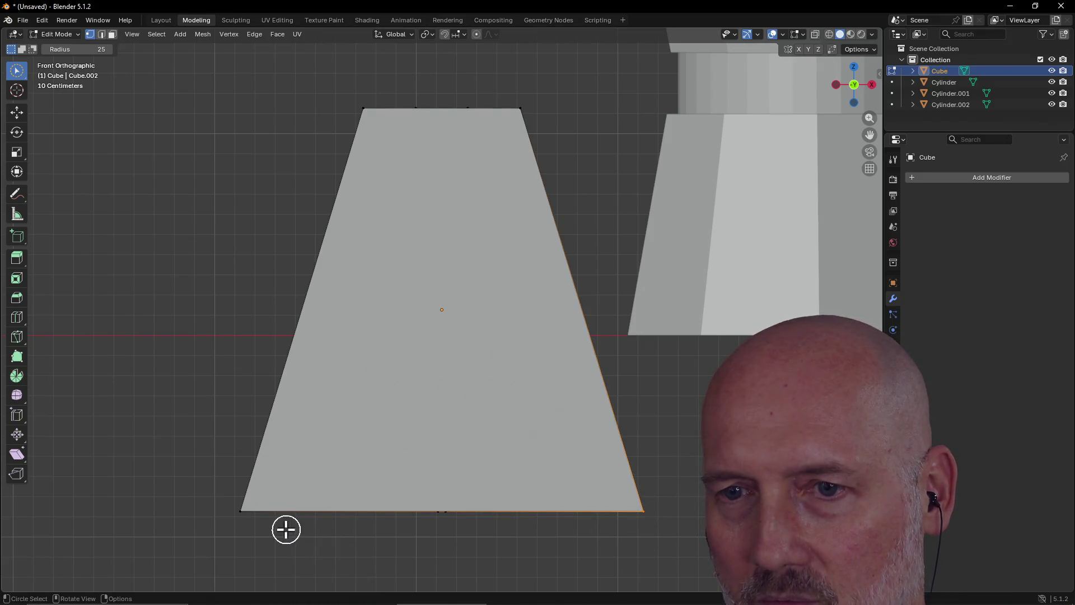
shift+click(237, 511)
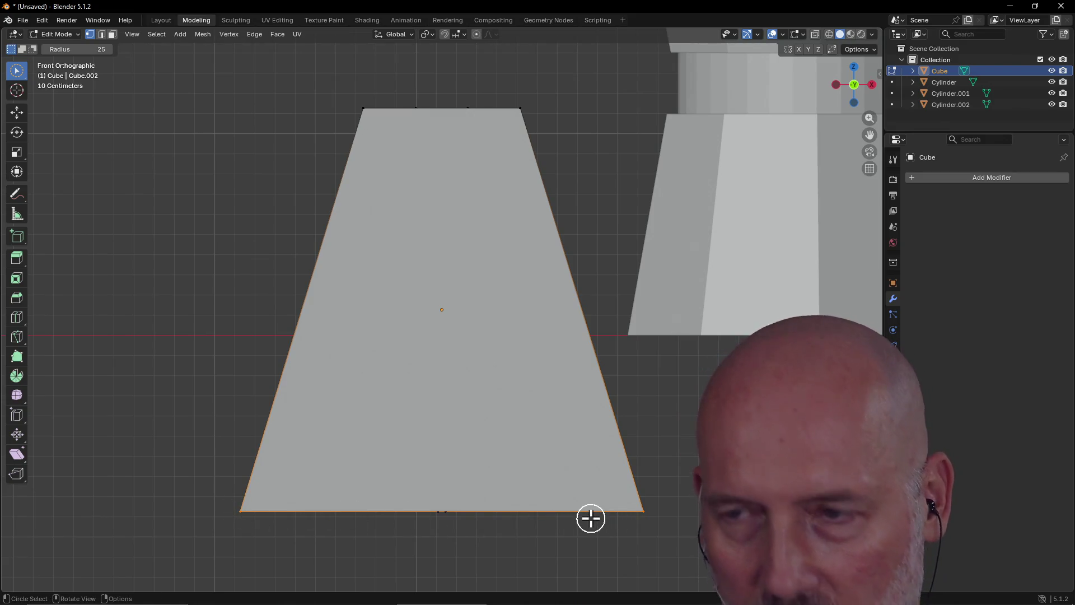
key(s)
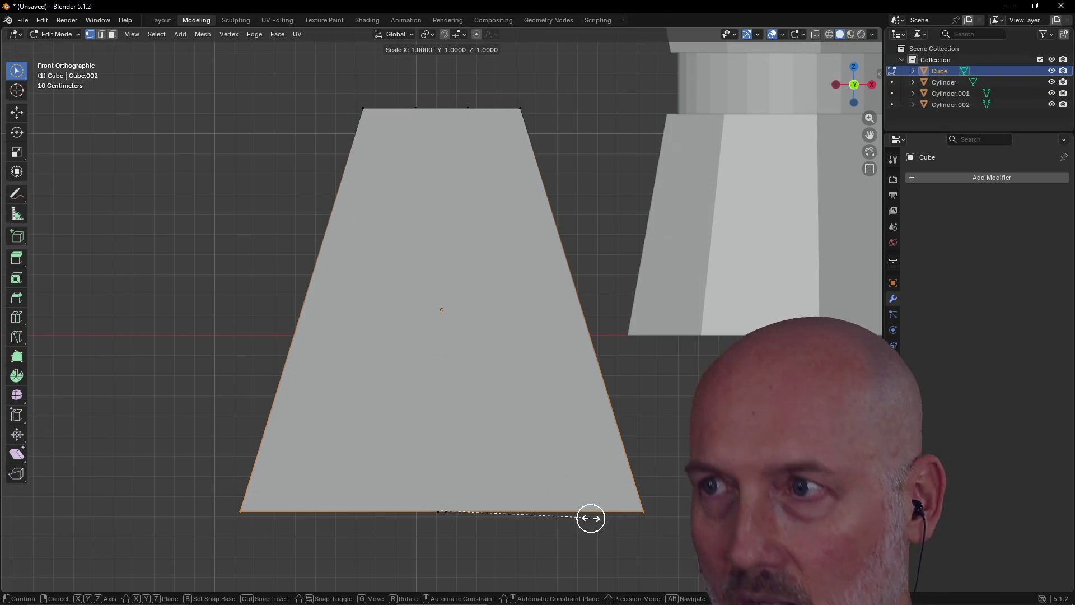
key(x)
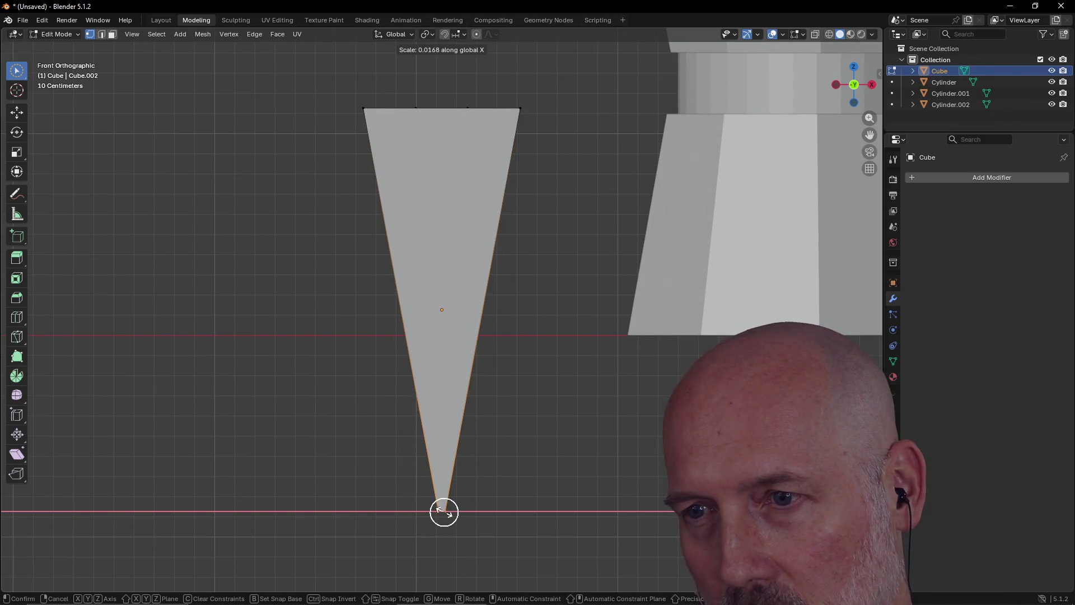
click(444, 512)
scroll(410, 389, down, 2)
mouse_move(410, 389)
middle_down()
mouse_move(563, 415)
mouse_move(554, 432)
mouse_move(545, 423)
mouse_move(622, 487)
mouse_move(653, 477)
mouse_move(602, 456)
mouse_move(545, 462)
mouse_move(643, 480)
mouse_move(536, 448)
middle_up()
scroll(546, 424, down, 2)
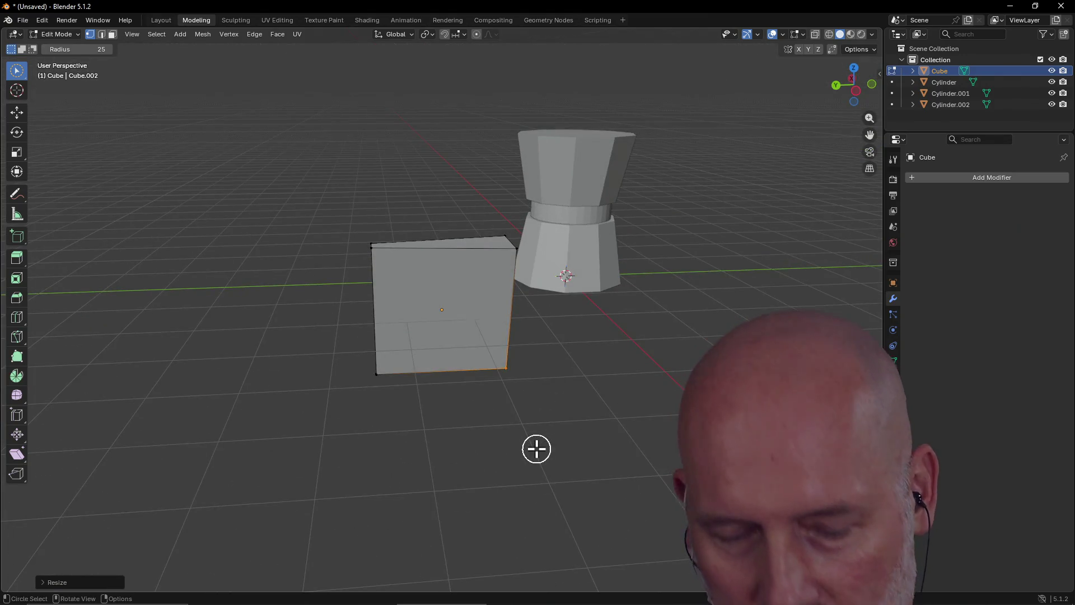
Step: In Right view, select the vertices along the piece's right side, checking Front and Back views
key(grave)
click(616, 451)
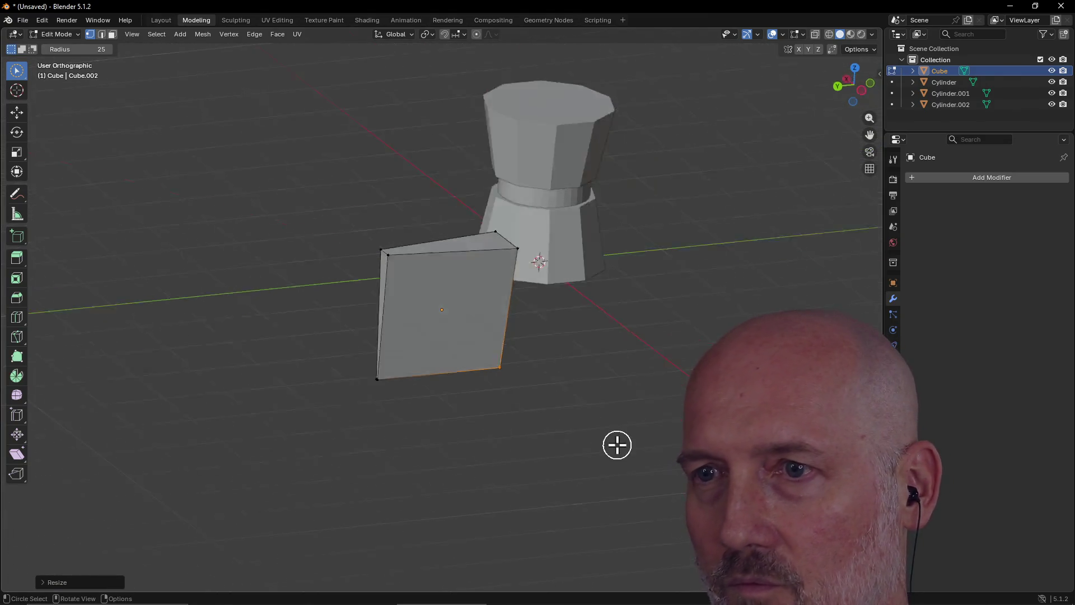
drag(505, 214, 515, 400)
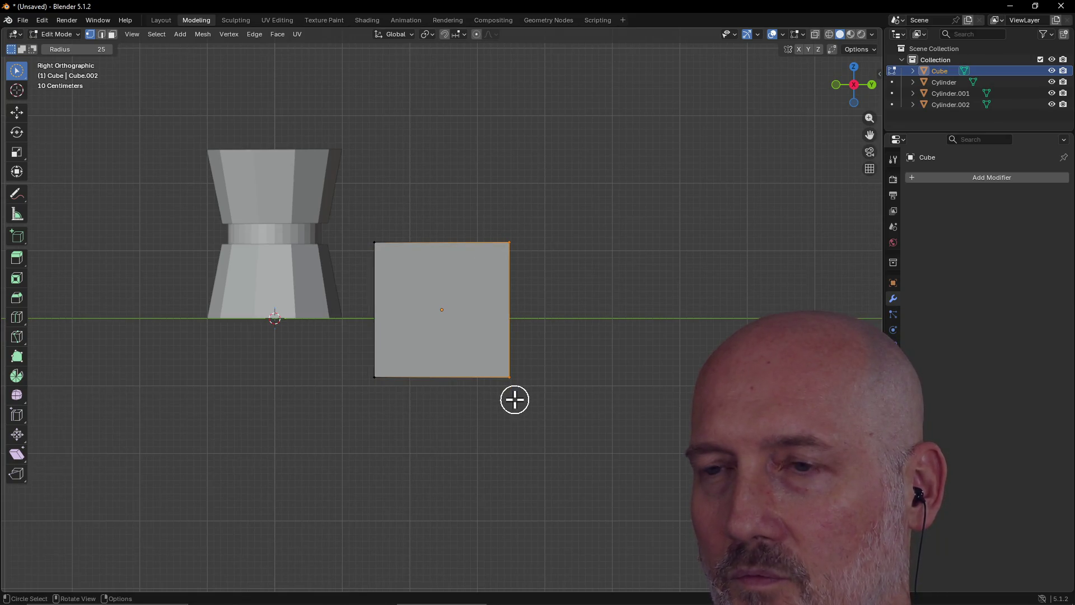
key(grave)
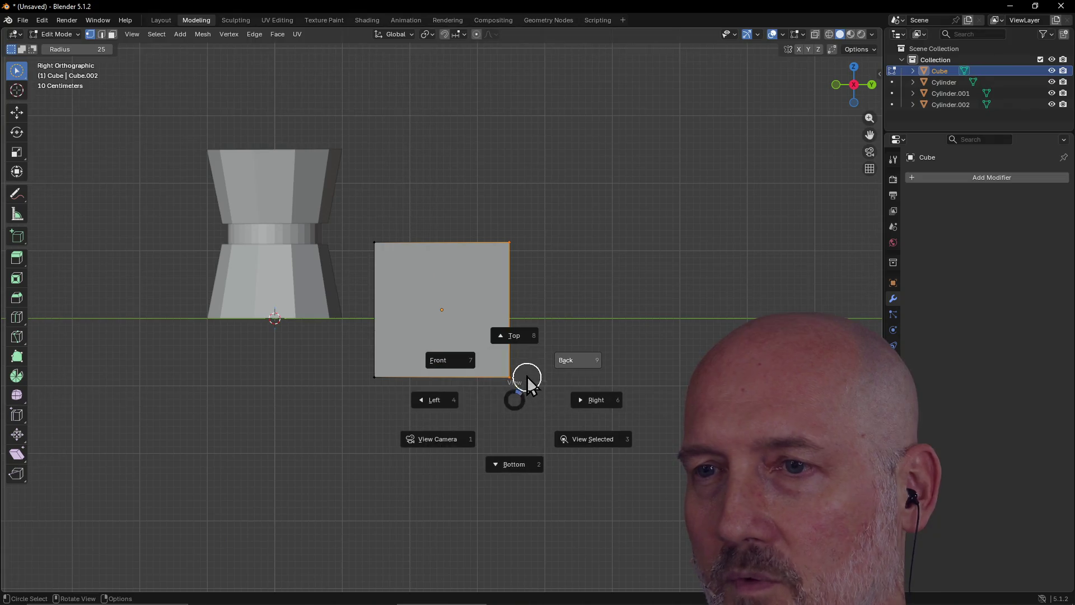
click(474, 365)
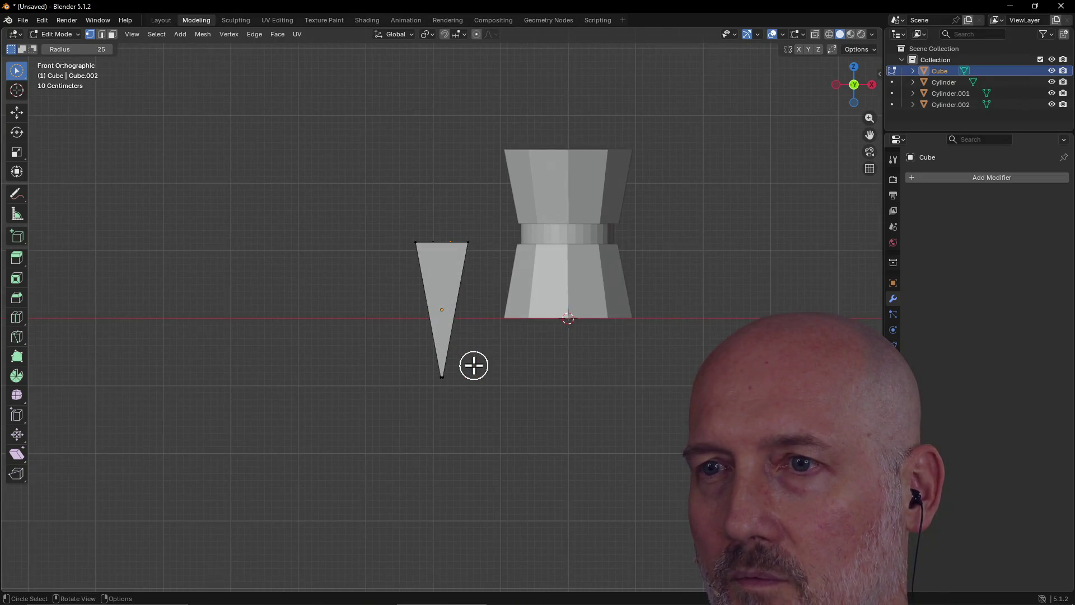
key(grave)
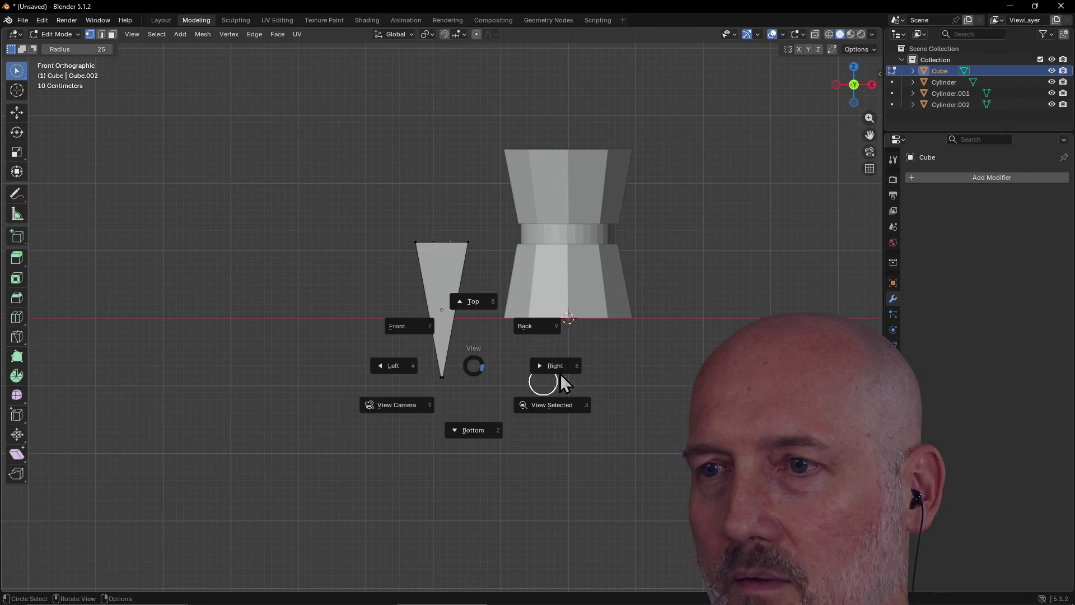
click(529, 326)
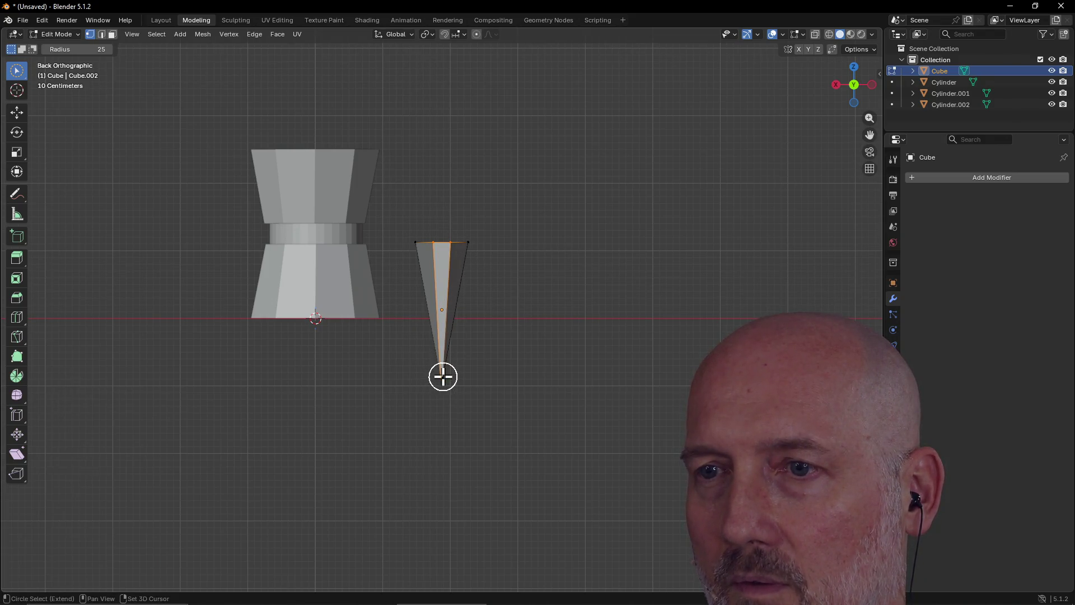
key(grave)
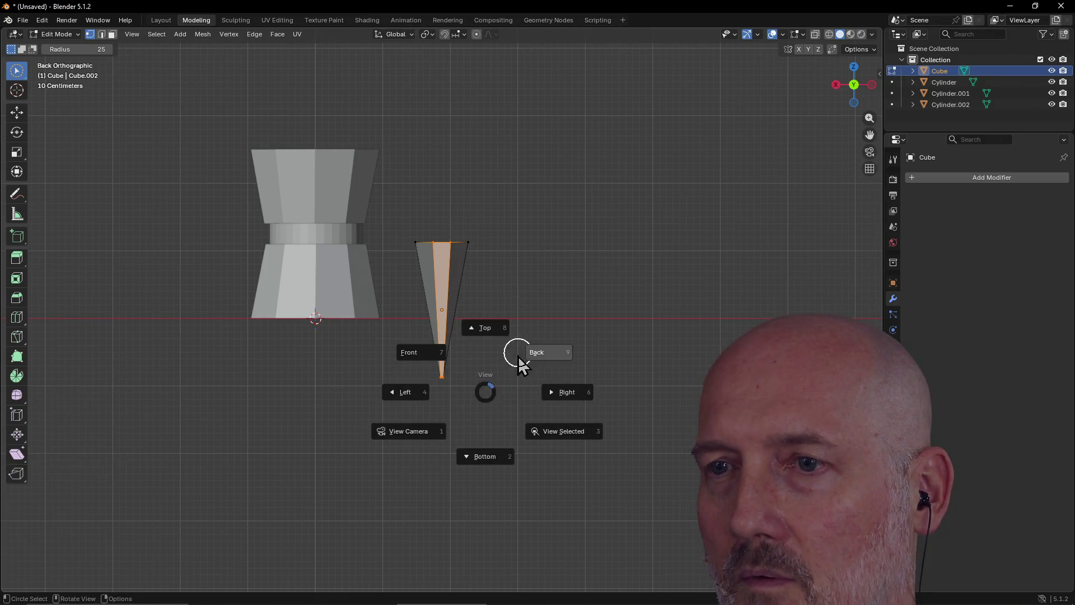
click(424, 354)
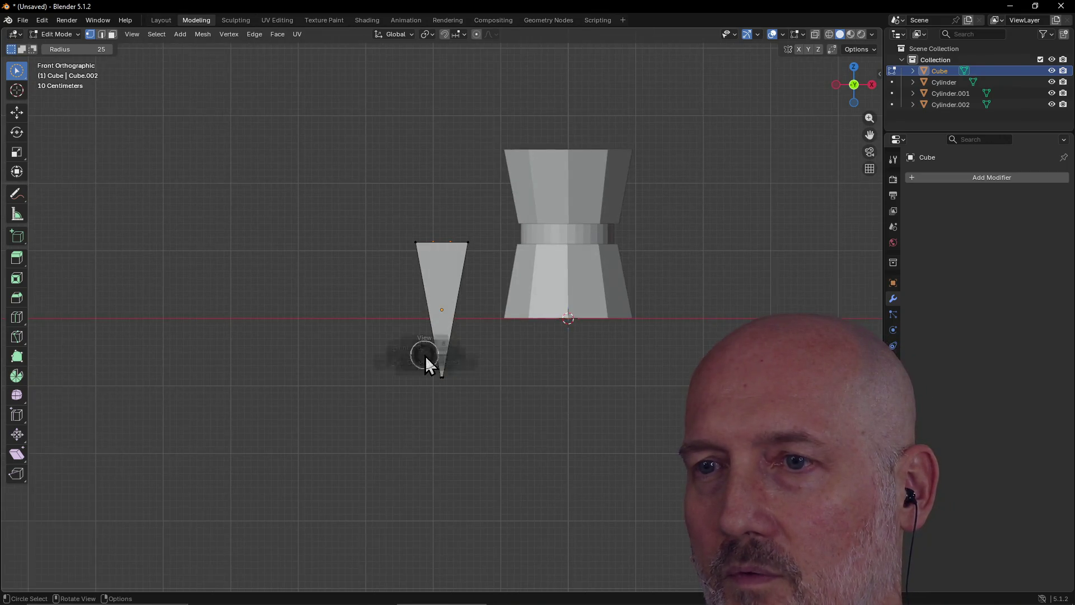
key(grave)
click(481, 312)
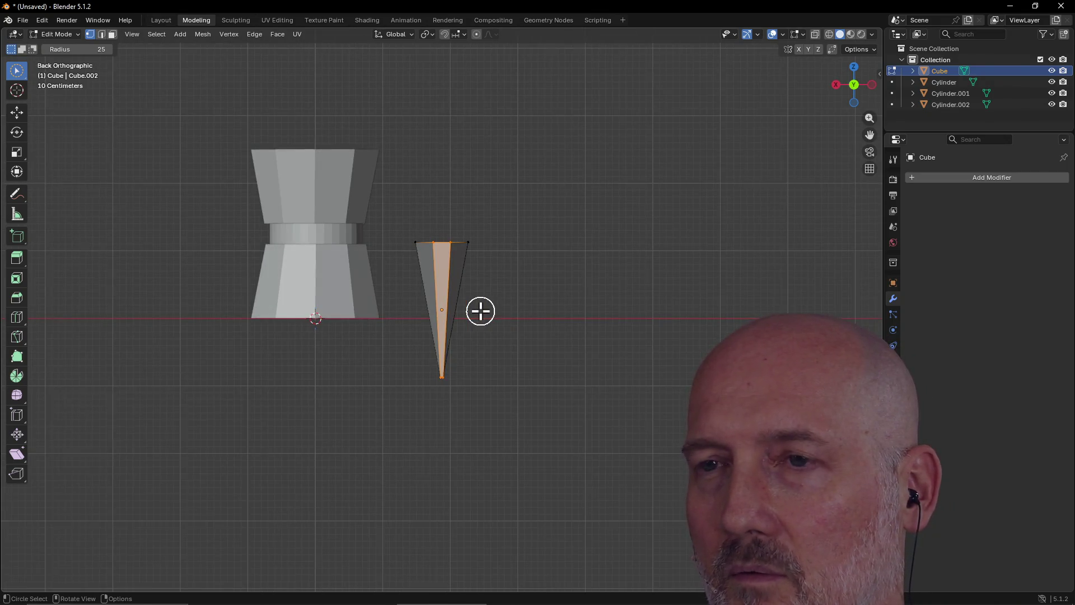
key(grave)
click(556, 312)
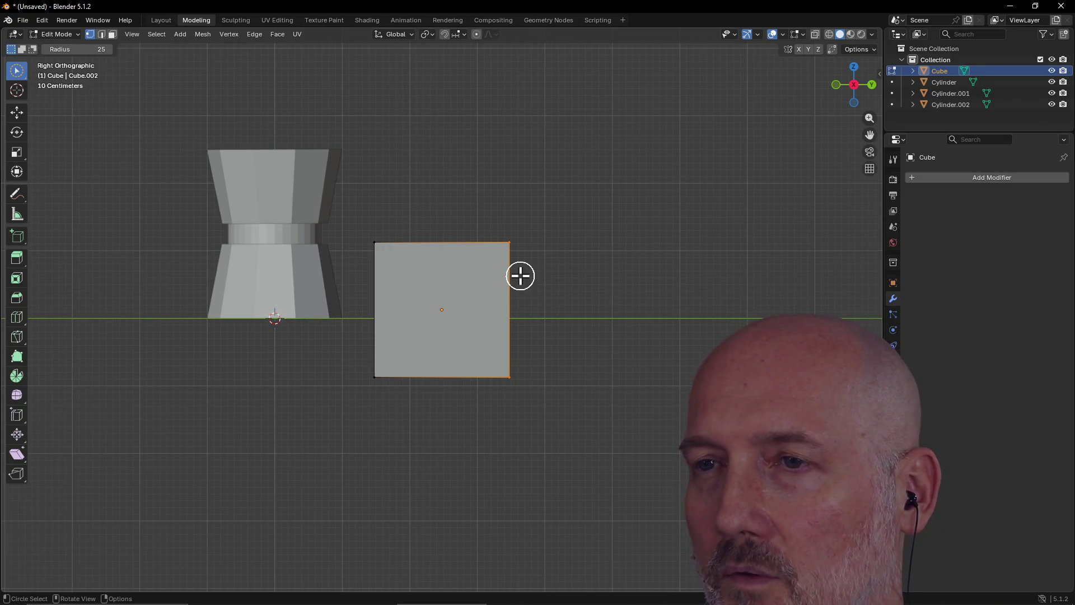
Step: Move the right-side vertices -1.2 m along Y, then switch to Left view
key(g)
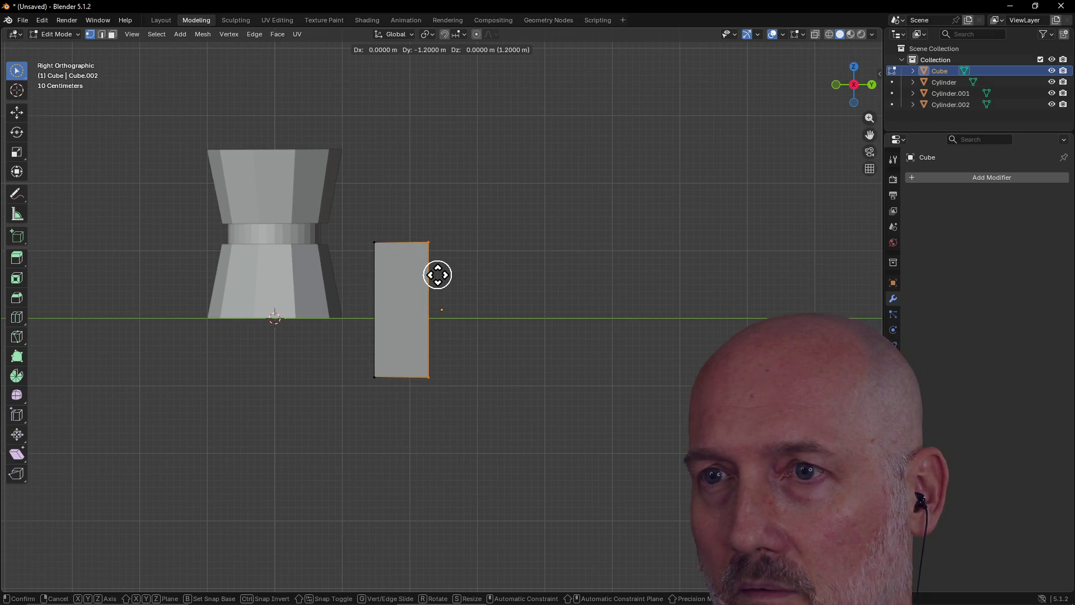
click(437, 274)
click(355, 373)
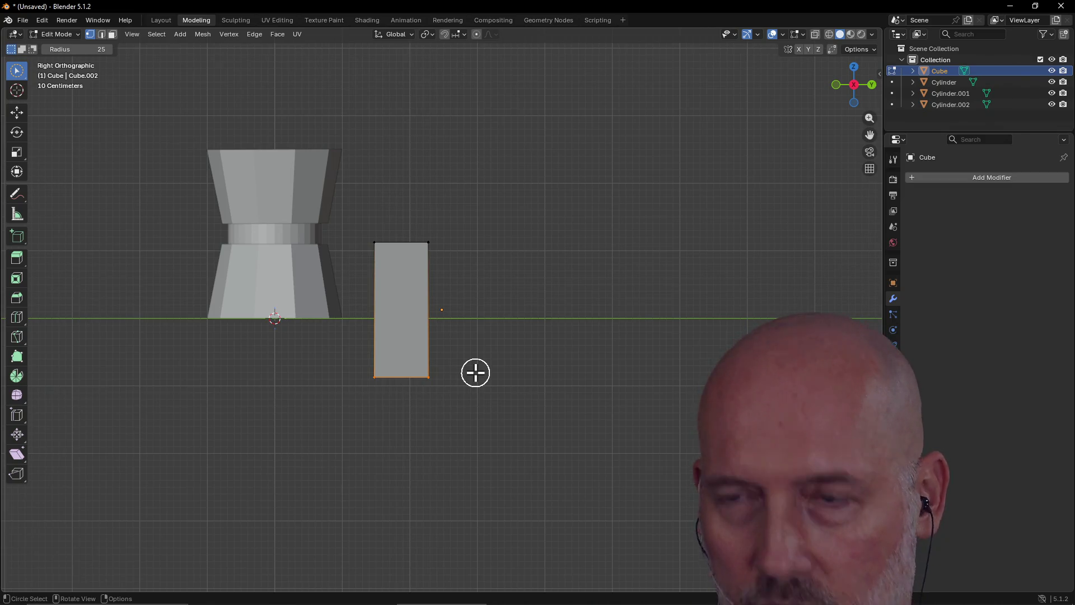
key(grave)
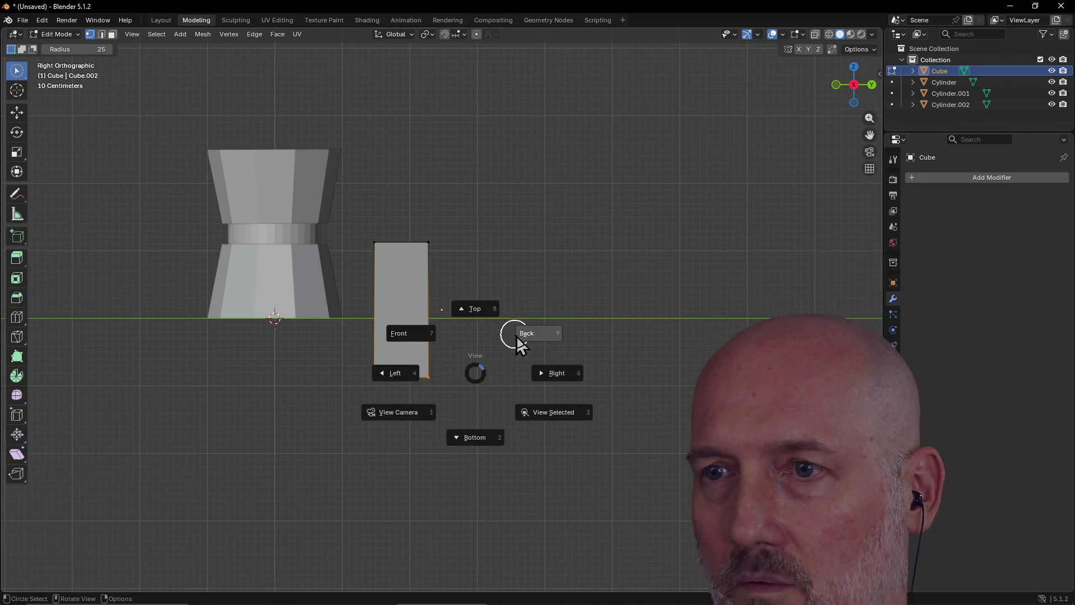
click(557, 372)
key(grave)
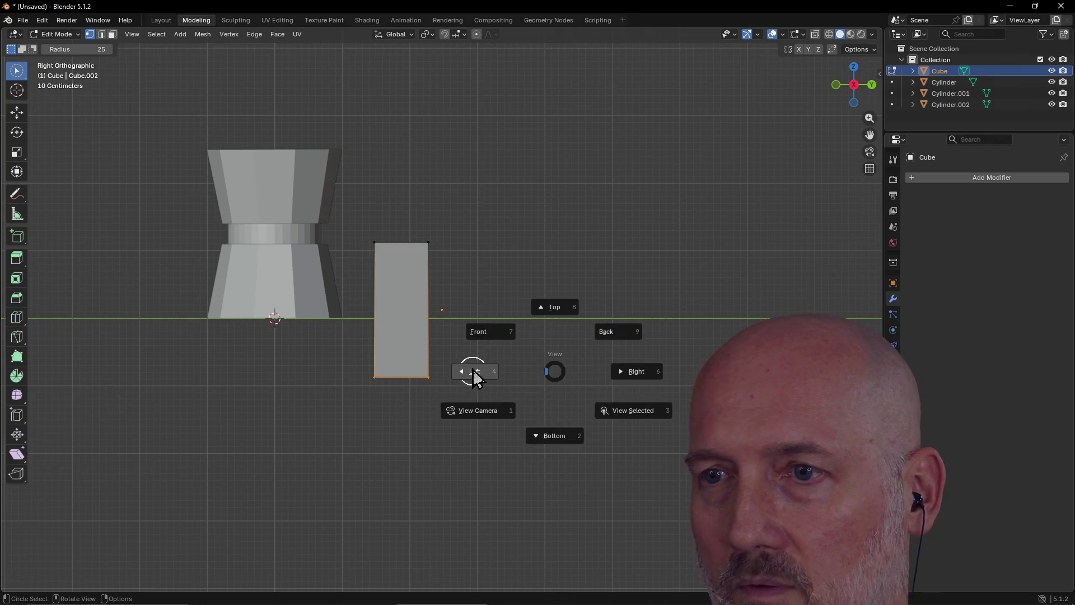
click(473, 372)
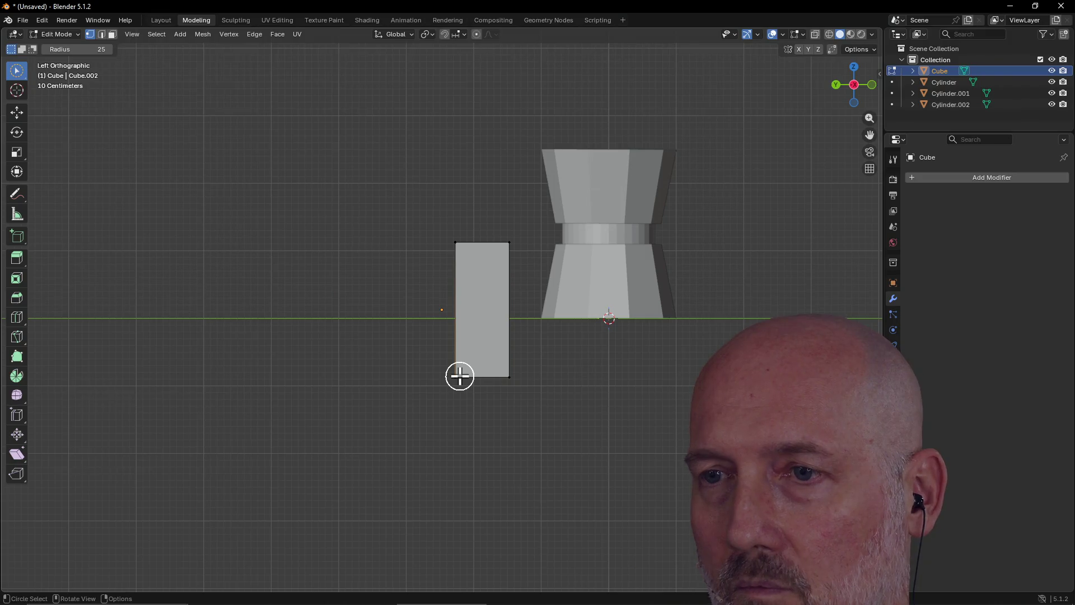
Step: Raise the wedge's bottom edge 0.7 m along Z and view the result in 3D
drag(454, 376, 526, 371)
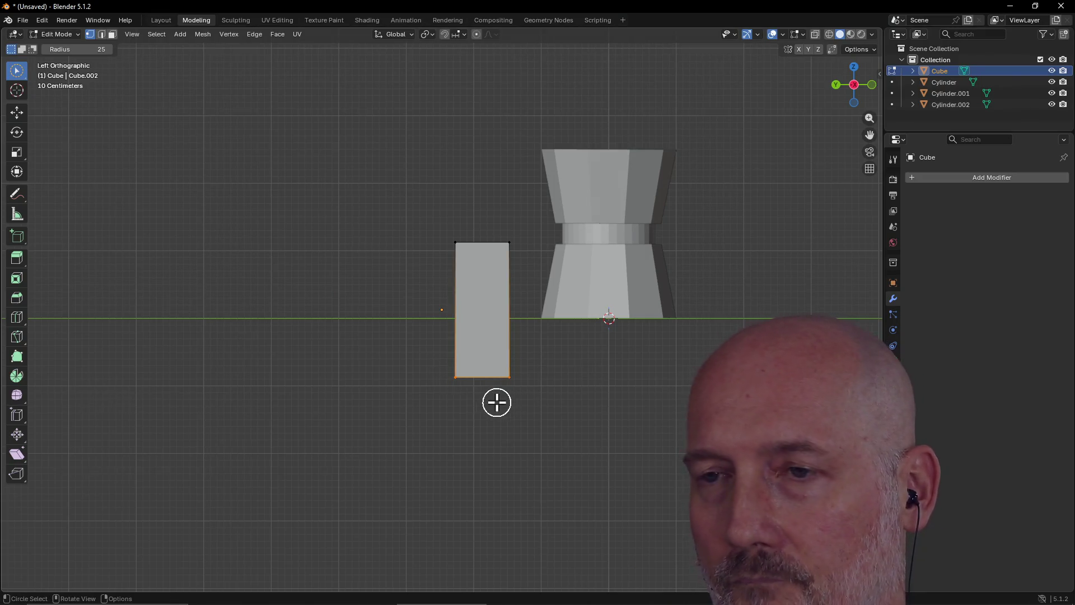
key(g)
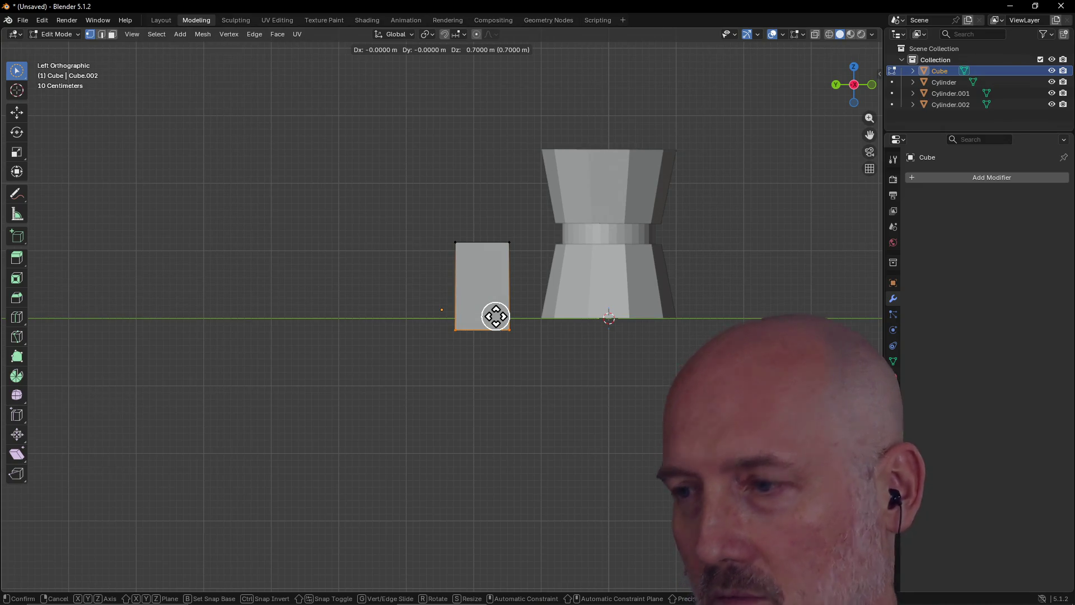
click(496, 316)
key(c)
scroll(439, 372, down, 5)
mouse_move(470, 336)
middle_down()
mouse_move(441, 395)
mouse_move(518, 468)
mouse_move(603, 454)
mouse_move(581, 408)
mouse_move(566, 418)
mouse_move(512, 338)
mouse_move(482, 353)
mouse_move(492, 296)
middle_up()
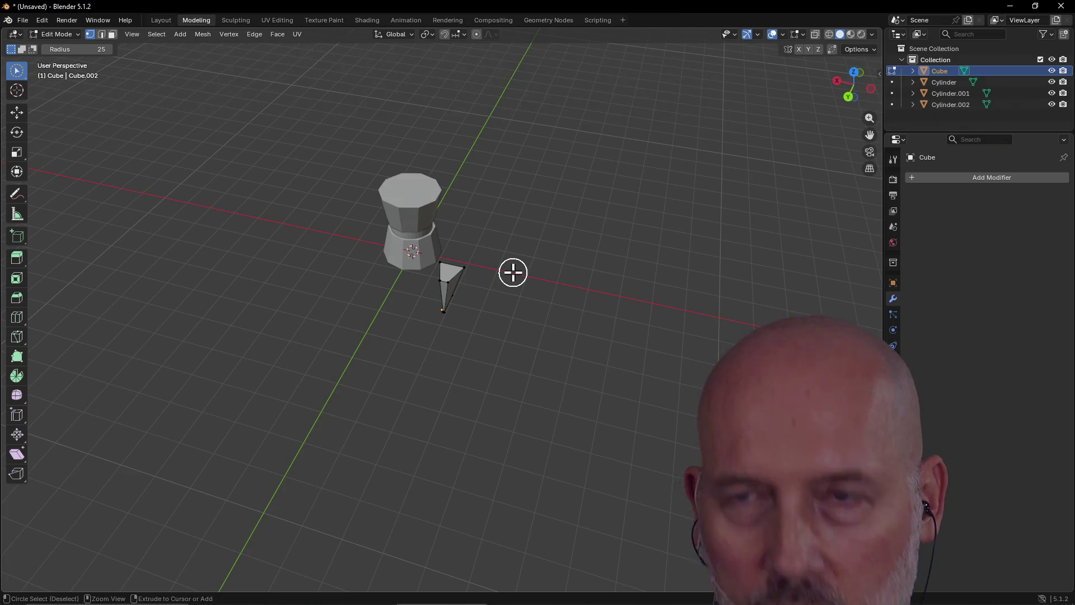
Step: Return to Object Mode and frame the selected wedge in the viewport
key(ctrl+Page_Up)
mouse_move(302, 261)
middle_down()
mouse_move(535, 277)
mouse_move(392, 254)
mouse_move(230, 260)
mouse_move(250, 173)
mouse_move(303, 117)
mouse_move(377, 136)
mouse_move(488, 141)
mouse_move(452, 136)
middle_up()
mouse_move(586, 120)
middle_down()
mouse_move(566, 136)
mouse_move(498, 120)
mouse_move(506, 85)
mouse_move(492, 76)
mouse_move(491, 107)
mouse_move(475, 123)
middle_up()
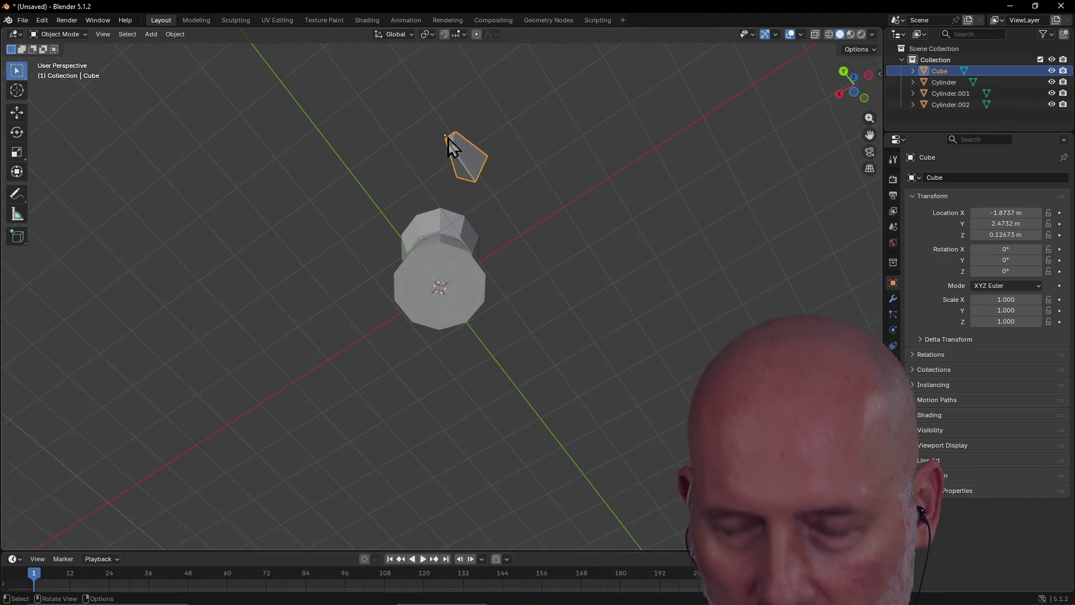
key(grave)
click(521, 178)
mouse_move(522, 179)
middle_down()
mouse_move(573, 159)
mouse_move(576, 168)
mouse_move(504, 305)
mouse_move(476, 258)
mouse_move(384, 293)
middle_up()
scroll(476, 258, down, 4)
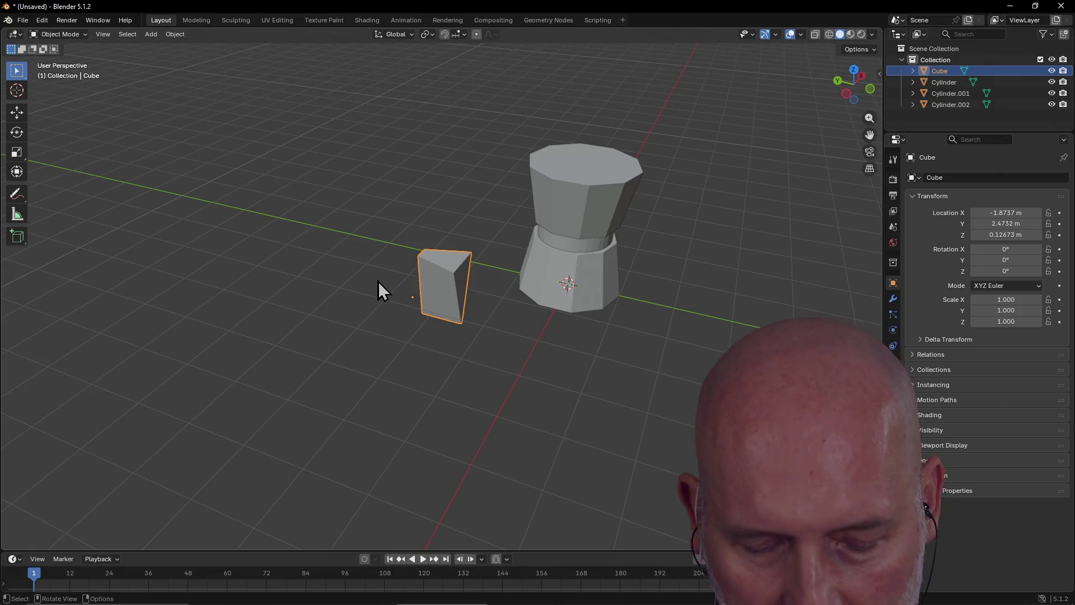
Step: Scale the tapered cube uniformly to about 0.569 and begin sliding it along X
key(s)
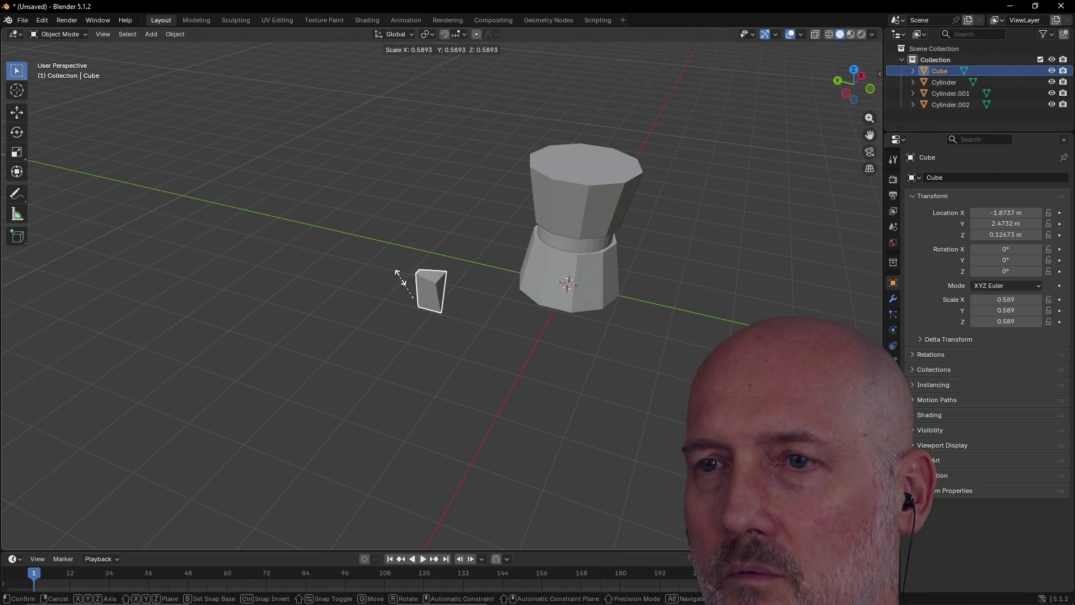
click(402, 272)
mouse_move(432, 288)
mouse_down()
mouse_move(502, 242)
mouse_move(488, 250)
mouse_up()
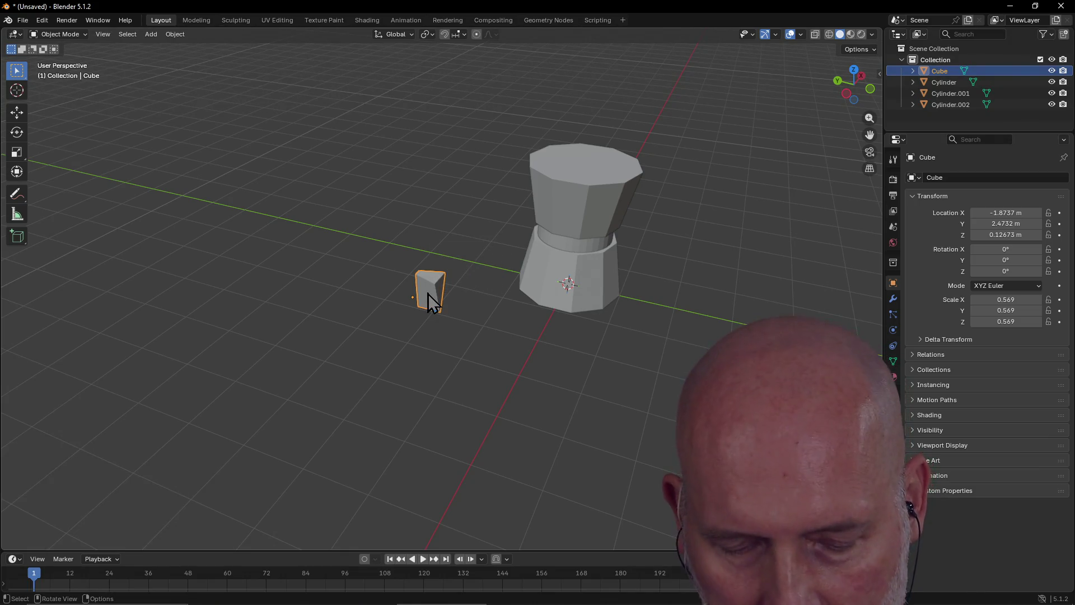
key(g)
key(x)
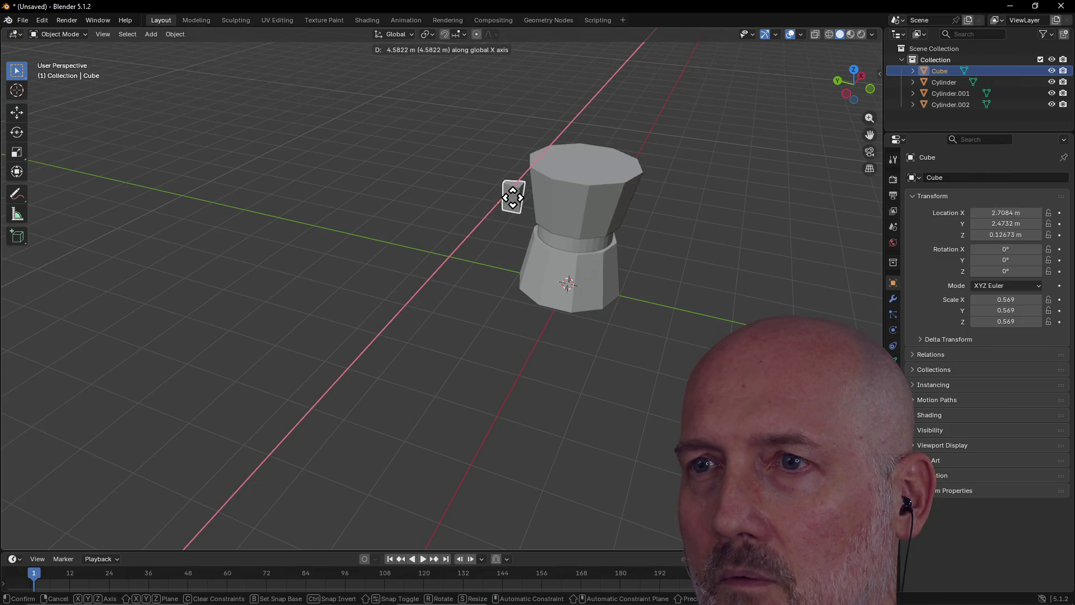
Step: Confirm the X slide, then move the wedge onto the pot's upper front and centre
click(493, 206)
mouse_move(485, 206)
middle_down()
mouse_move(643, 177)
mouse_move(384, 281)
middle_up()
key(g)
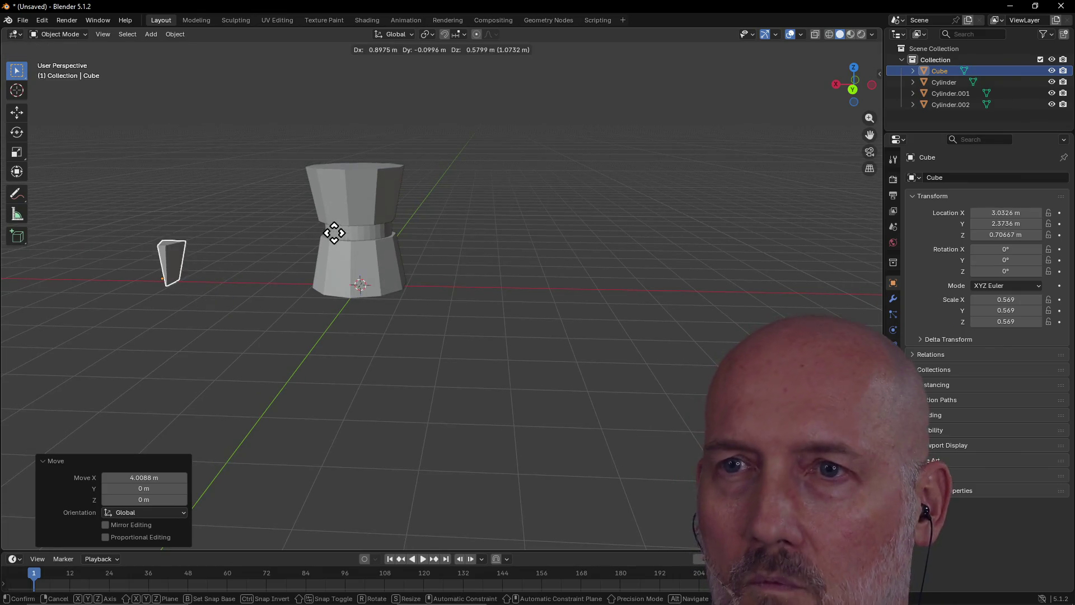
click(505, 162)
mouse_move(356, 206)
middle_down()
mouse_move(348, 200)
mouse_move(390, 212)
mouse_move(469, 197)
mouse_move(462, 184)
mouse_move(330, 215)
mouse_move(334, 187)
middle_up()
scroll(333, 187, up, 2)
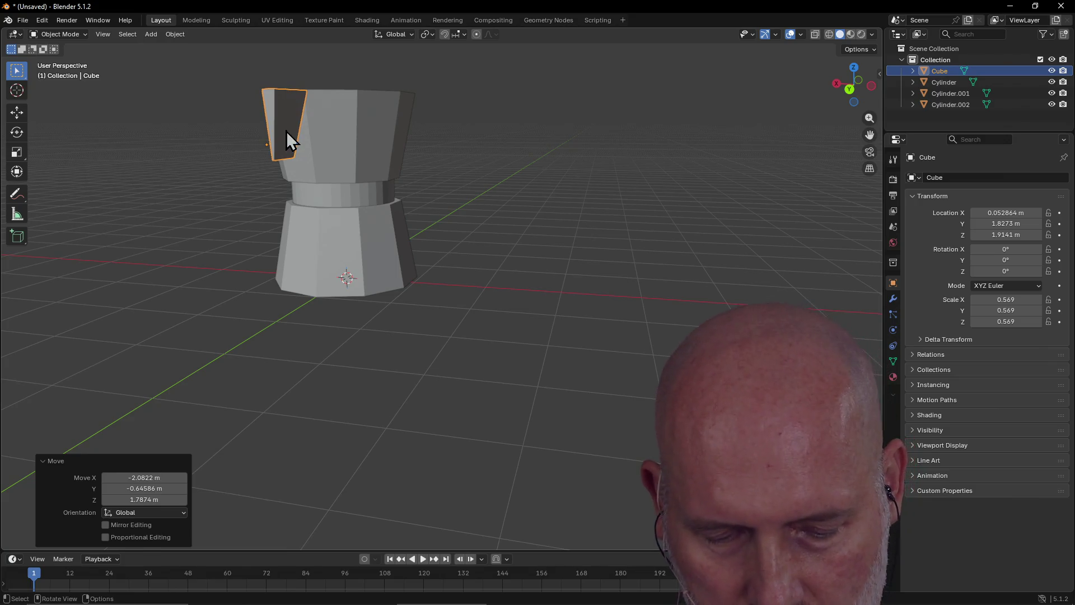
key(g)
click(358, 124)
mouse_move(357, 125)
middle_down()
mouse_move(277, 143)
mouse_move(265, 136)
middle_up()
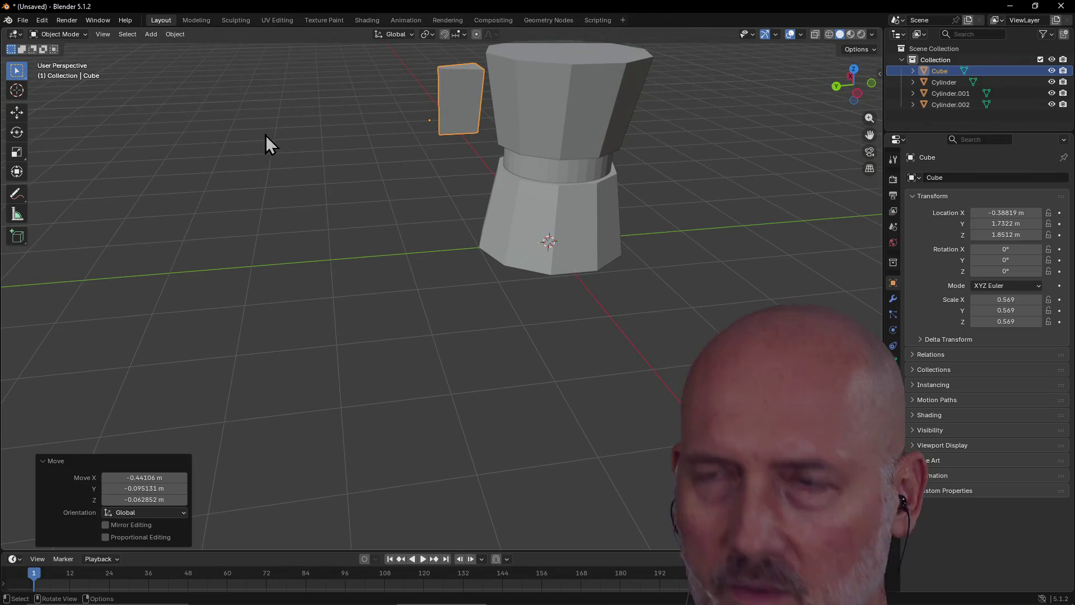
Step: In Front view, shift the wedge beside the pot and onto the lower cylinder
key(grave)
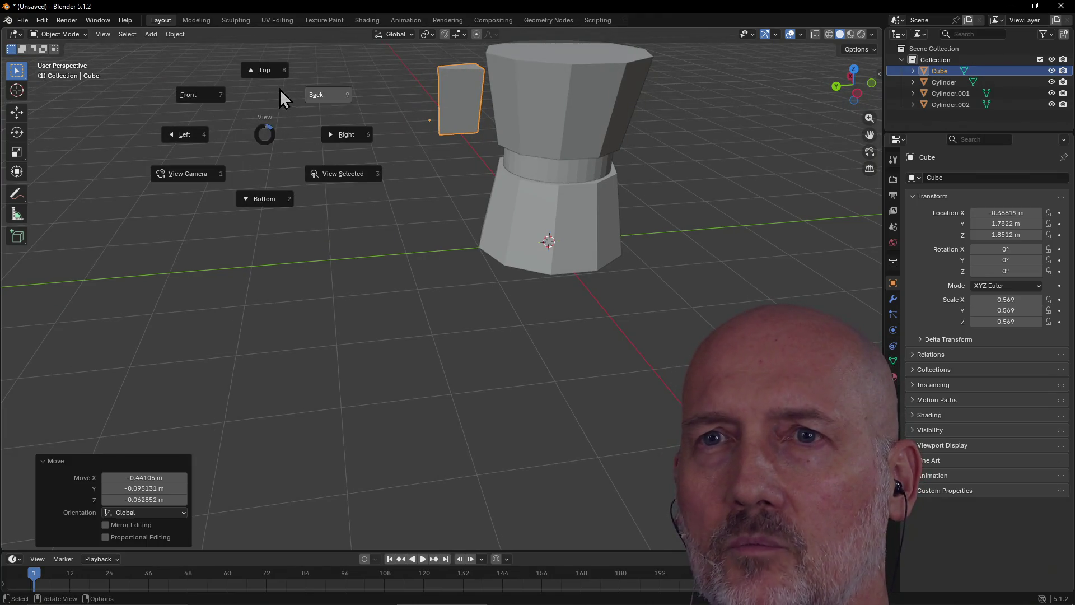
click(206, 98)
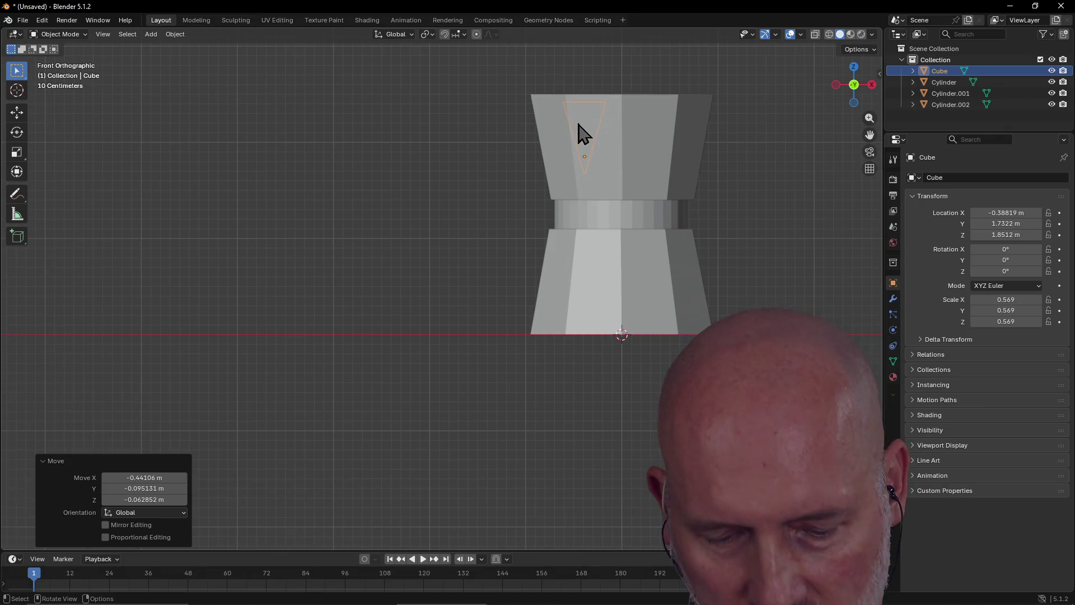
key(g)
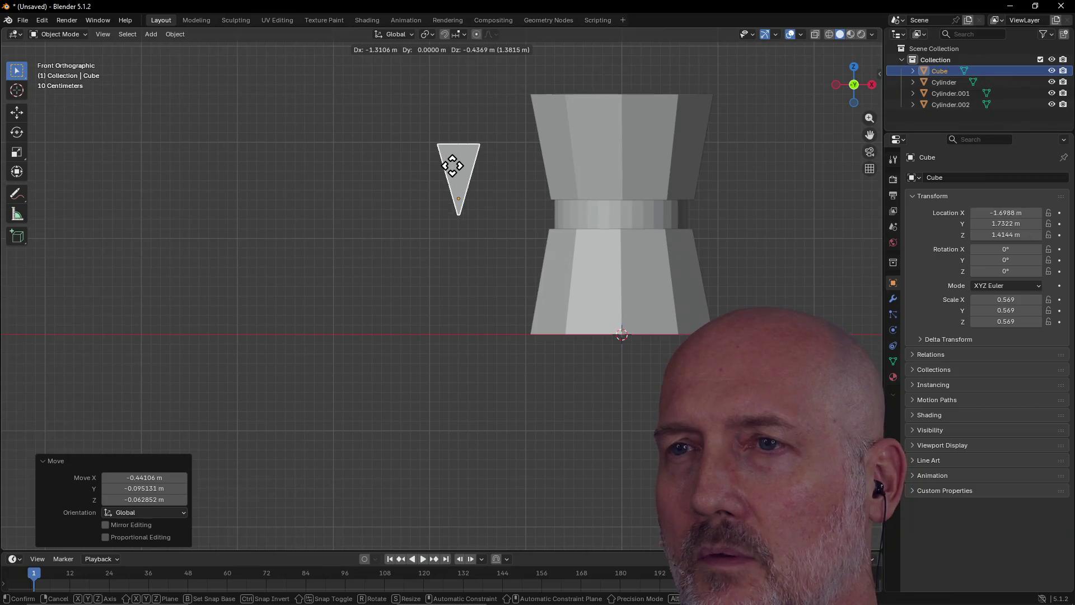
click(461, 174)
mouse_move(456, 159)
middle_down()
mouse_move(455, 211)
mouse_move(479, 242)
mouse_move(460, 236)
mouse_move(458, 263)
middle_up()
mouse_move(454, 287)
mouse_down()
mouse_move(523, 392)
mouse_move(533, 379)
mouse_up()
mouse_move(549, 348)
middle_down()
mouse_move(521, 296)
mouse_move(522, 271)
mouse_move(523, 308)
middle_up()
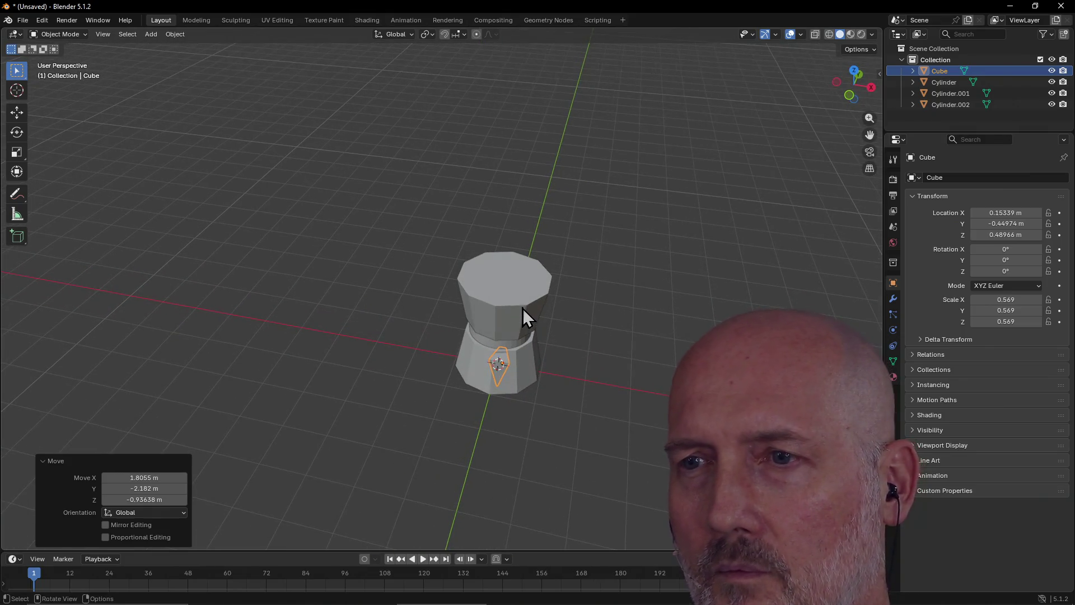
Step: With the Tweak tool, drag the wedge down-left on the pot, undoing an accidental cylinder move
key(w)
key(w)
key(w)
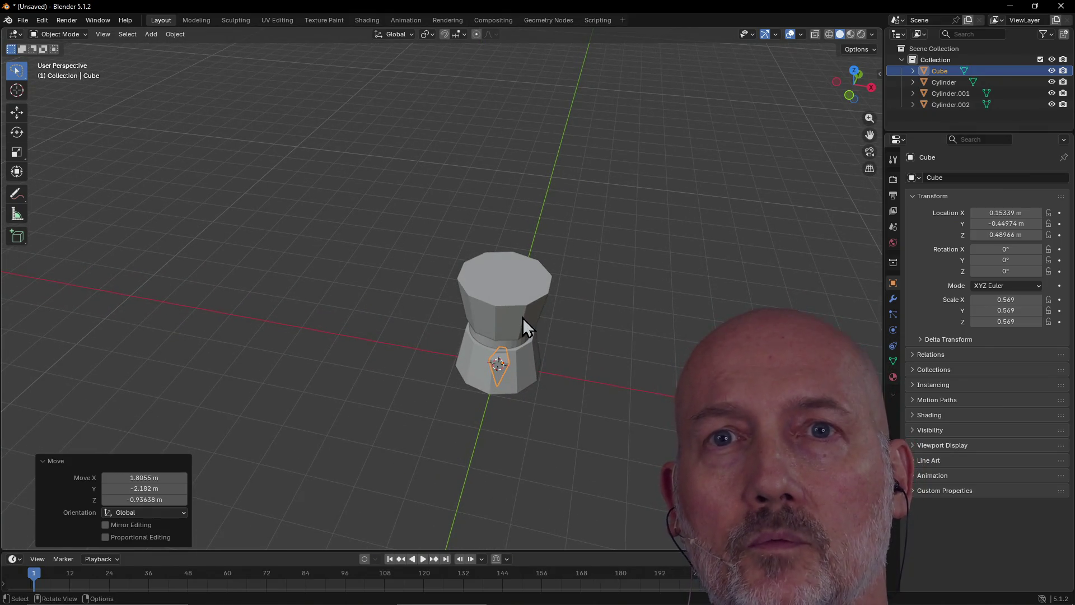
mouse_move(513, 362)
mouse_down()
mouse_move(451, 368)
mouse_move(456, 396)
mouse_move(448, 391)
mouse_move(487, 325)
mouse_move(492, 336)
mouse_up()
mouse_move(492, 336)
middle_down()
mouse_move(499, 301)
mouse_move(419, 317)
middle_up()
mouse_move(383, 325)
mouse_down()
mouse_move(331, 328)
mouse_move(340, 335)
mouse_up()
key(ctrl+z)
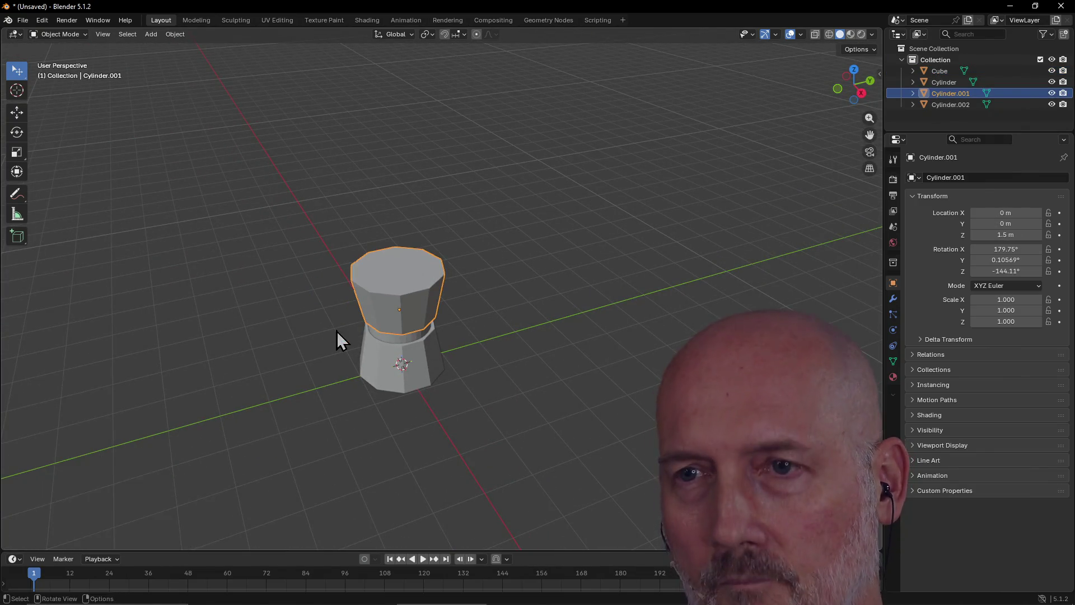
Step: Select the Cube wedge in the Outliner and hide all other objects
mouse_move(338, 333)
middle_down()
mouse_move(457, 293)
mouse_move(397, 325)
middle_up()
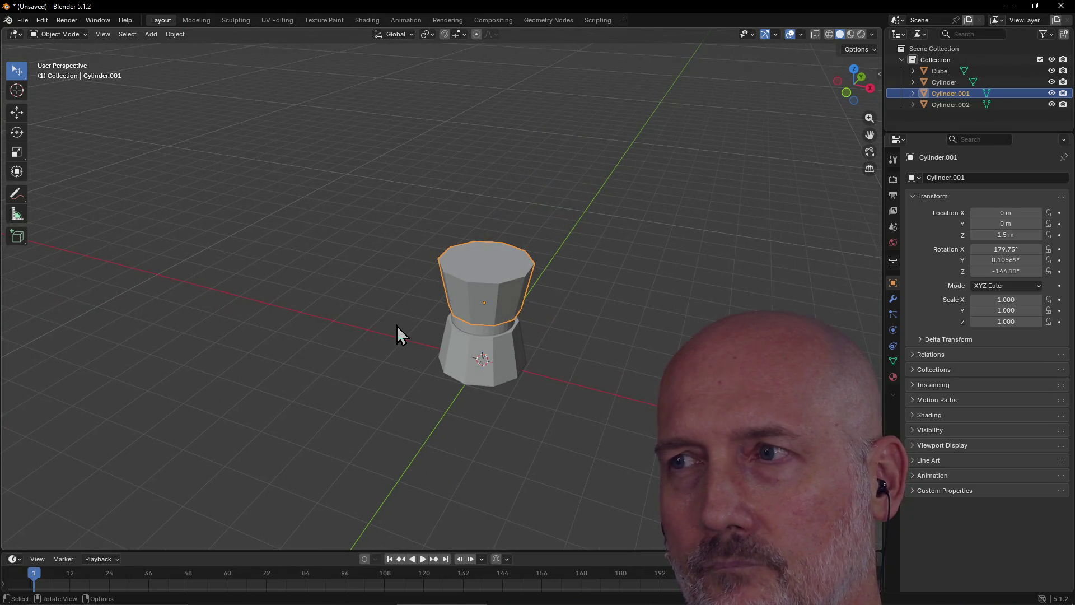
click(951, 101)
click(943, 72)
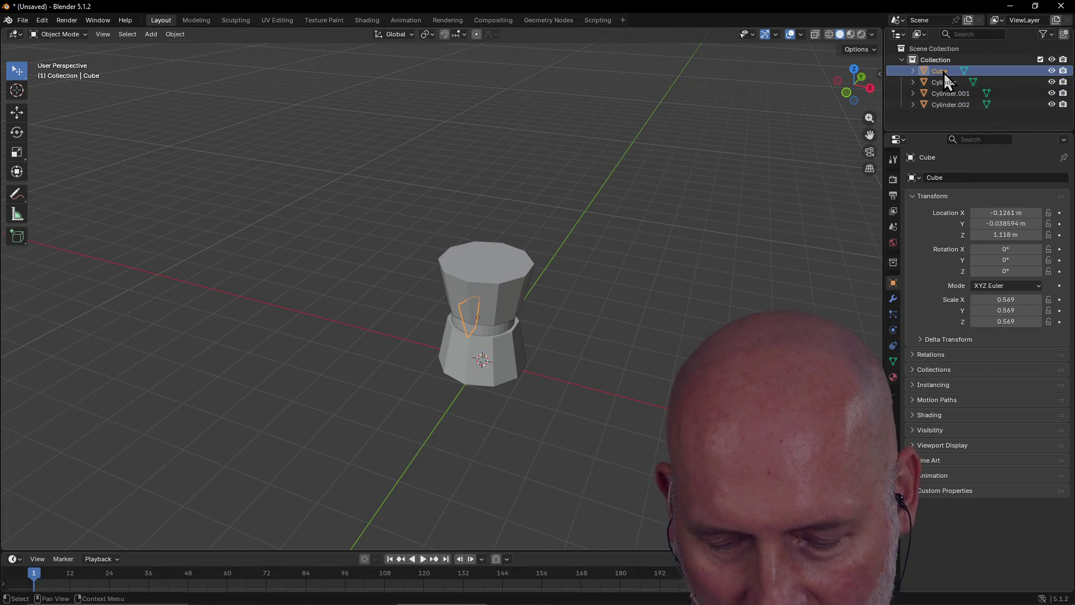
key(shift+a)
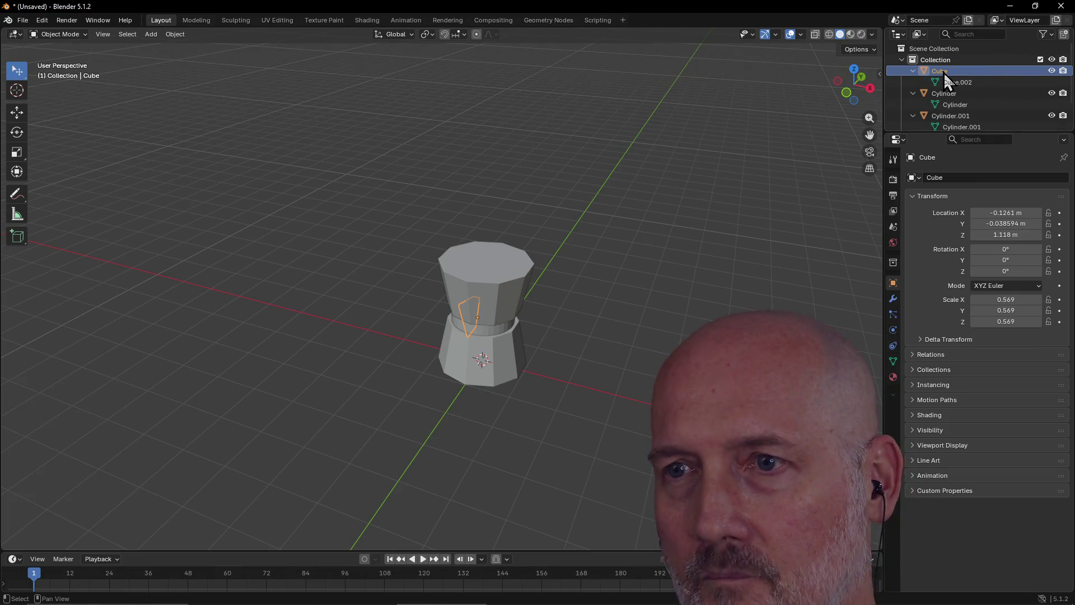
key(shift+a)
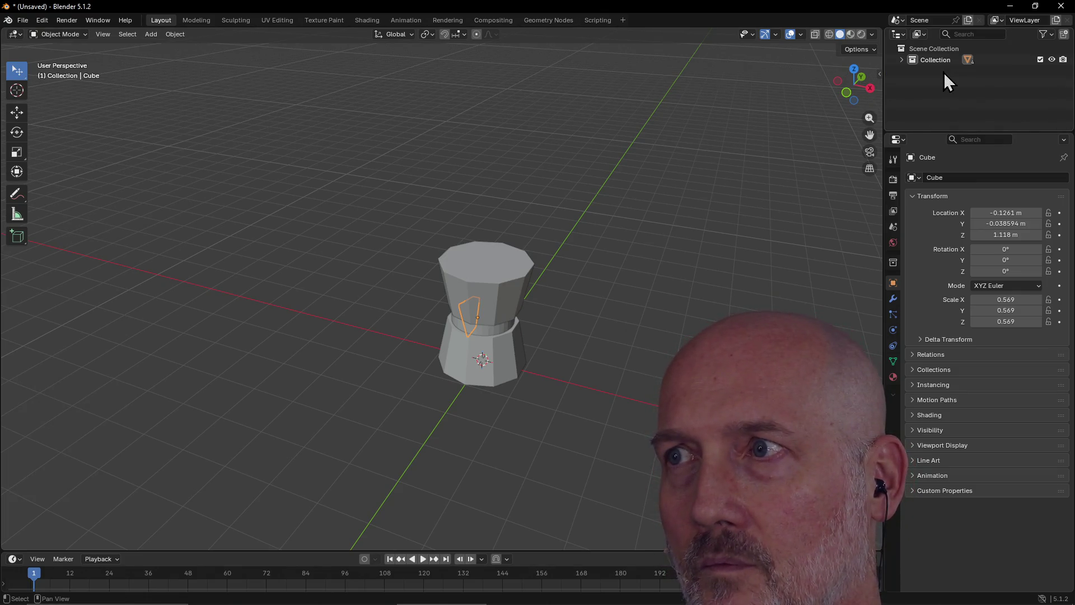
key(shift+a)
key(shift+a)
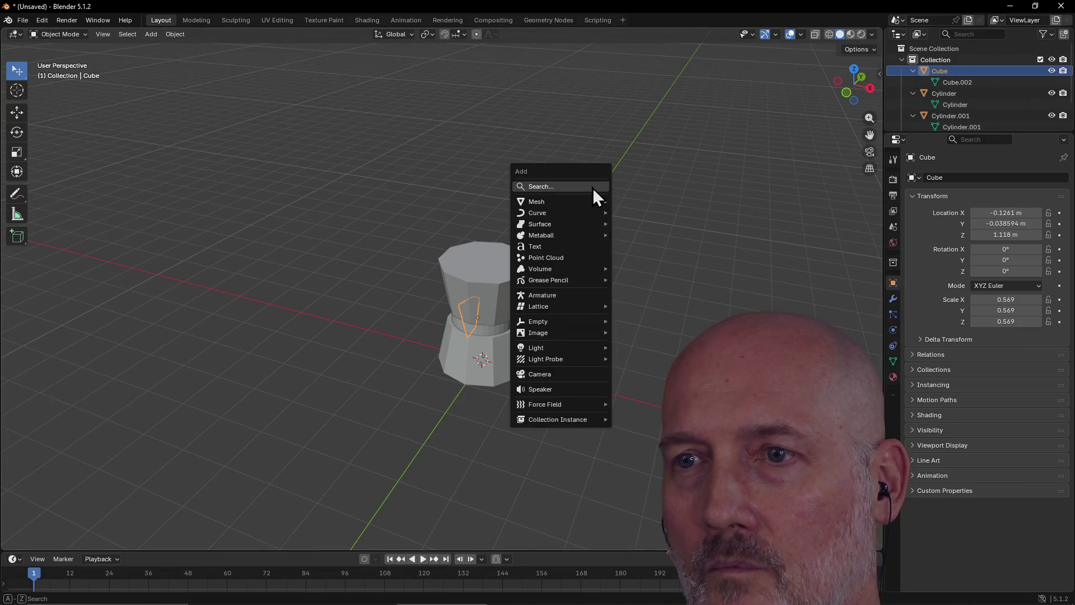
key(Escape)
key(shift+a)
key(Escape)
key(a)
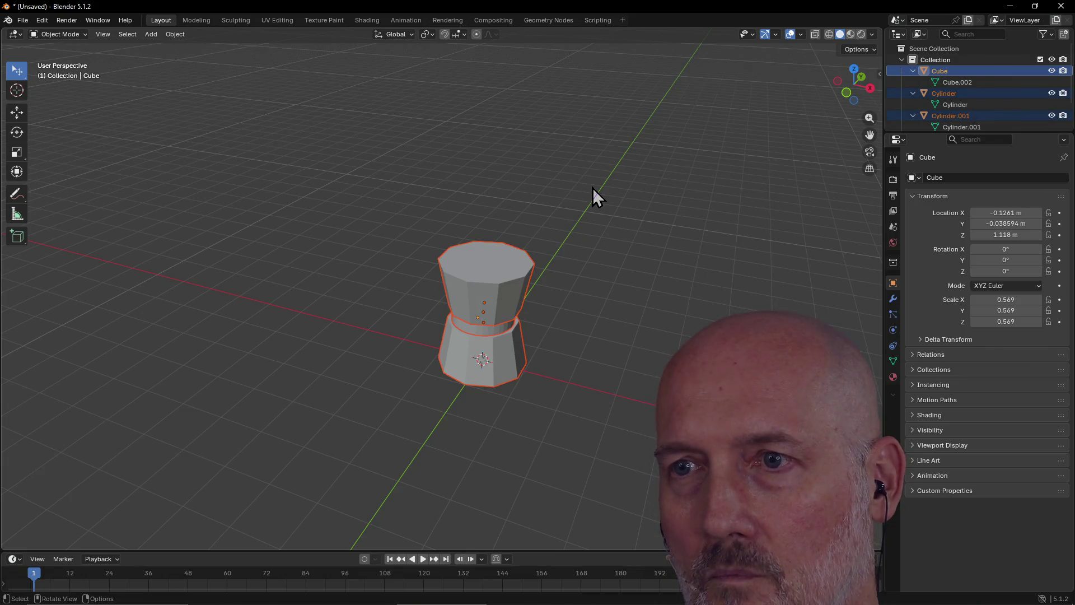
key(alt+a)
click(937, 72)
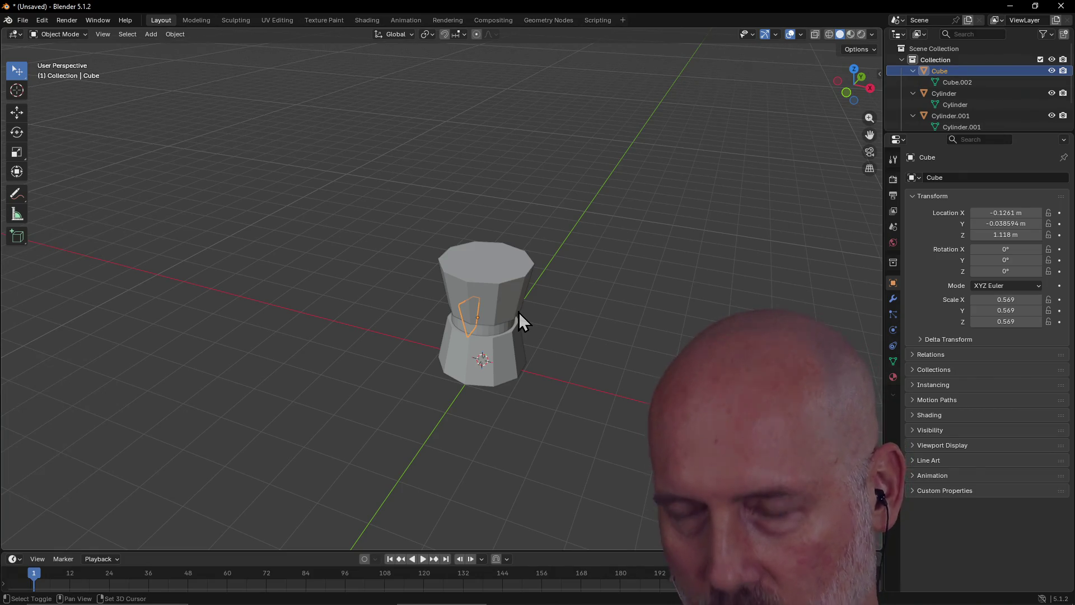
key(shift+h)
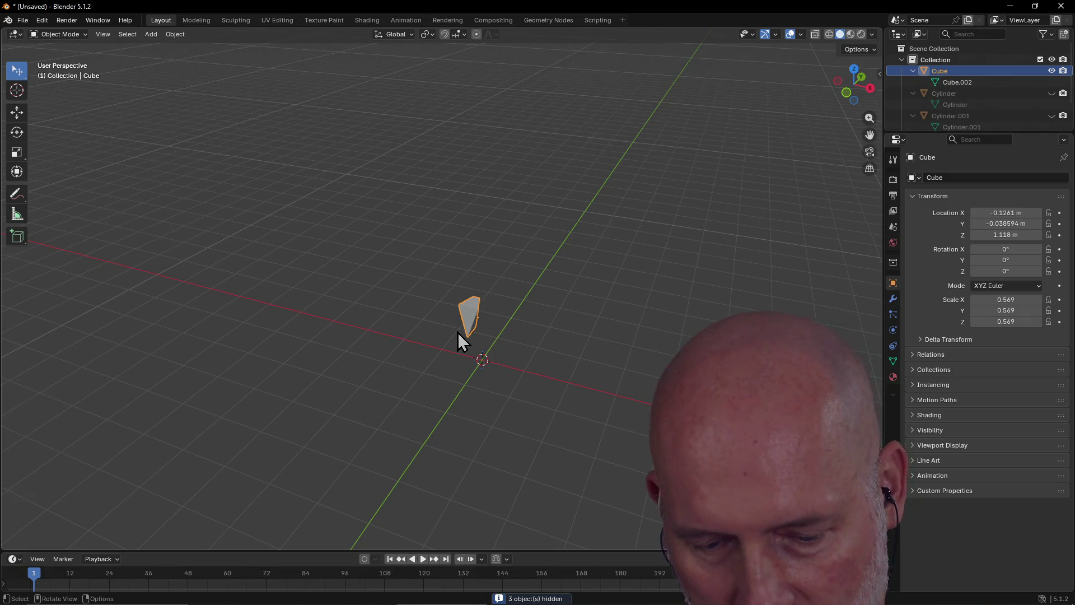
Step: Move the wedge to the ground at about X -1.196, Y -1.397 m, then unhide the cylinders
key(g)
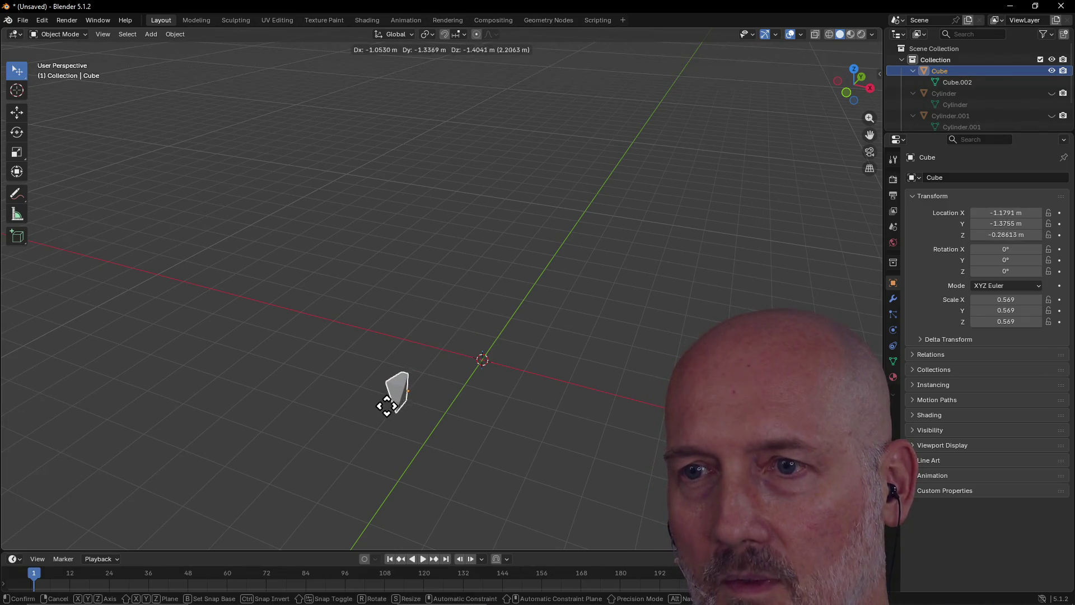
click(385, 406)
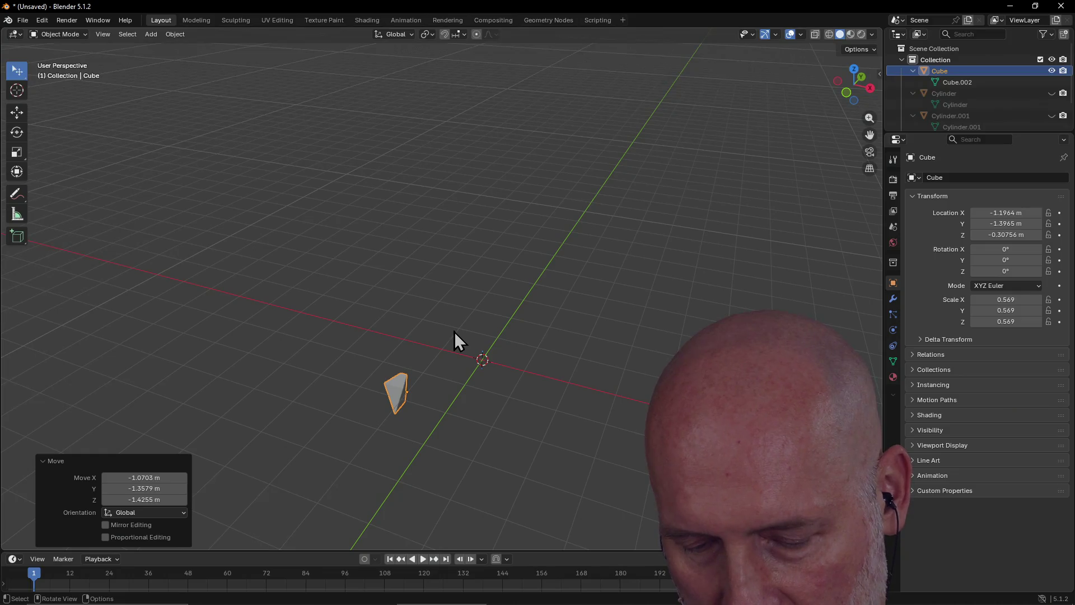
key(ctrl+a)
key(Escape)
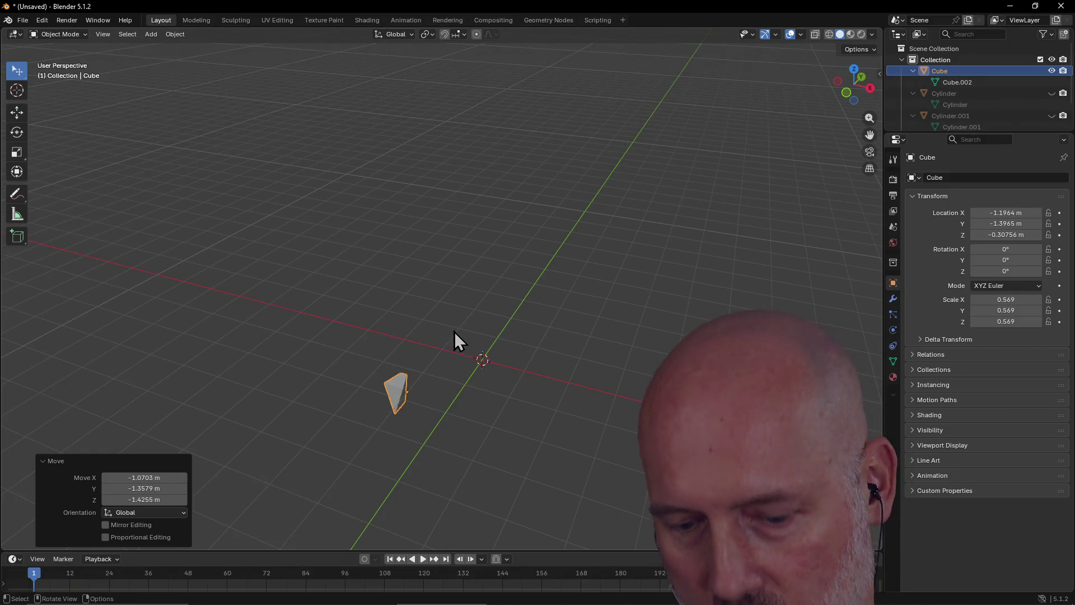
key(shift+a)
key(Escape)
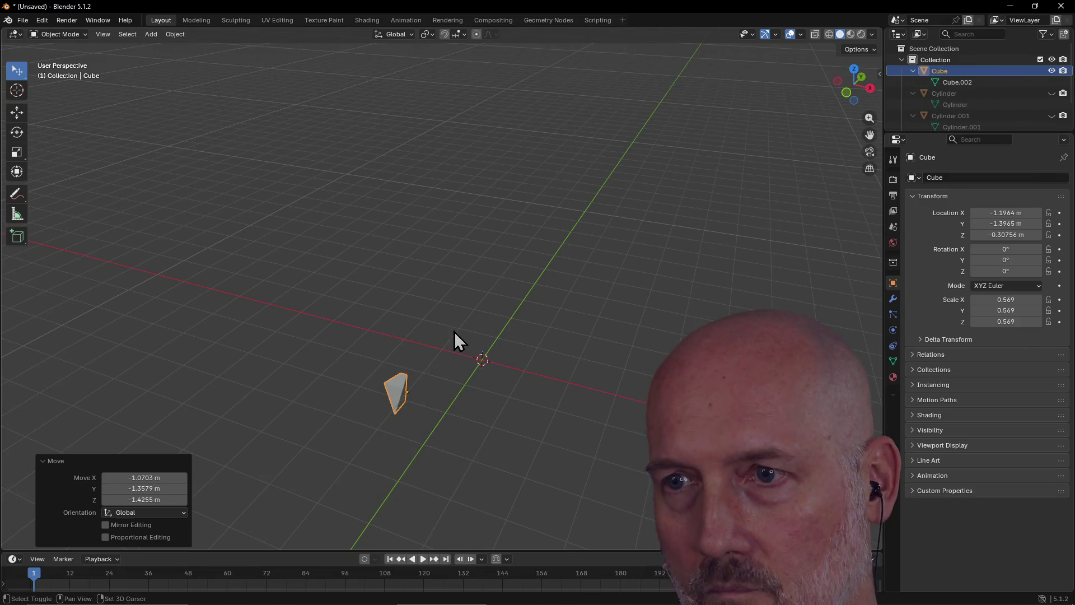
key(x)
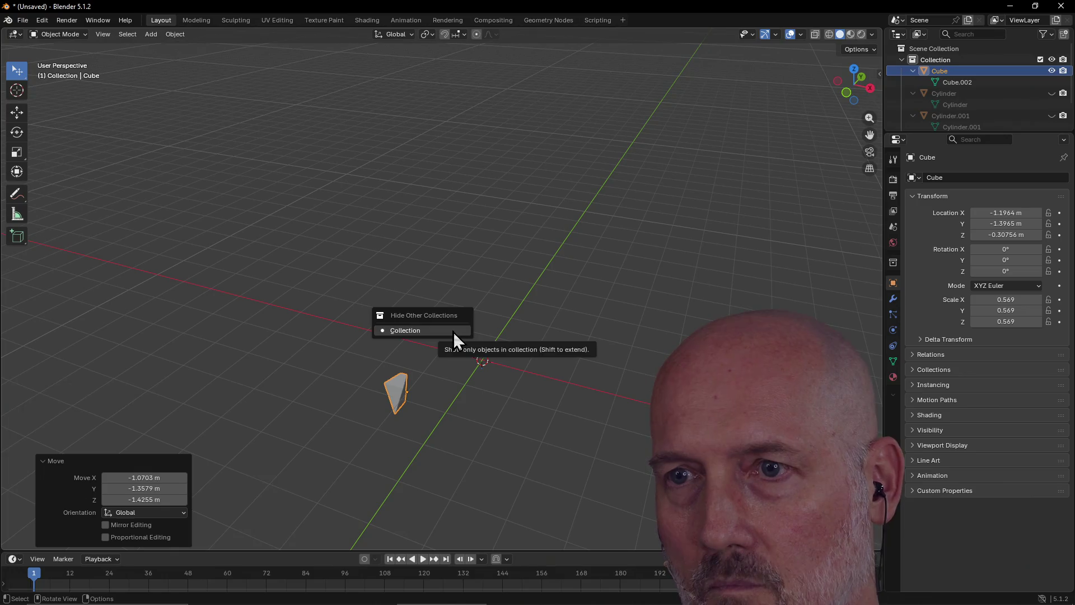
key(Escape)
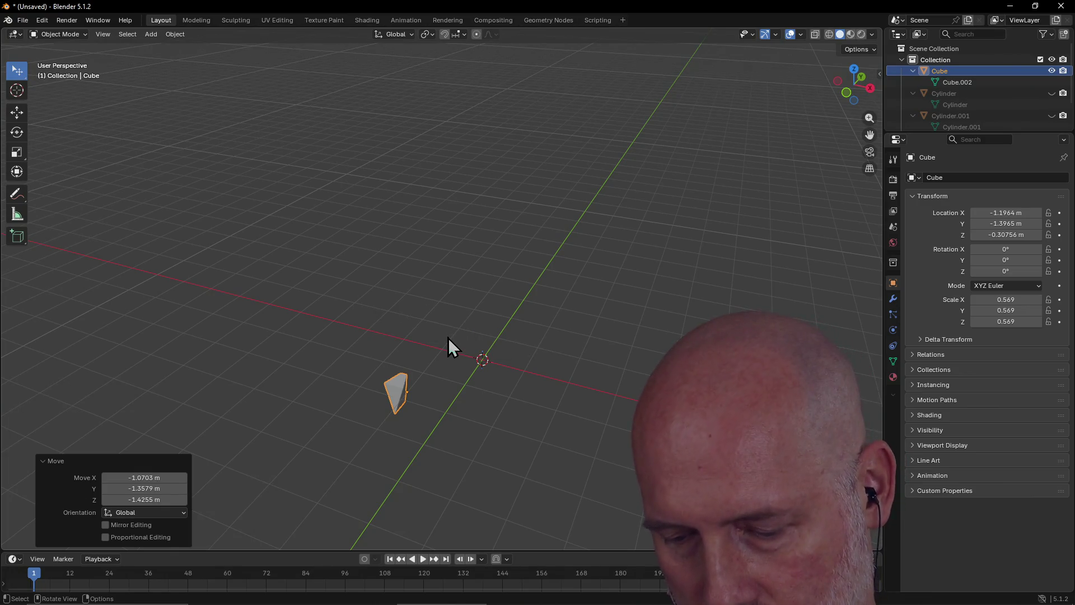
key(ctrl+h)
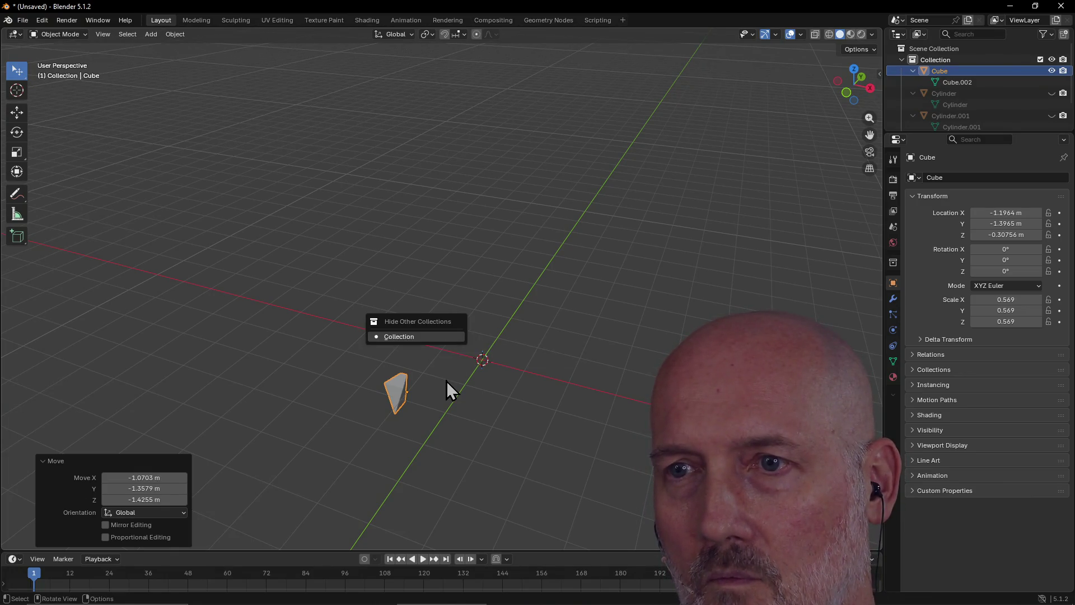
key(Escape)
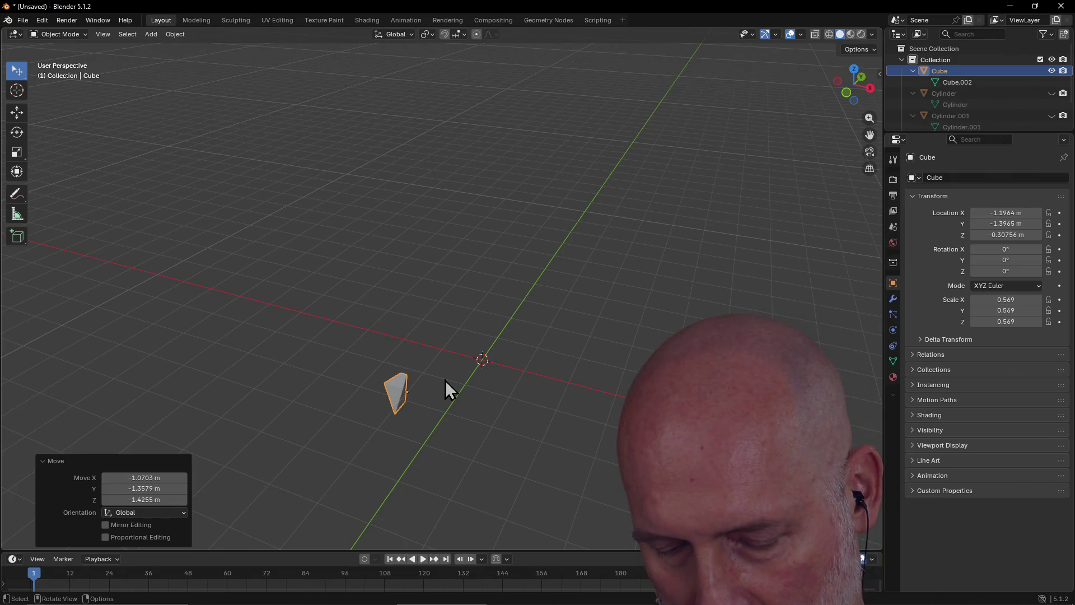
key(alt+a)
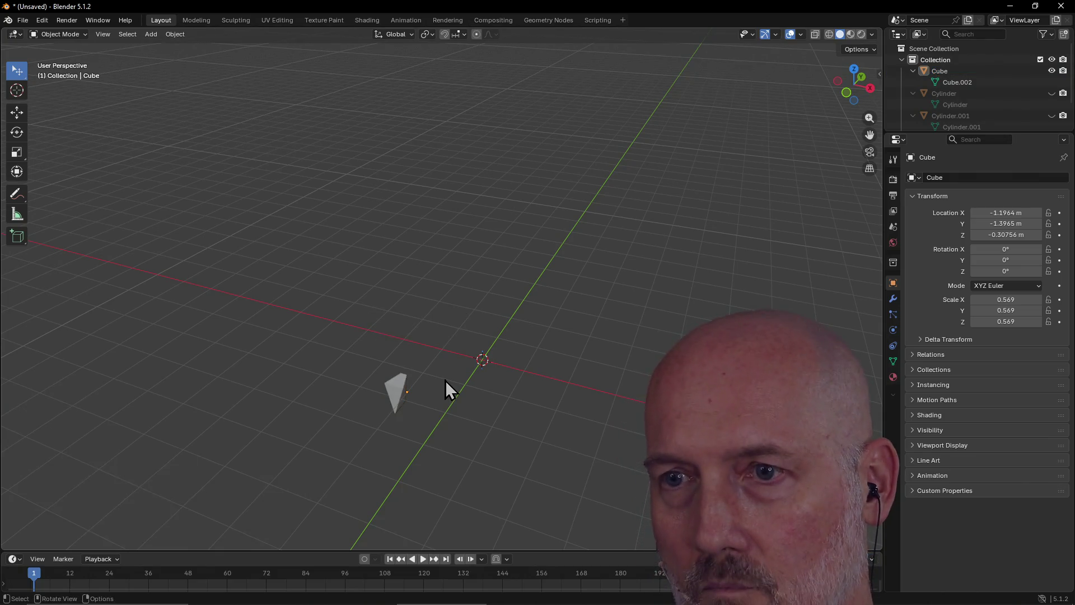
key(alt+h)
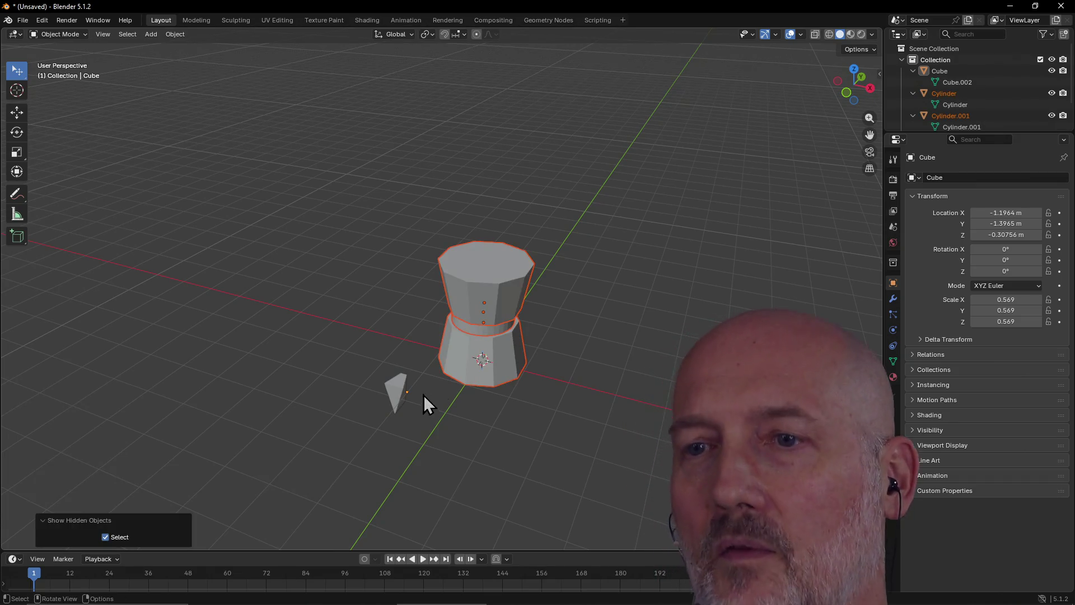
Step: Lift the wedge off the floor to the pot's front rim (about X 0.003, Y -1.005, Z 1.532 m), then view from Top
drag(400, 394, 403, 395)
scroll(435, 372, up, 3)
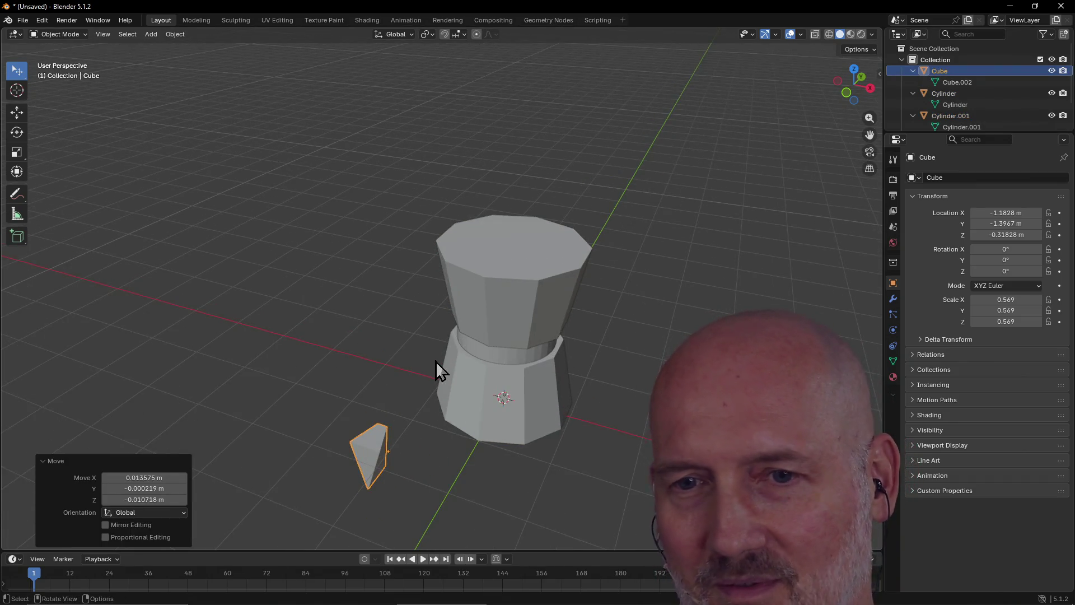
middle_drag(416, 382, 415, 382)
click(372, 457)
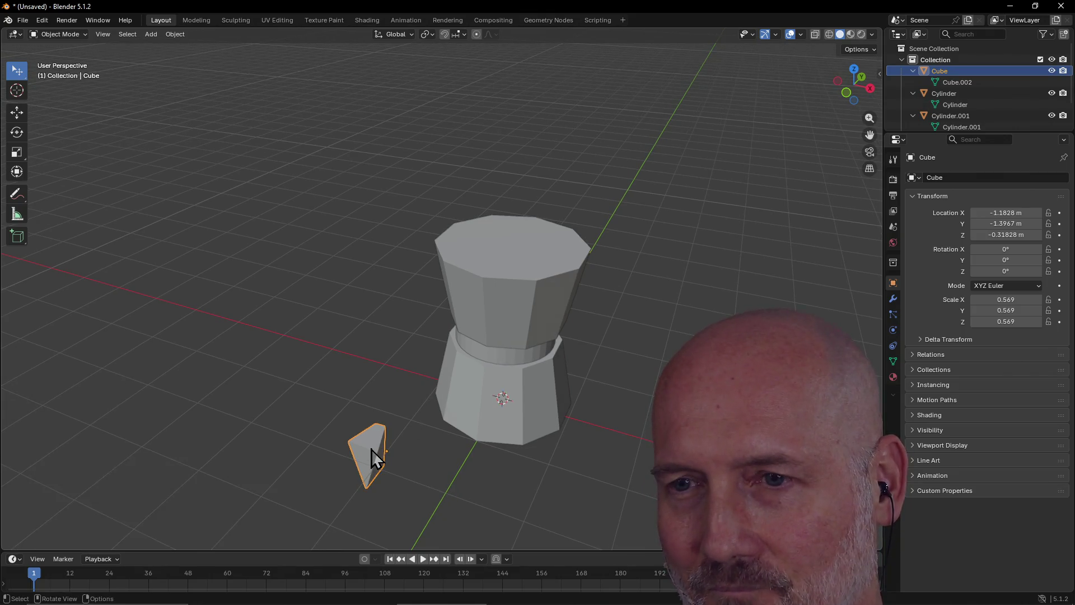
mouse_move(373, 458)
mouse_down()
mouse_move(427, 415)
mouse_move(453, 415)
mouse_up()
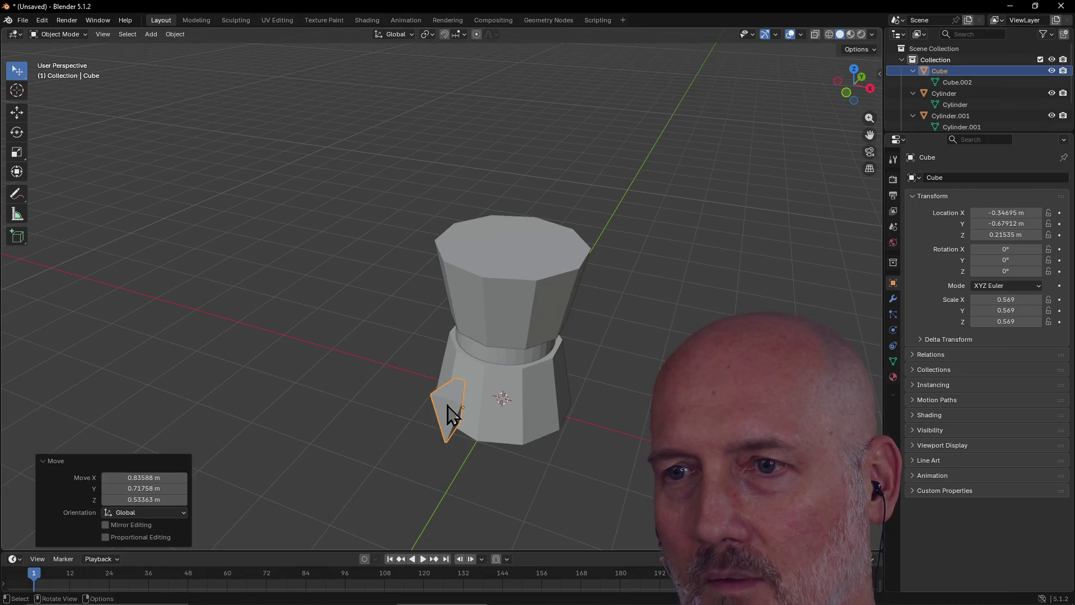
mouse_move(448, 413)
middle_down()
mouse_move(436, 420)
mouse_move(406, 378)
middle_up()
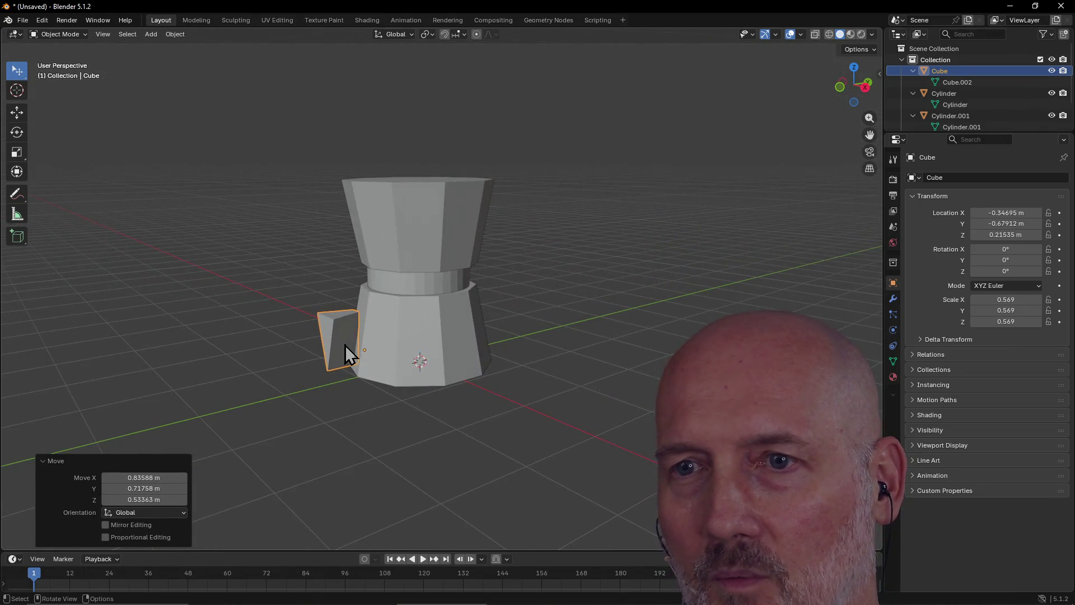
mouse_move(337, 334)
mouse_down()
mouse_move(337, 230)
mouse_move(302, 238)
mouse_up()
mouse_move(302, 237)
middle_down()
mouse_move(462, 288)
mouse_move(429, 318)
mouse_move(404, 307)
middle_up()
mouse_move(579, 407)
mouse_down()
mouse_move(629, 408)
mouse_move(641, 394)
mouse_up()
middle_drag(641, 394, 600, 352)
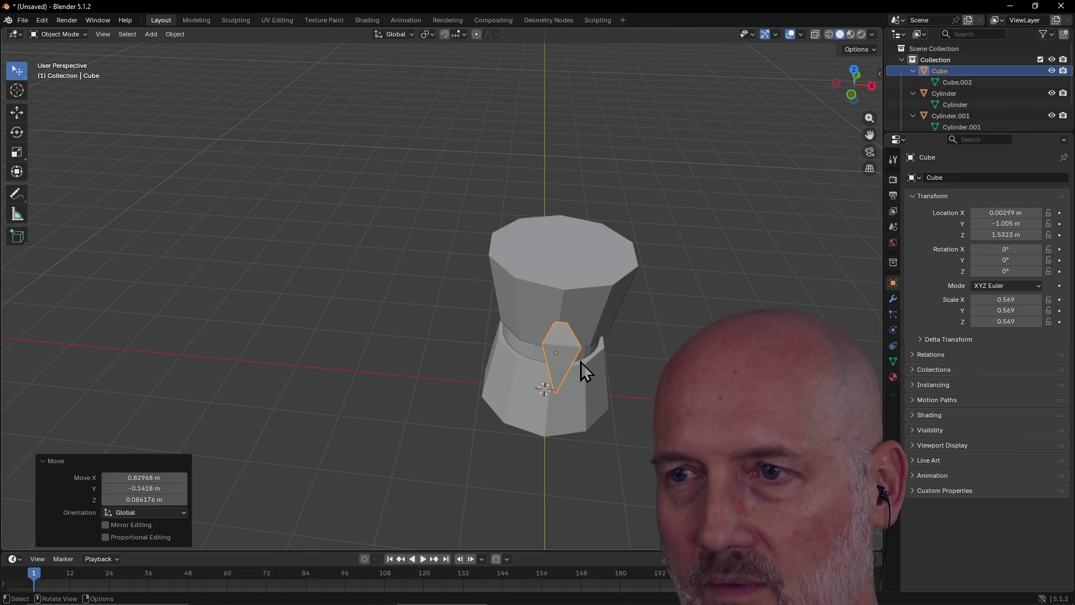
key(grave)
click(583, 296)
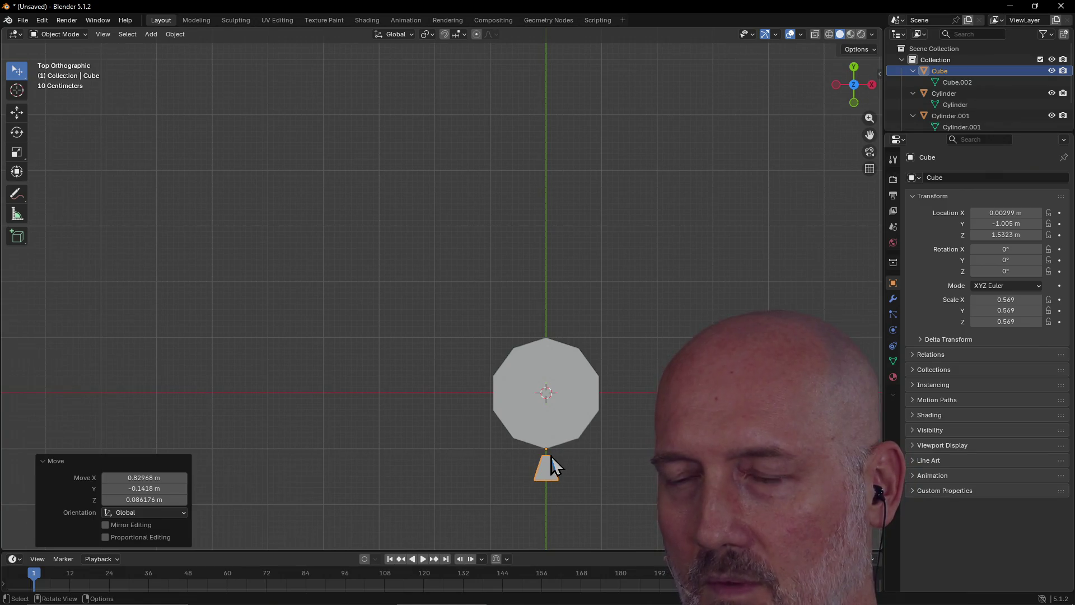
Step: Frame the wedge and flip it about 182° around the Z axis
key(grave)
click(630, 491)
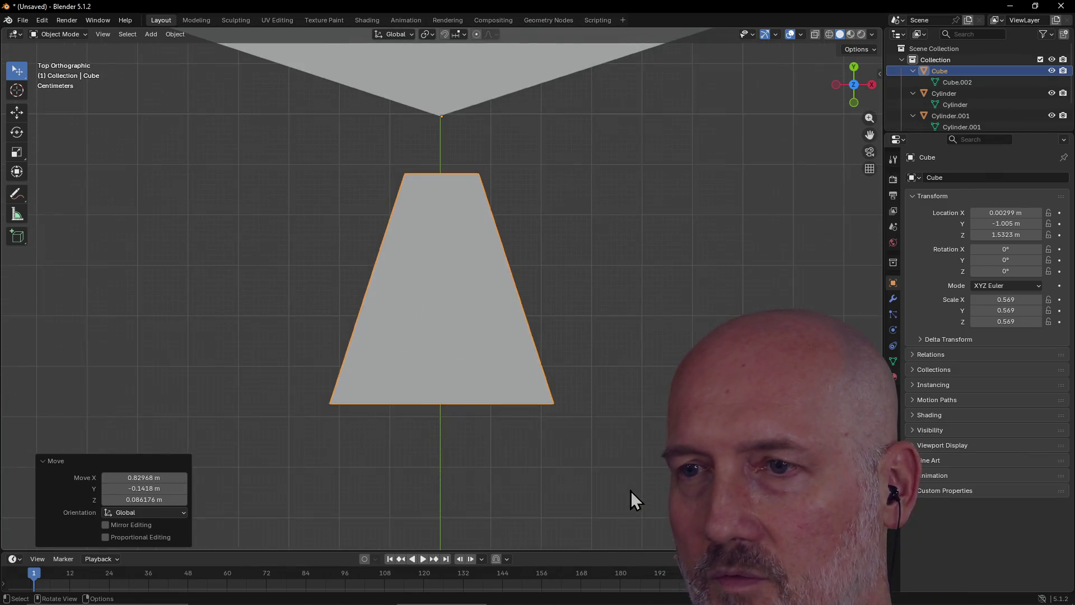
scroll(498, 370, down, 1)
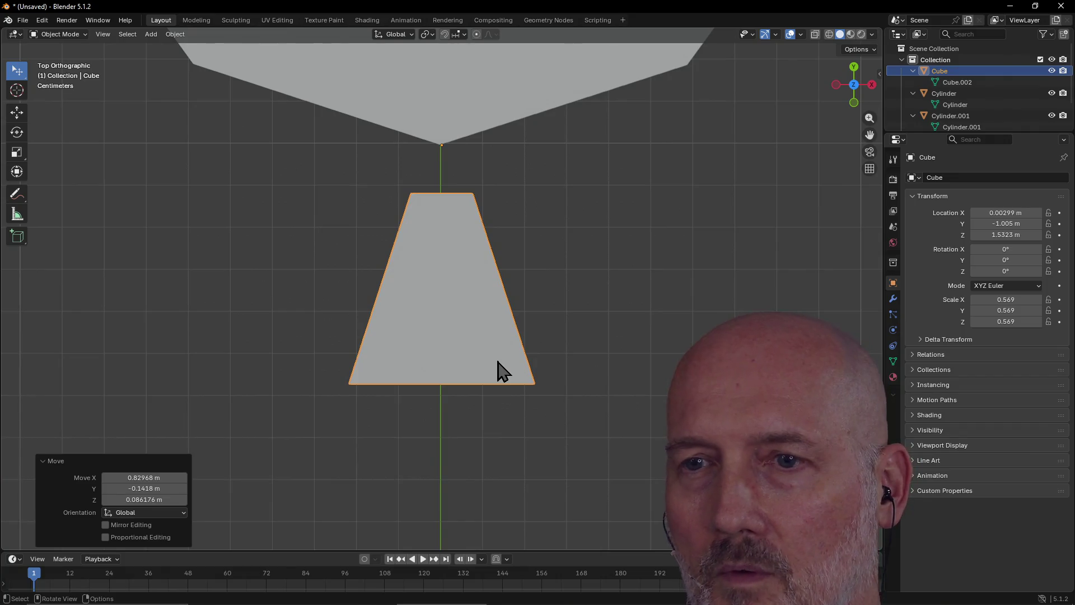
key(r)
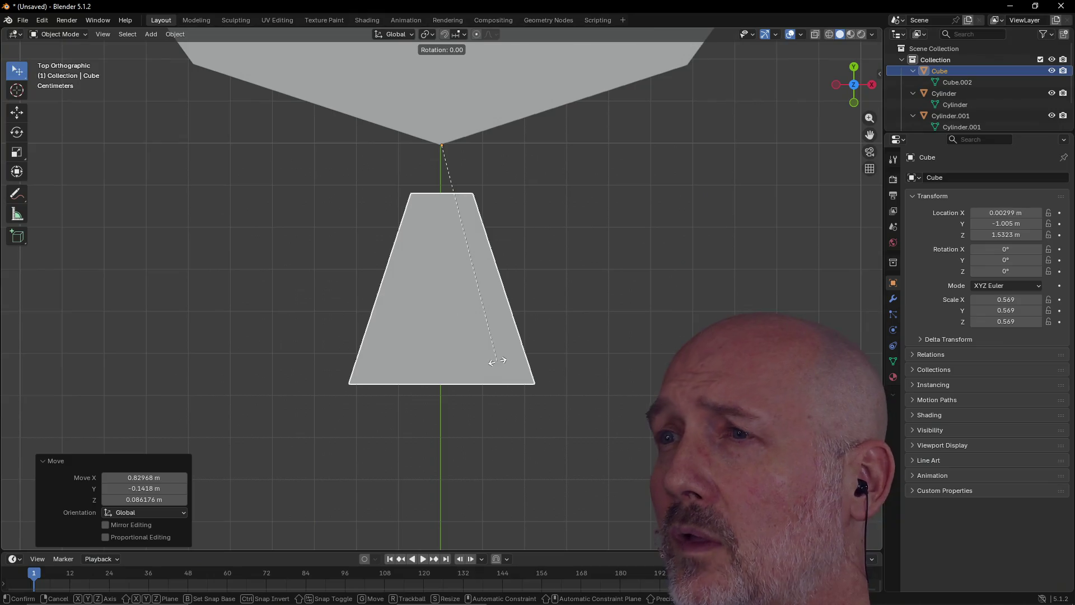
key(x)
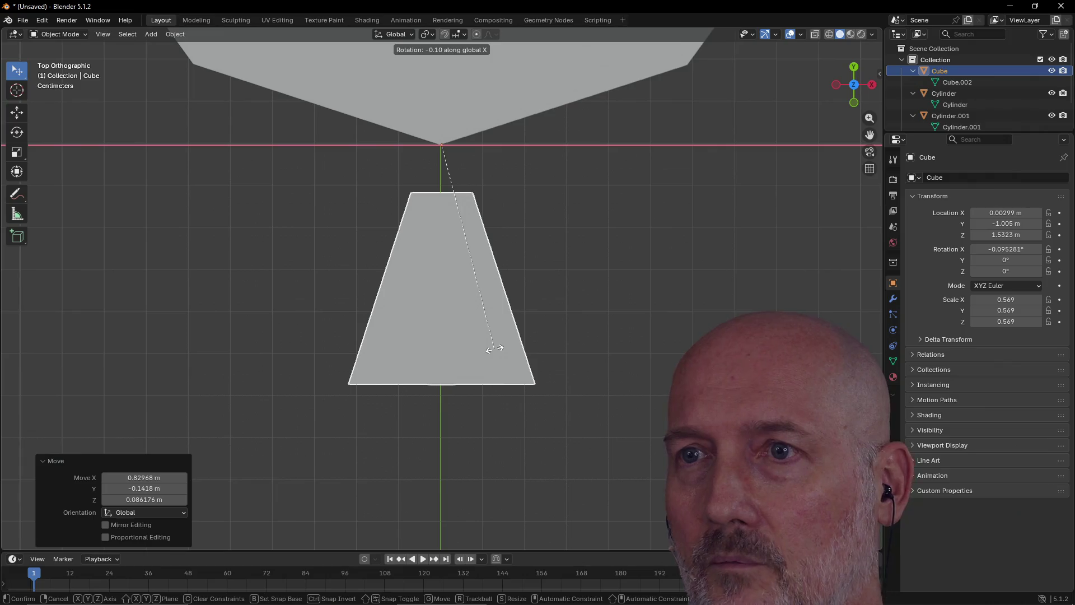
key(z)
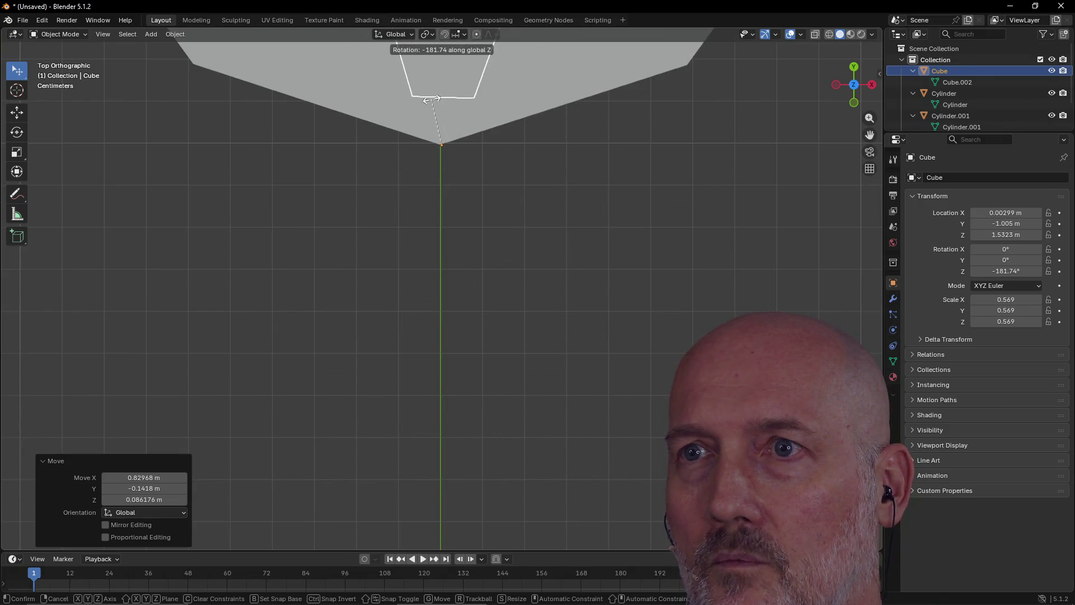
click(432, 101)
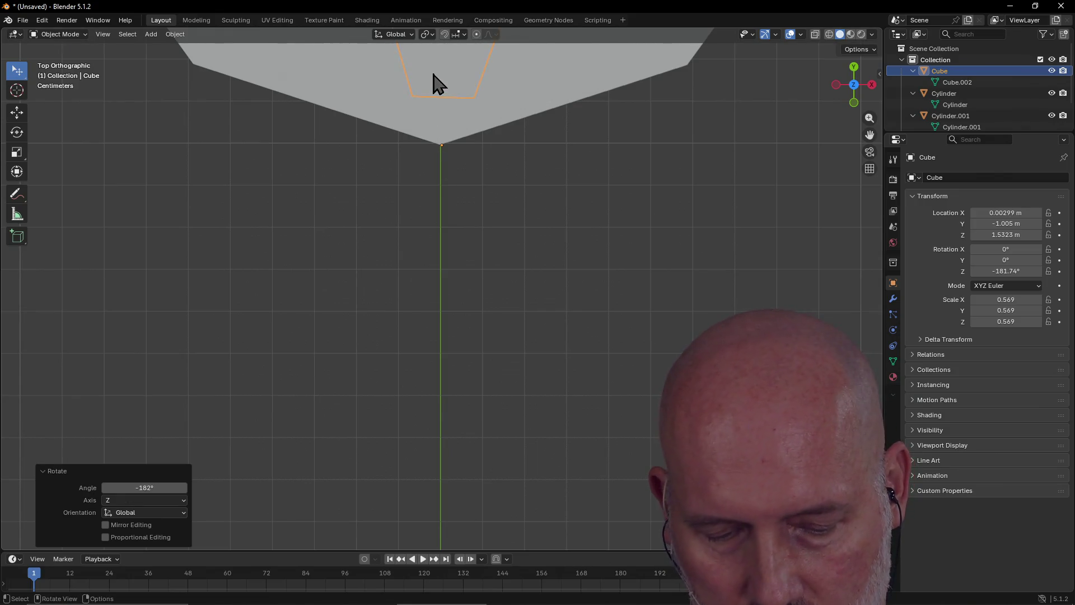
Step: Slide the wedge's wide end over the rim, rotate it 1.99°, and centre it on the pot's front
key(w)
scroll(435, 82, up, 1)
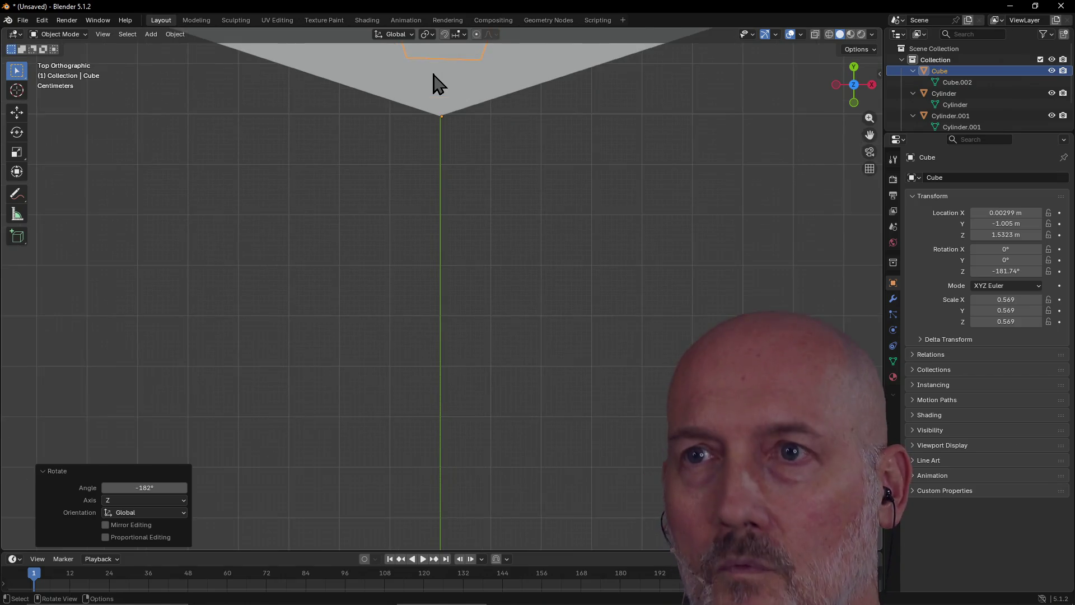
key(g)
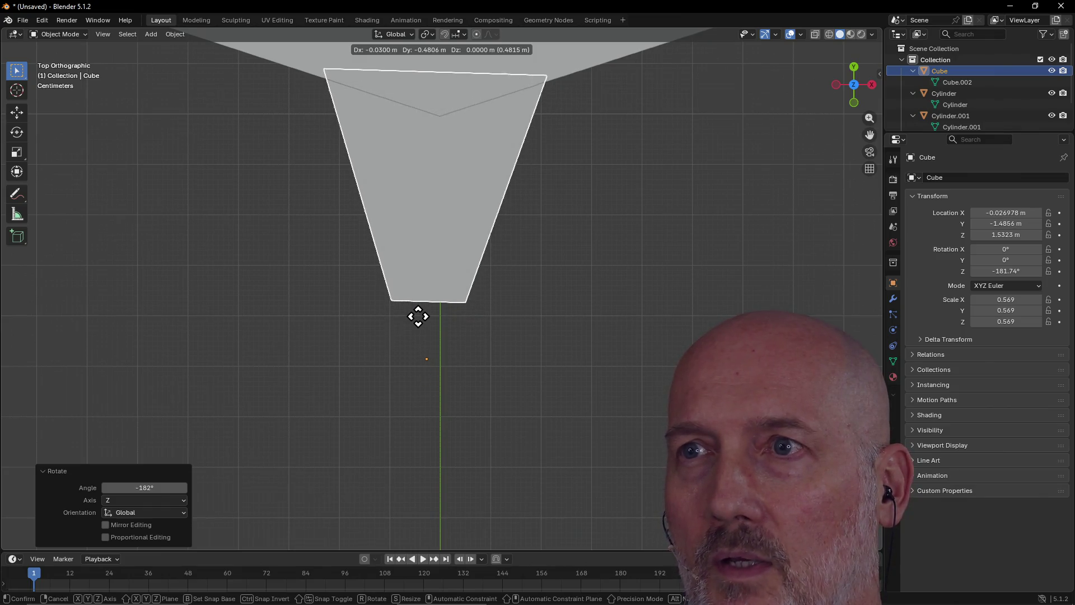
click(418, 317)
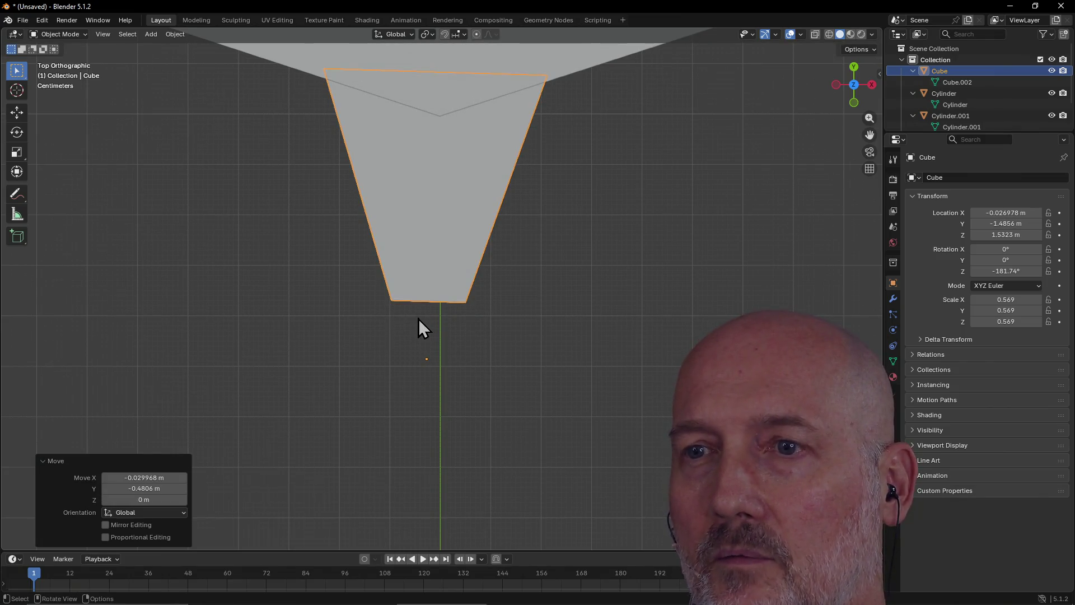
key(r)
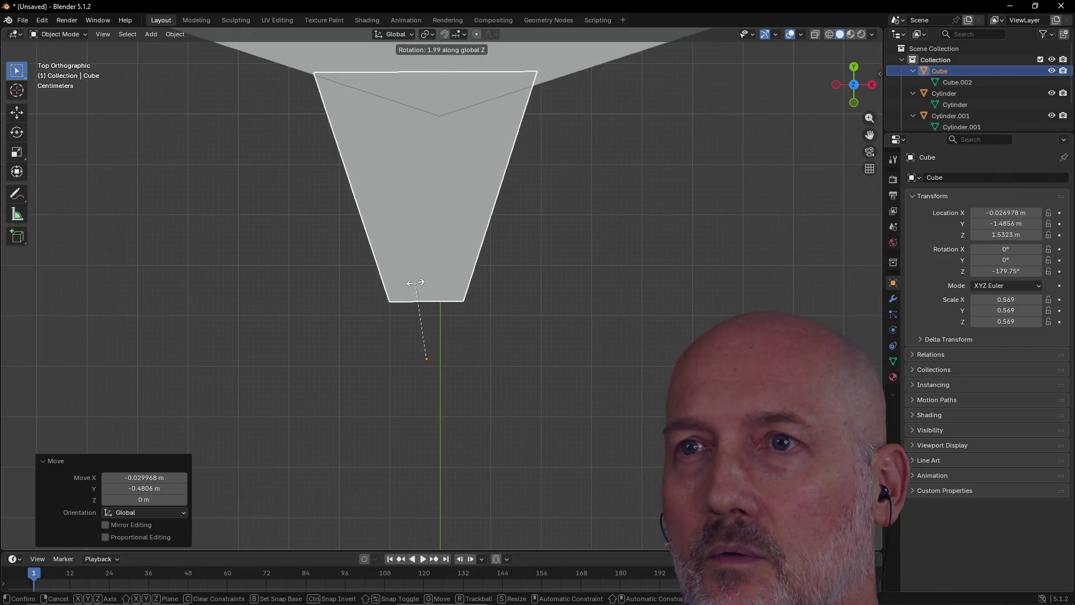
click(415, 282)
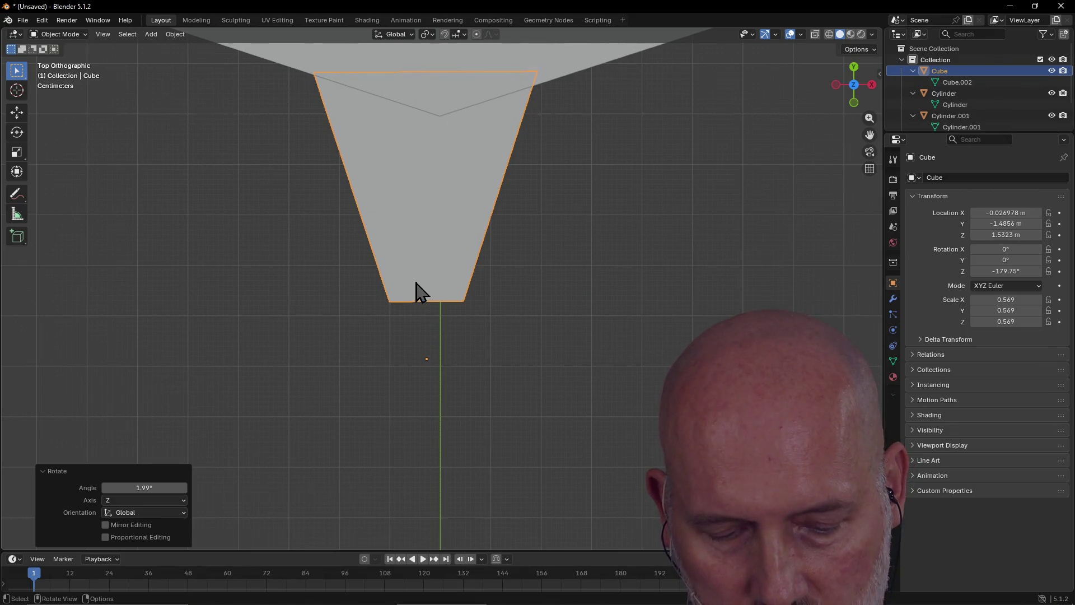
key(g)
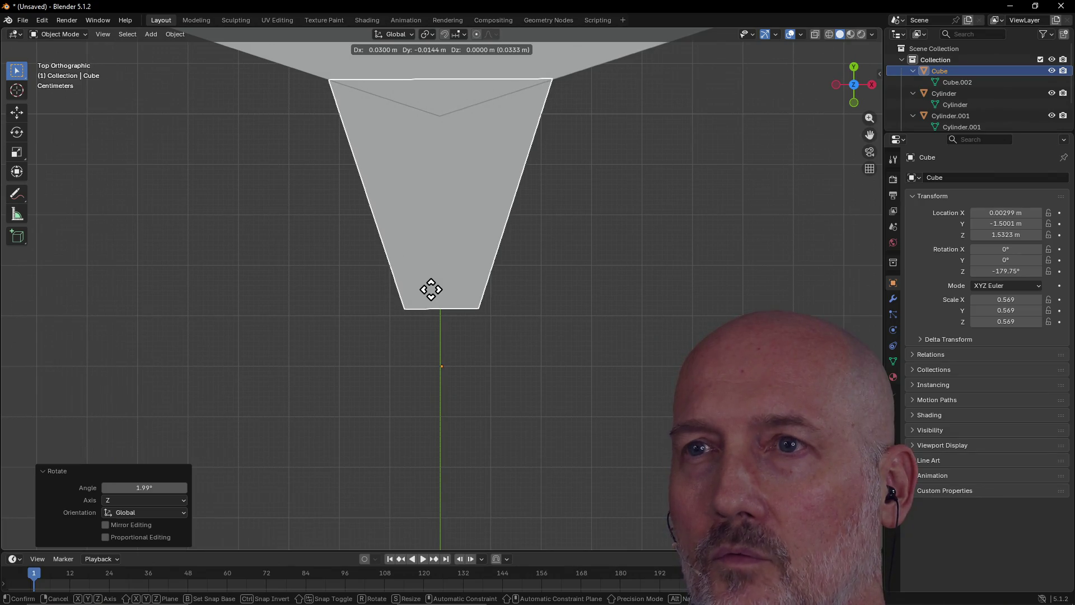
click(431, 290)
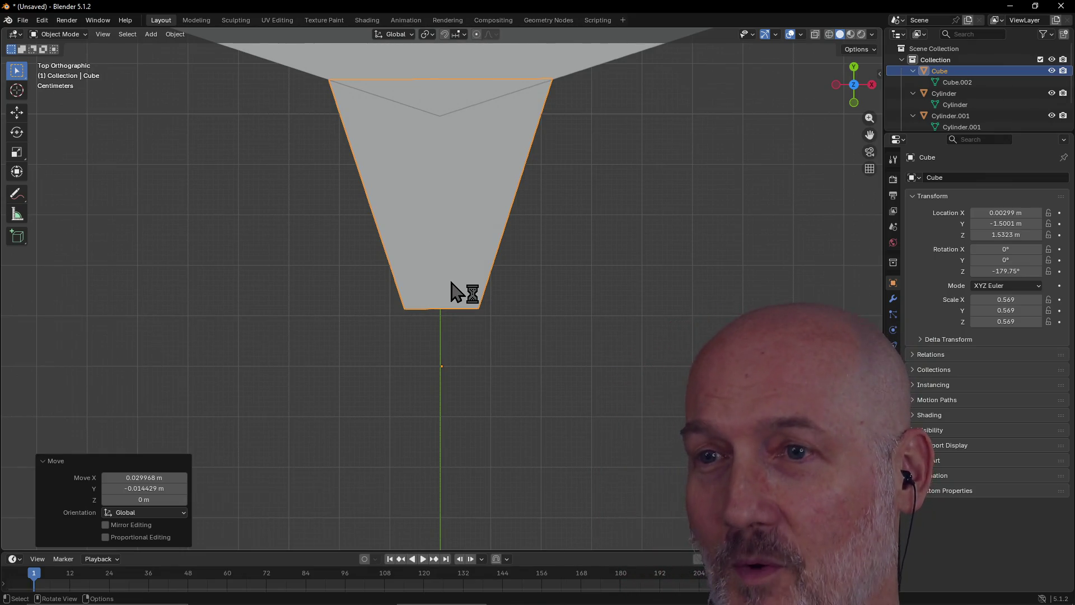
mouse_move(456, 278)
middle_down()
mouse_move(460, 286)
mouse_move(432, 215)
mouse_move(397, 190)
mouse_move(389, 199)
mouse_move(478, 164)
mouse_move(563, 153)
mouse_move(583, 167)
middle_up()
key(grave)
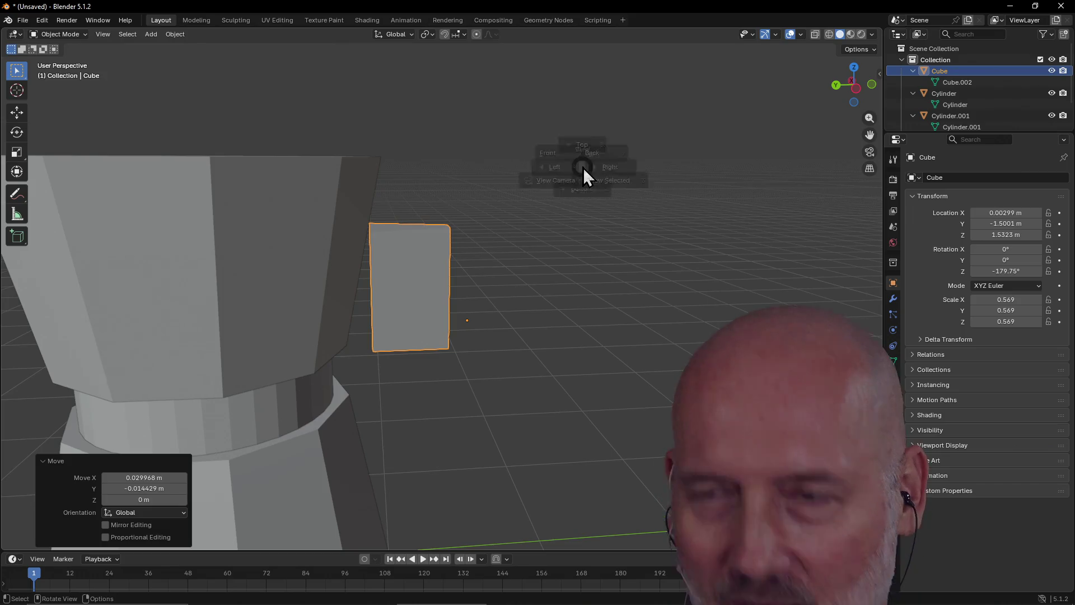
Step: Switch to Right view and split the viewport into a left view plus upper and lower right views
click(667, 166)
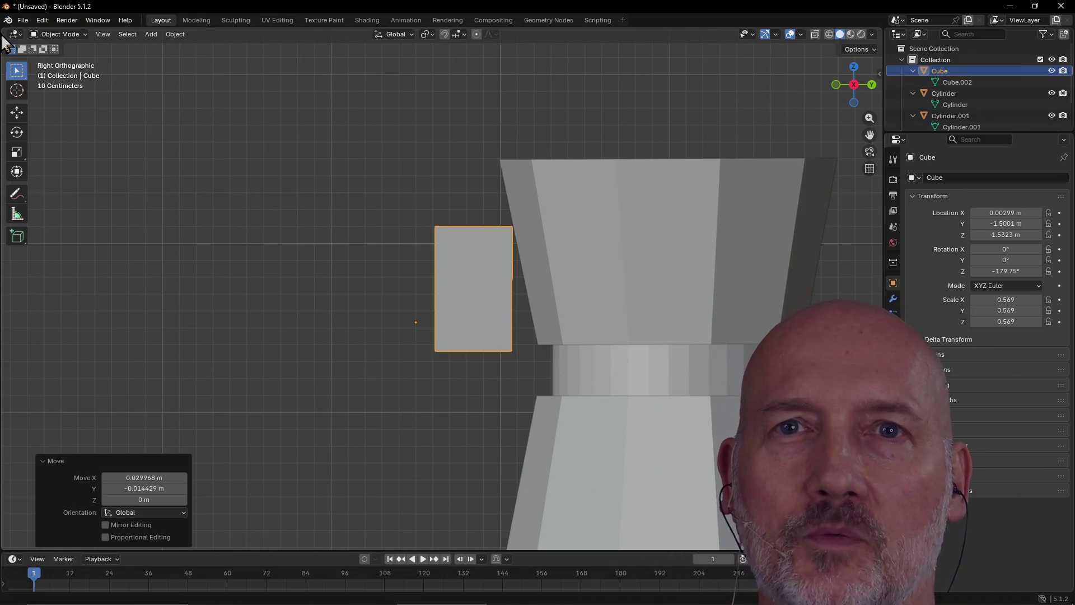
mouse_move(7, 23)
mouse_down()
mouse_move(141, 72)
mouse_move(420, 112)
mouse_move(576, 103)
mouse_up()
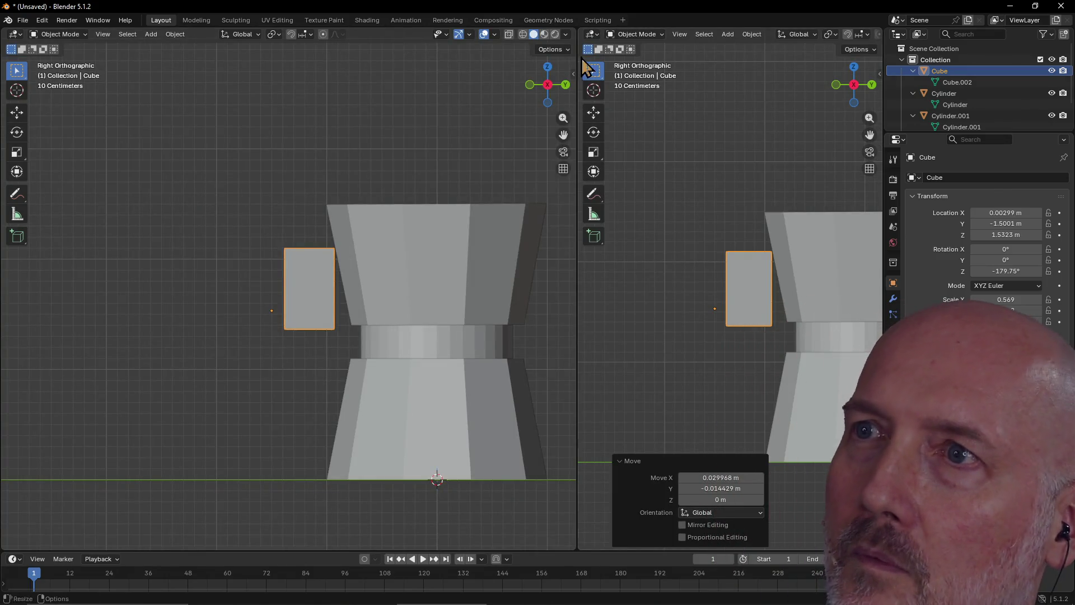
drag(576, 28, 616, 289)
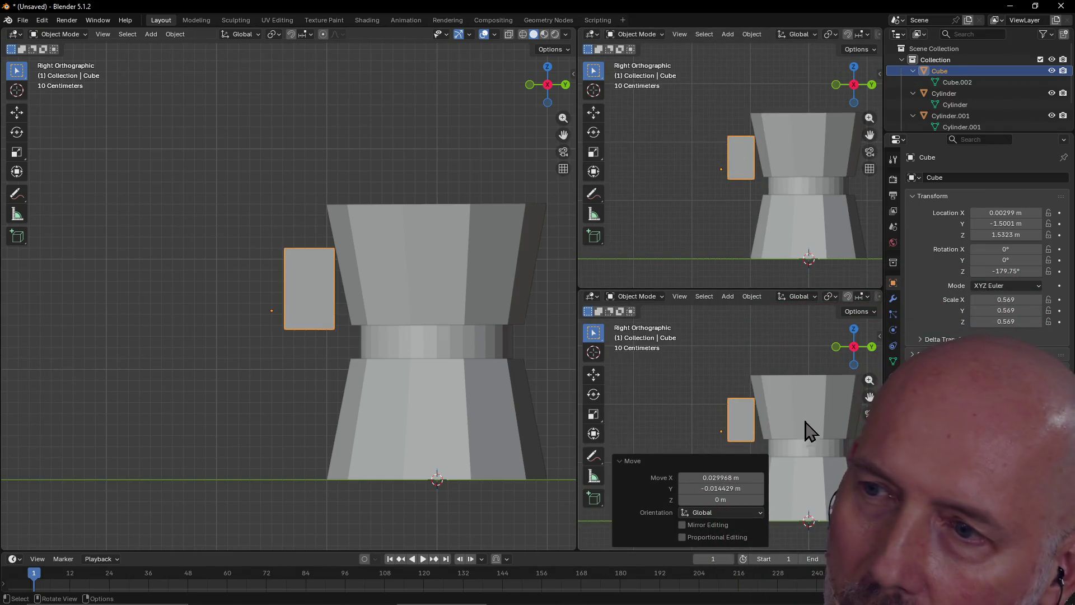
click(787, 172)
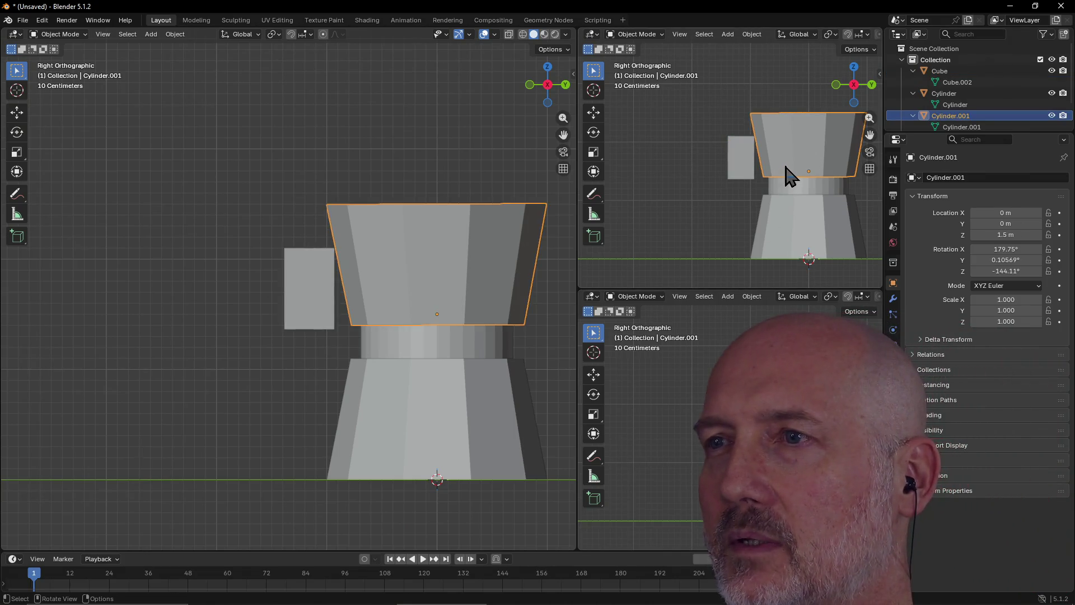
click(688, 160)
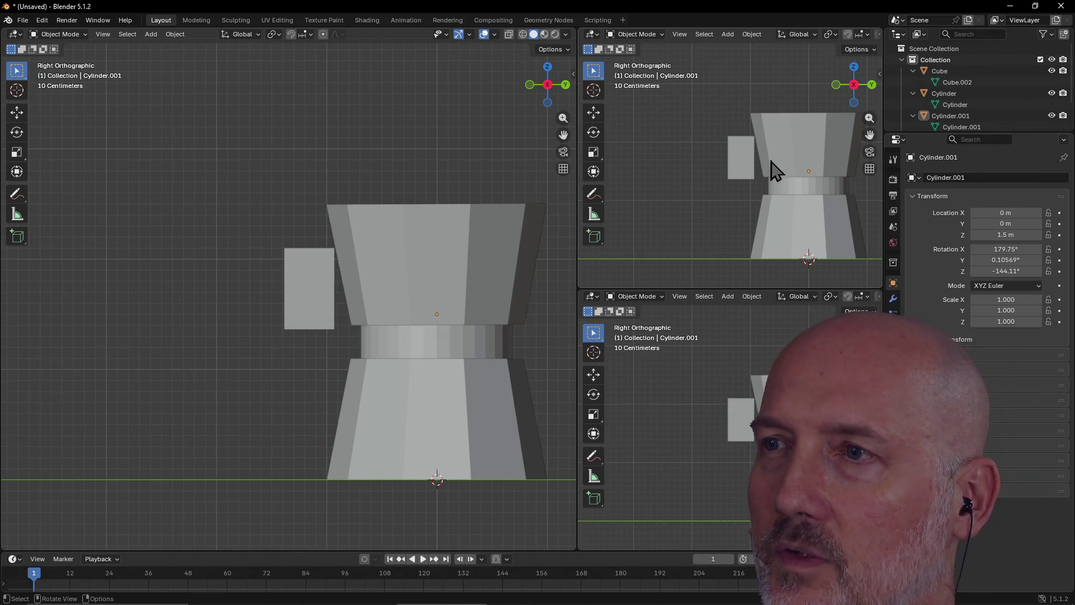
scroll(773, 173, right, 3)
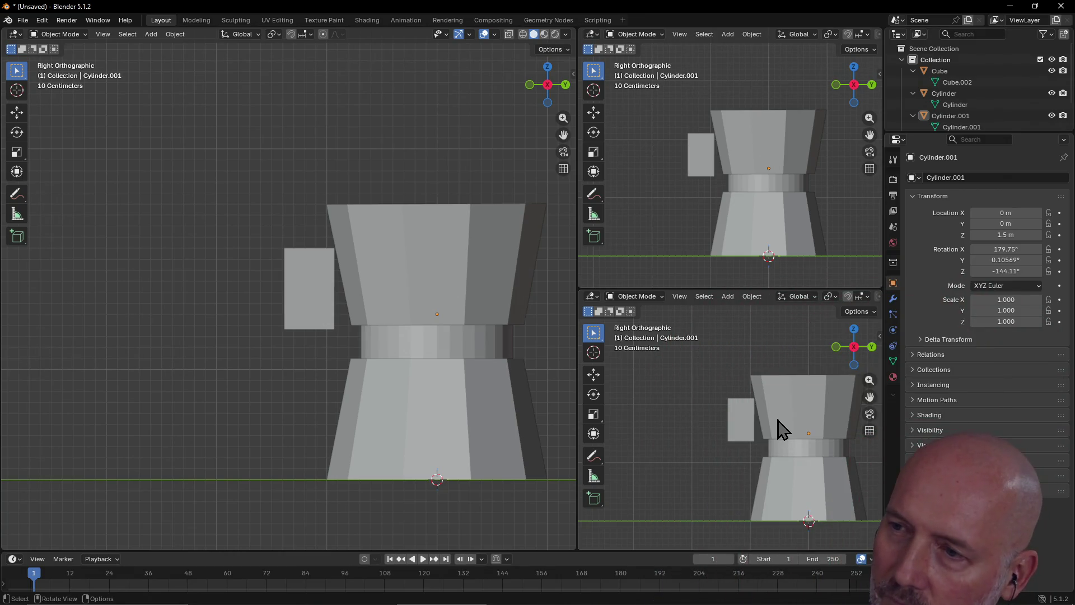
Step: Set the lower-right viewport to Top view centred on the pot, and the upper-right to Bottom view
key(grave)
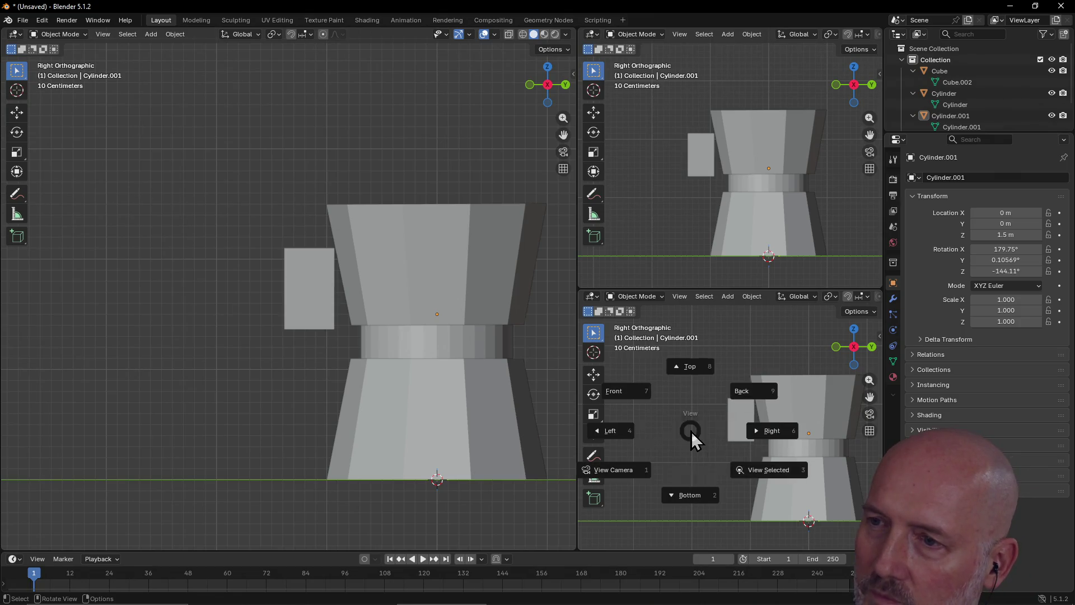
click(684, 368)
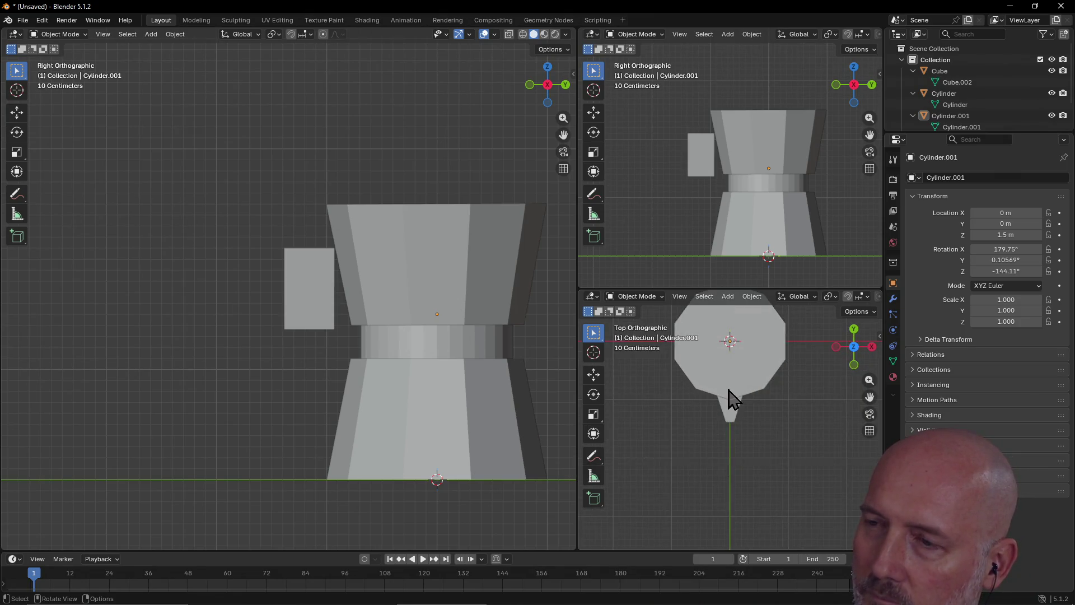
alt+middle_click(738, 371)
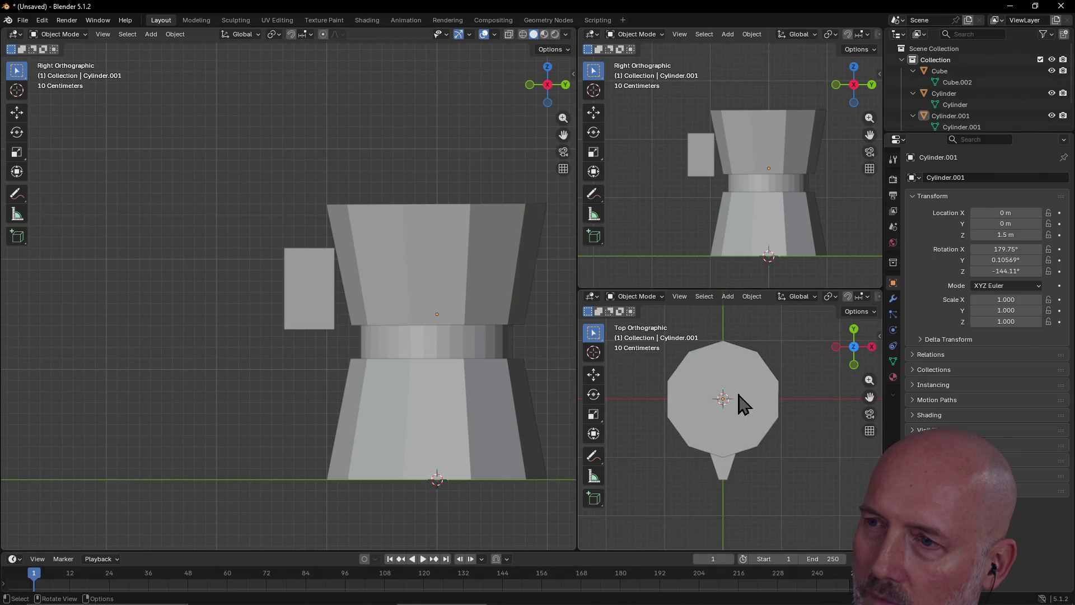
mouse_move(715, 377)
shift+middle_down()
mouse_move(737, 442)
mouse_move(727, 436)
mouse_move(756, 426)
shift+middle_up()
alt+middle_click(676, 433)
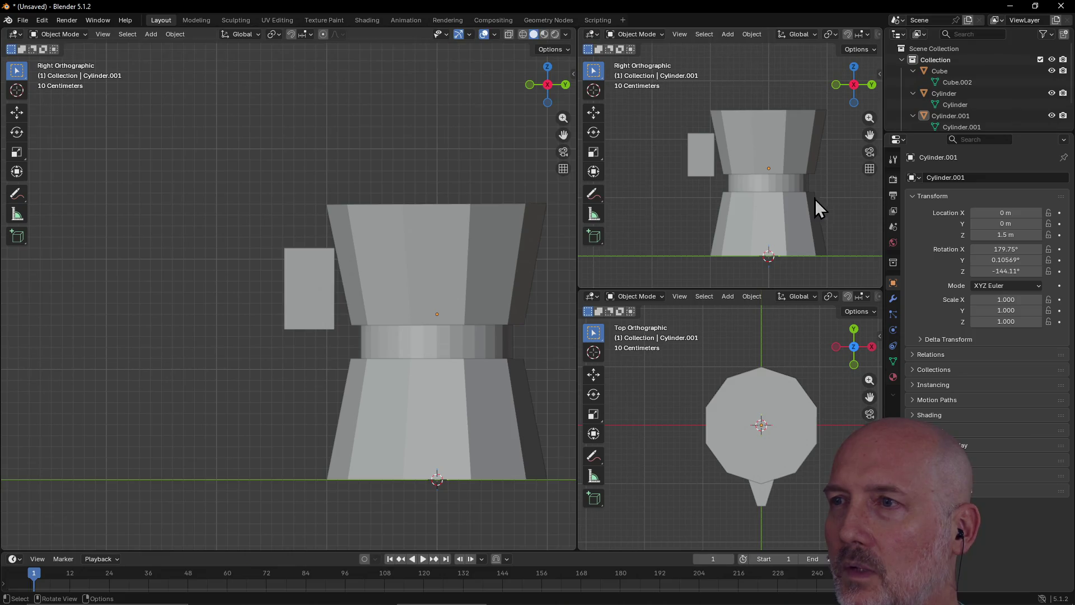
key(grave)
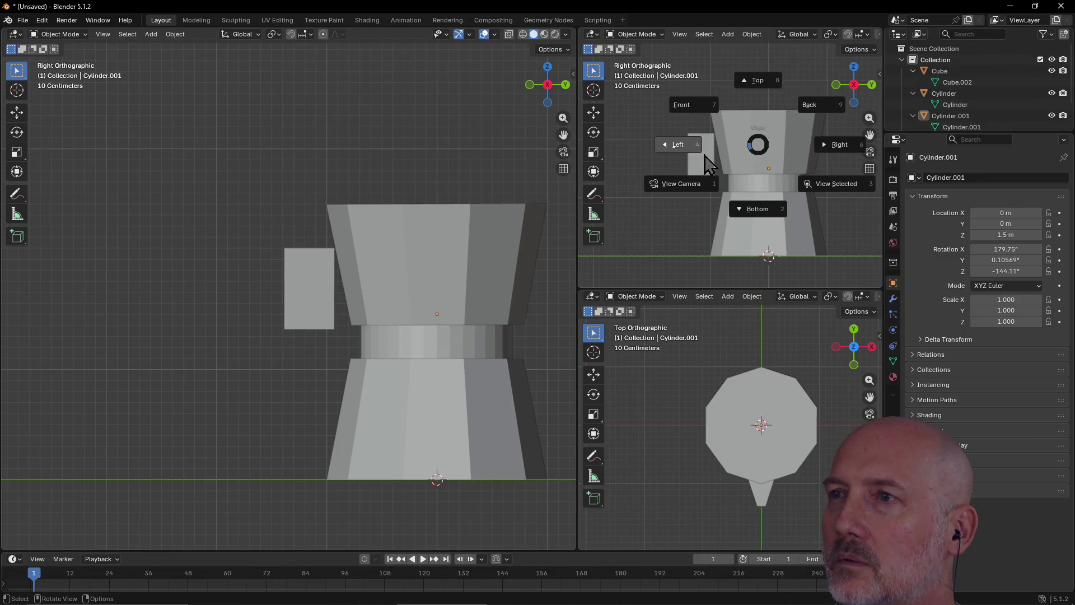
click(769, 217)
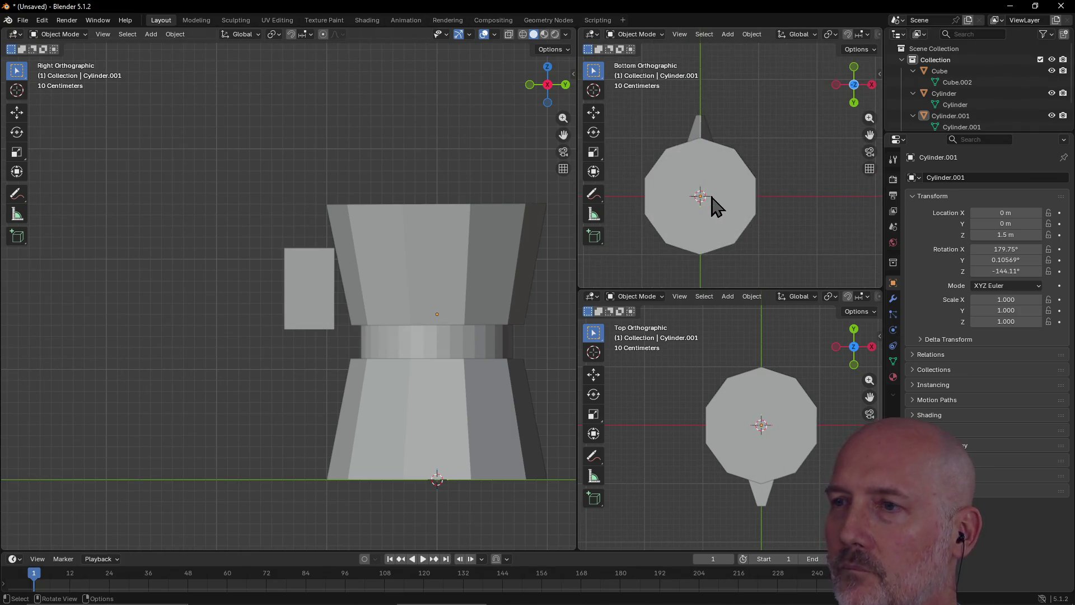
Step: Switch the upper-right viewport to Right view, orbit the main view into perspective, and select the side block
key(grave)
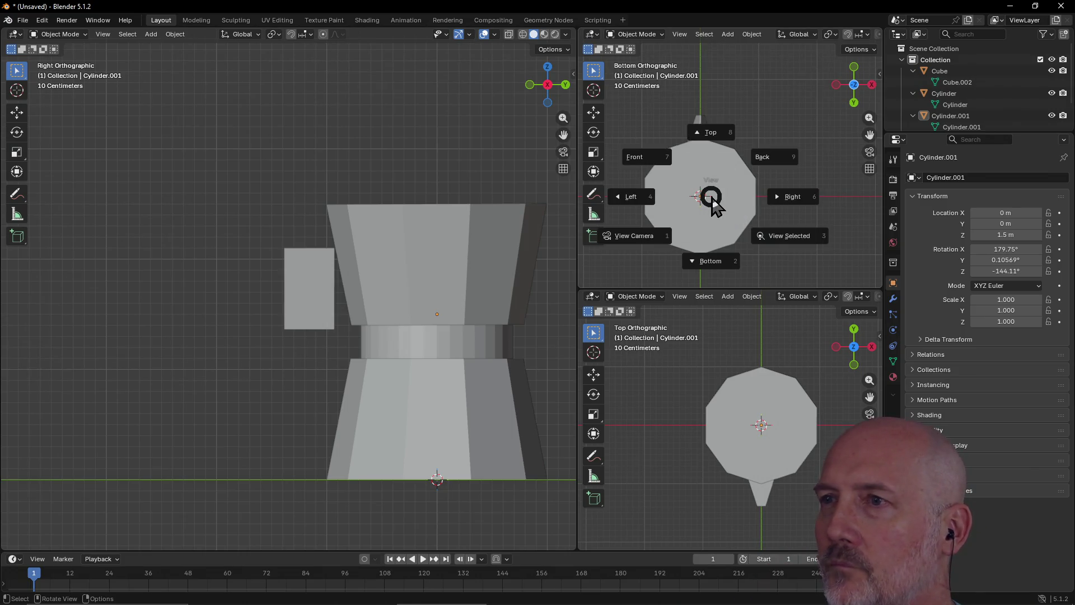
click(788, 197)
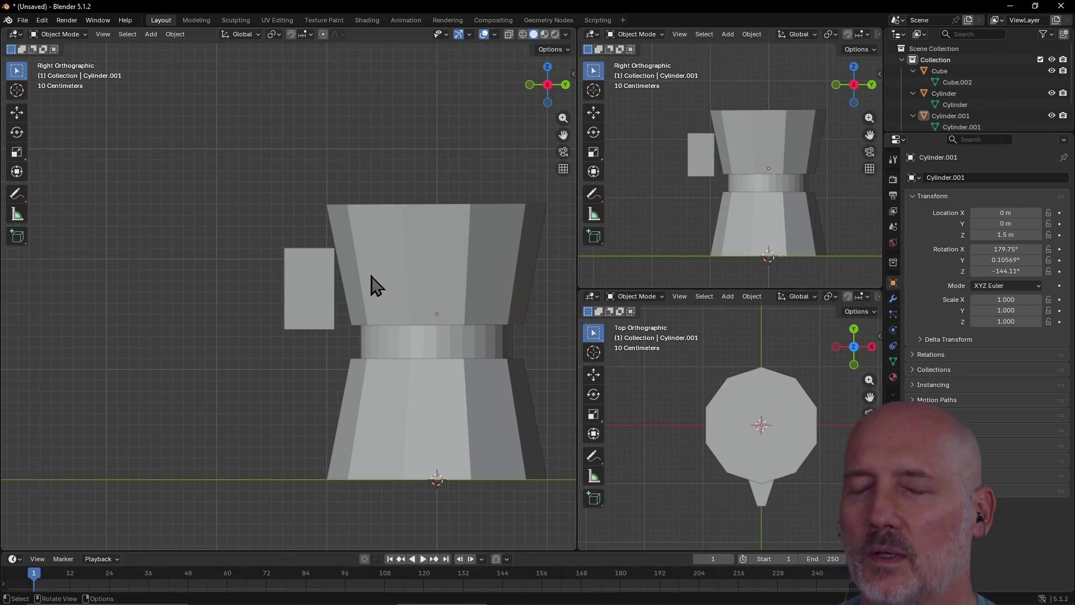
click(376, 249)
click(252, 178)
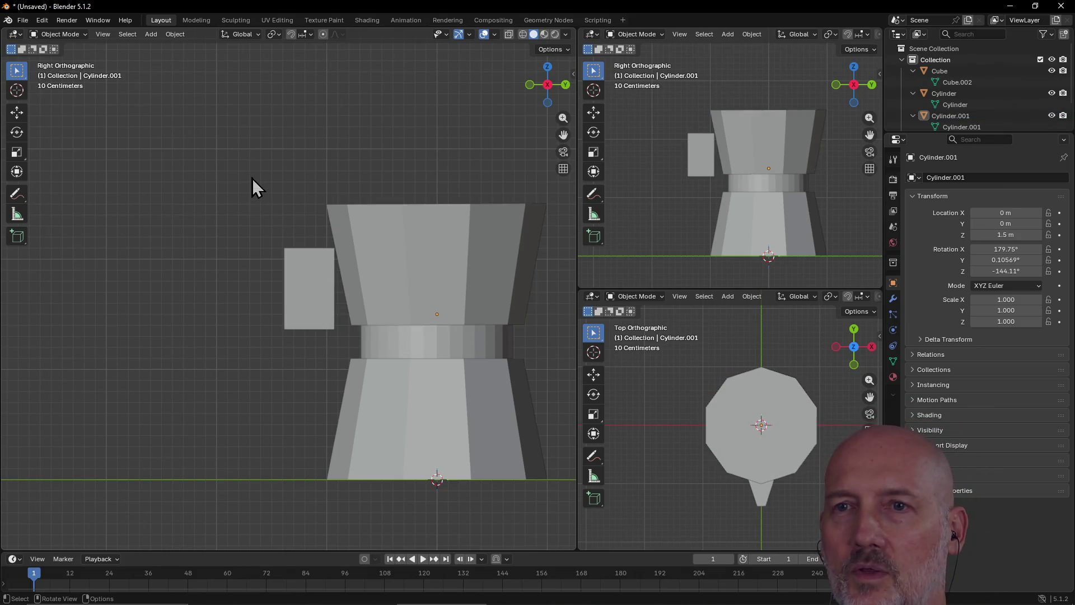
middle_drag(260, 179, 302, 226)
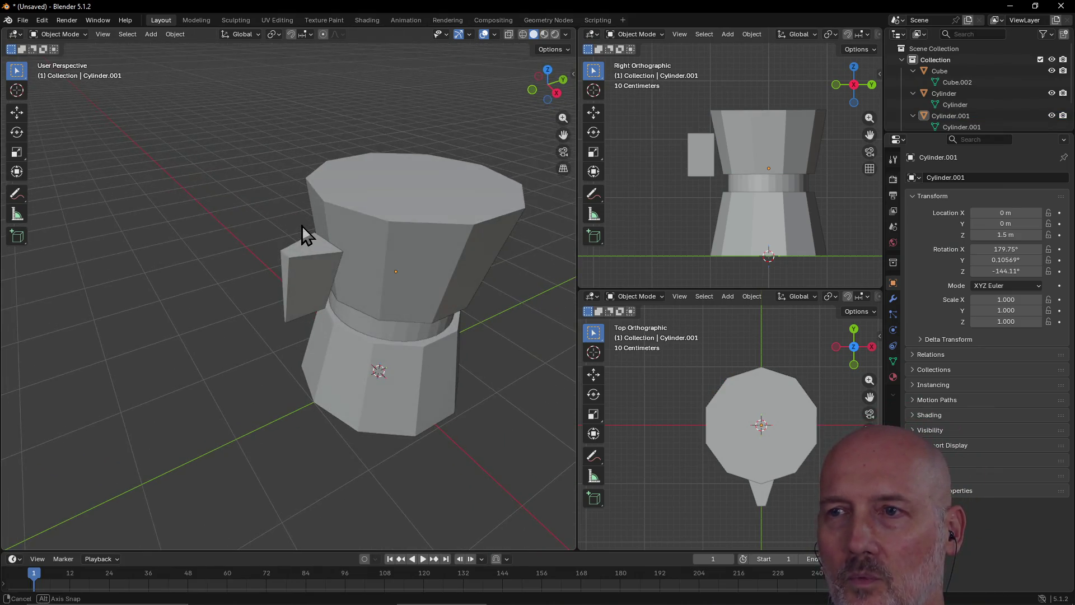
click(313, 282)
Step: Raise the side block to rim height and push it out along Y to about -1.78 m
key(g)
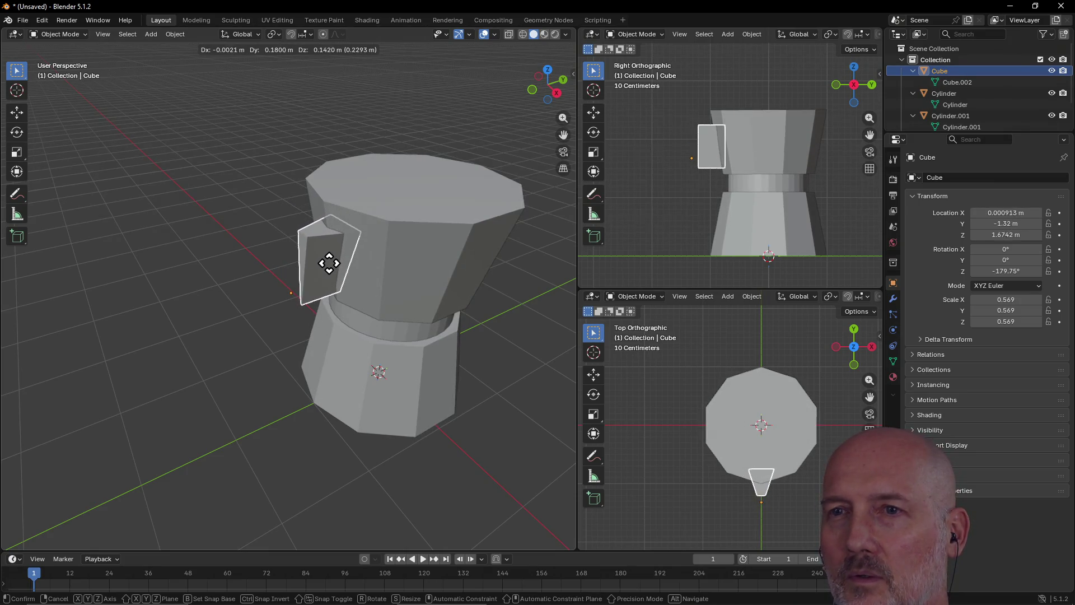
click(331, 261)
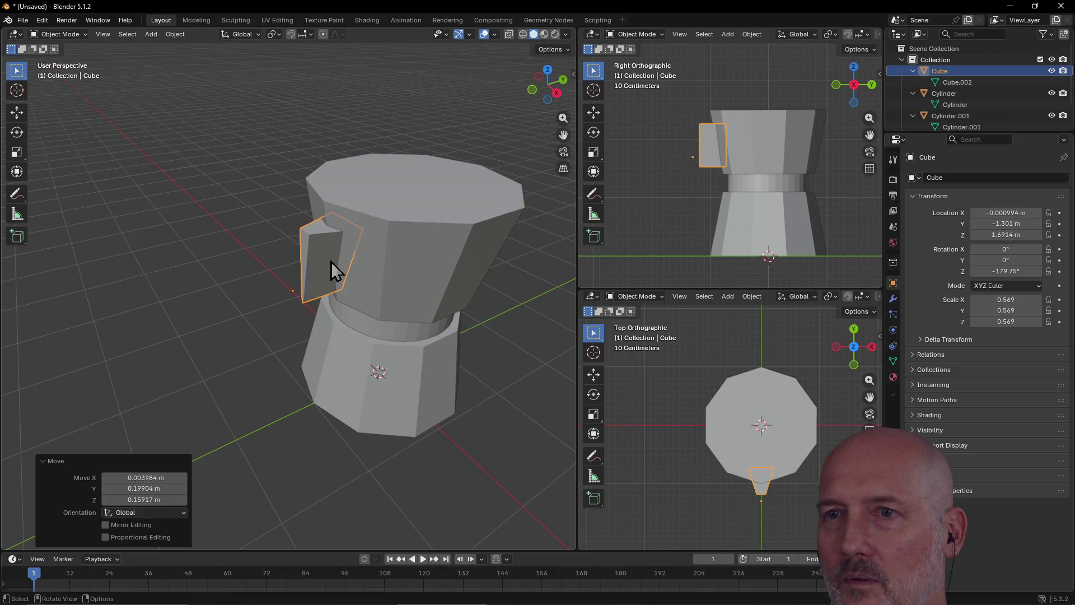
click(722, 147)
click(711, 146)
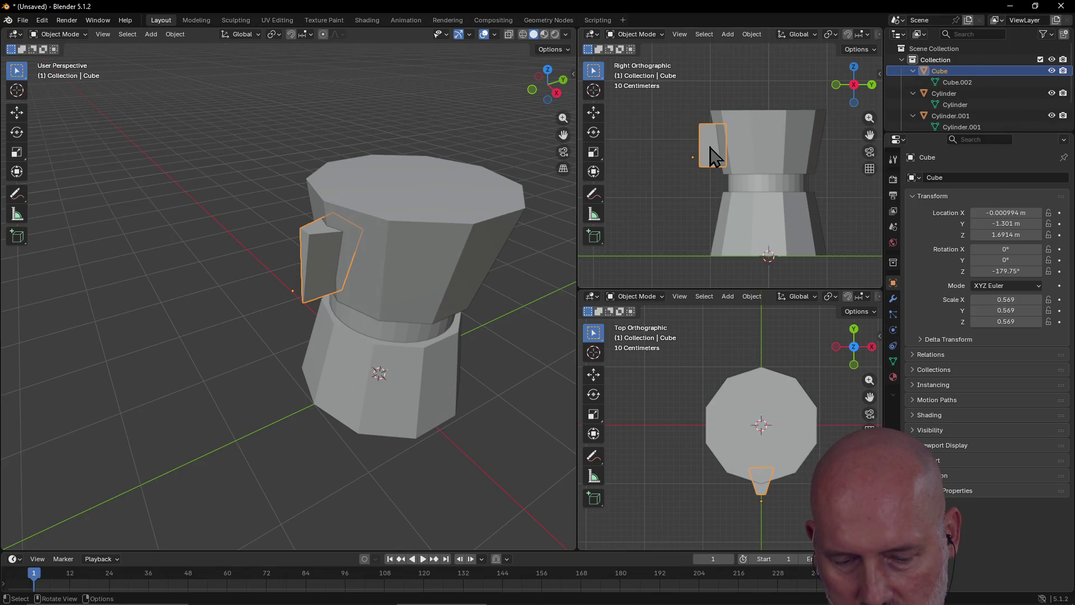
key(g)
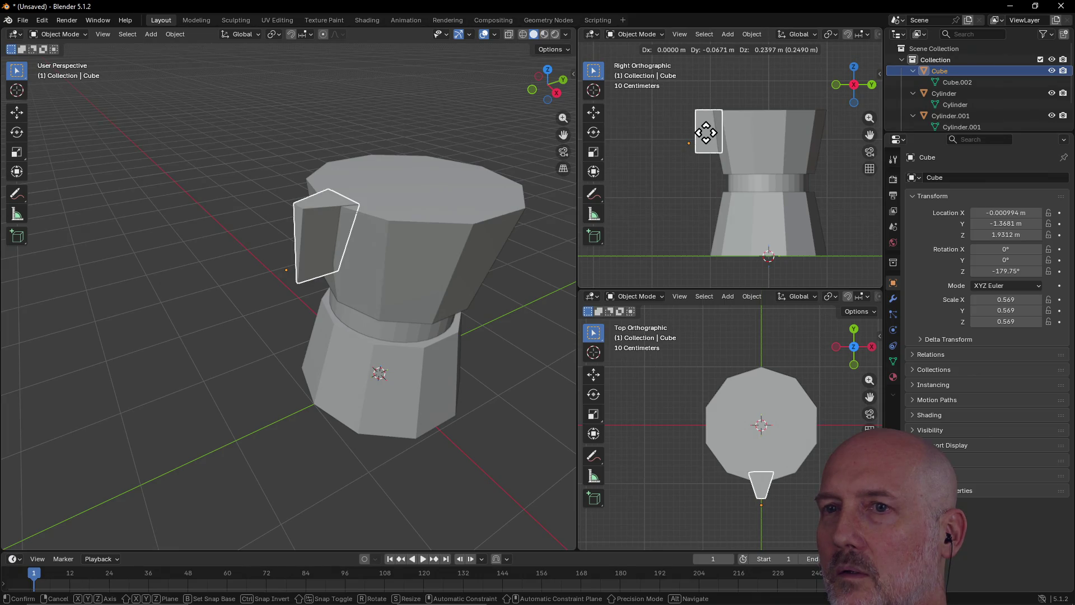
click(706, 133)
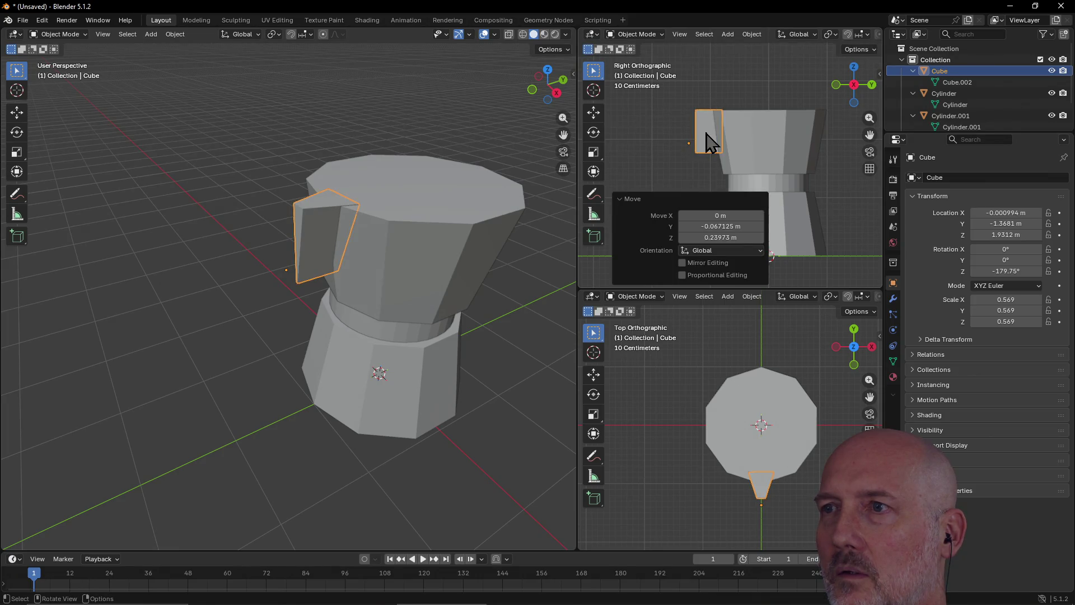
key(g)
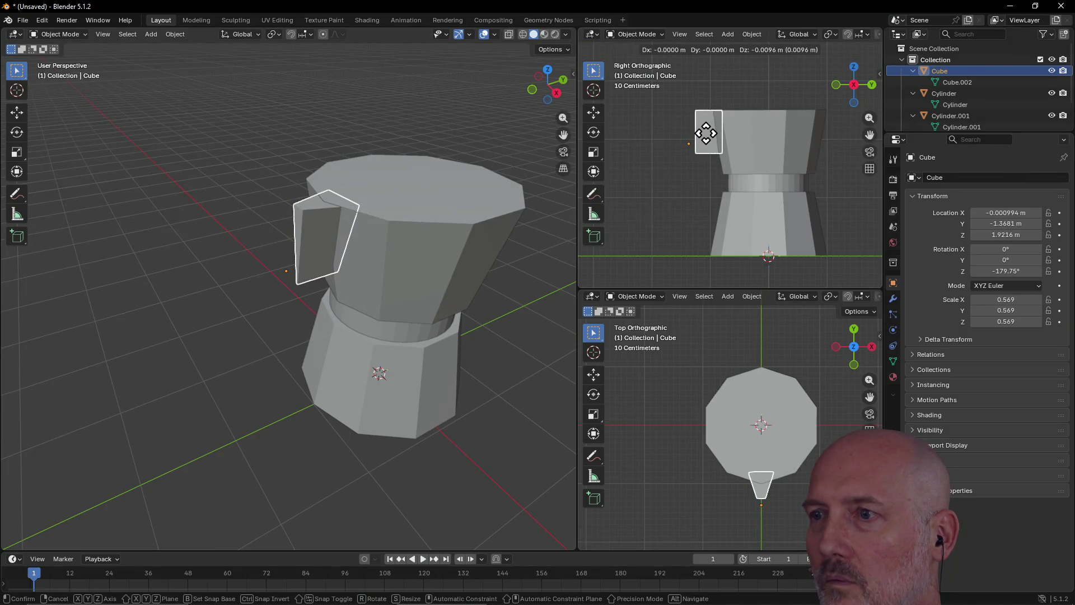
click(706, 133)
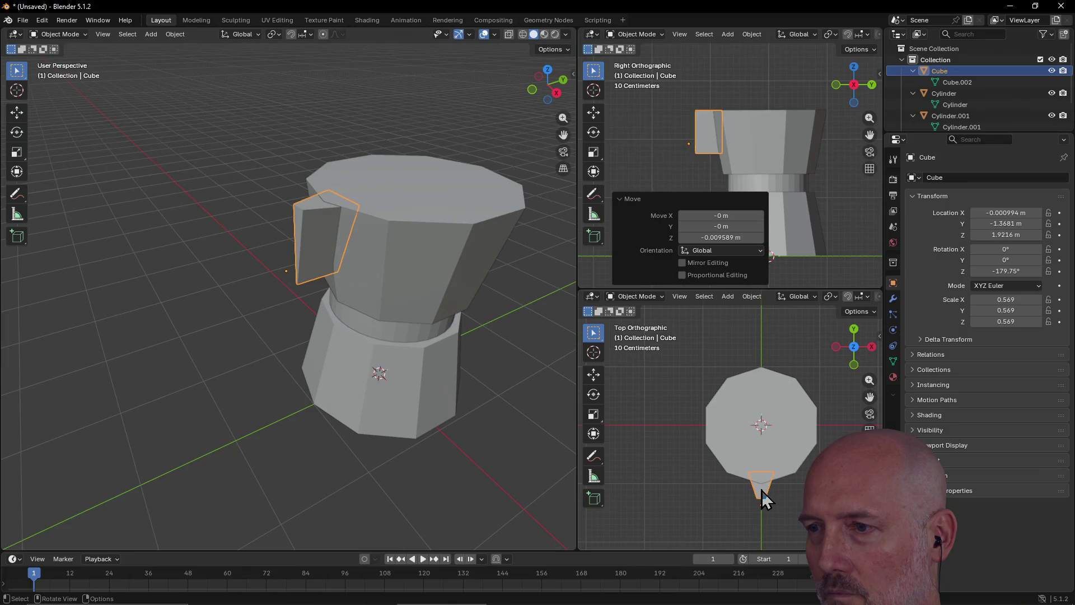
key(g)
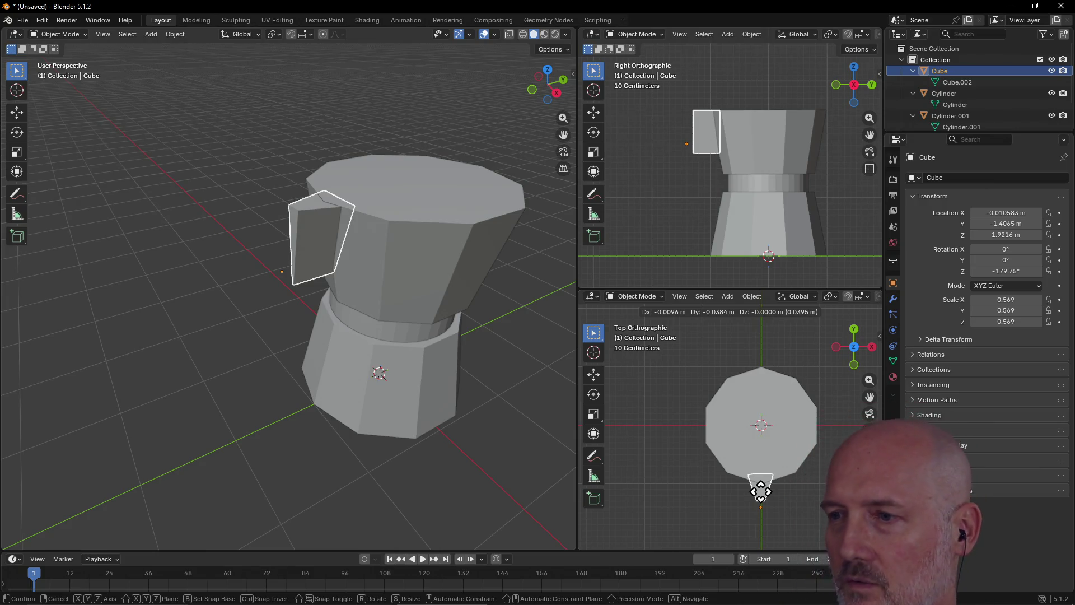
click(760, 506)
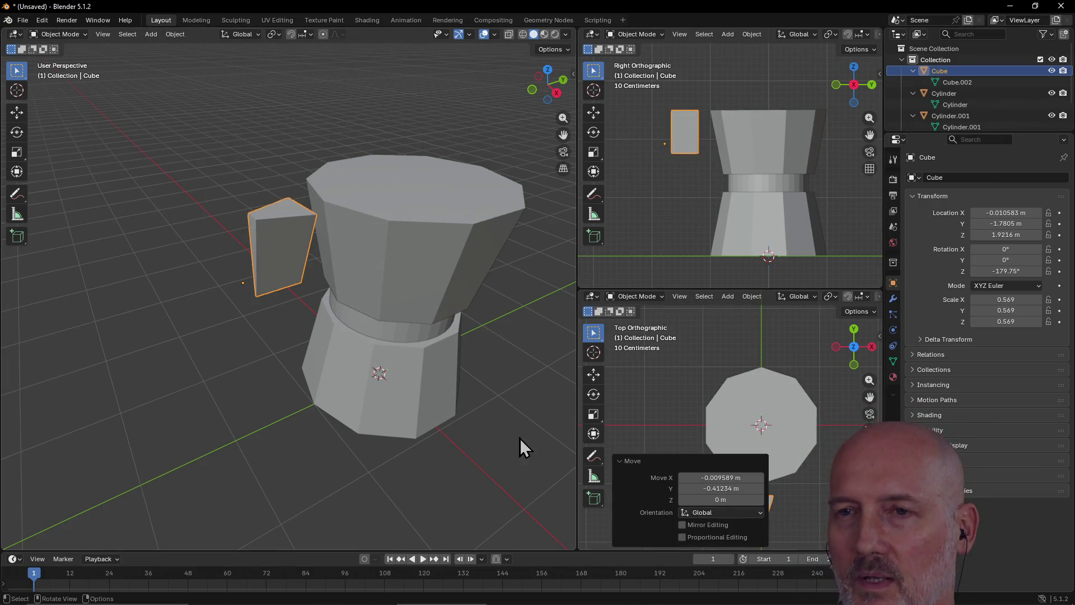
click(281, 267)
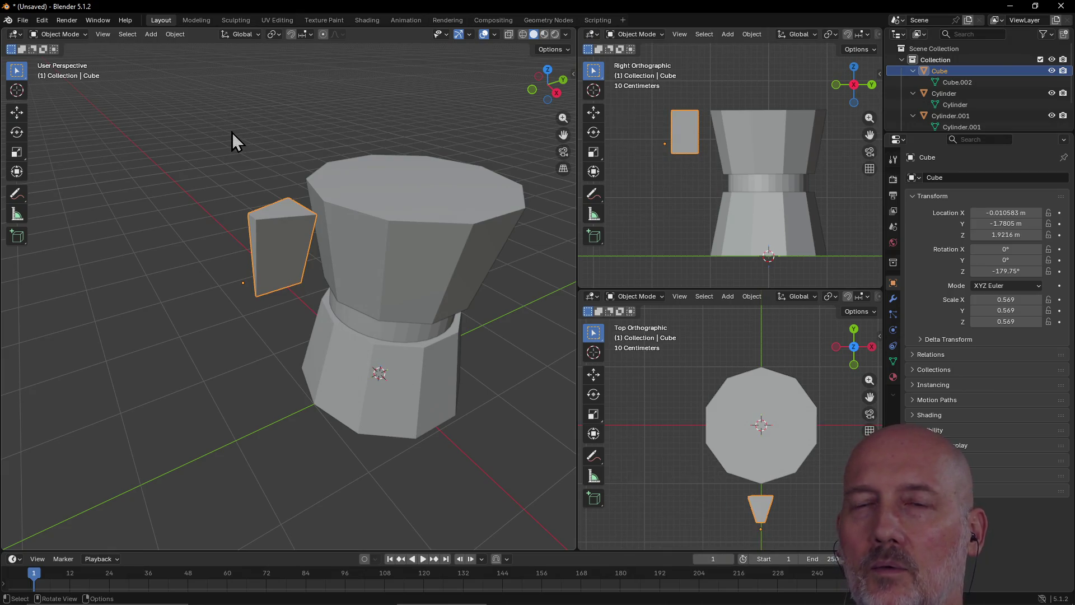
Step: Enter Edit Mode on the side block in the Modeling workspace and frame it up close in perspective
key(ctrl+Page_Down)
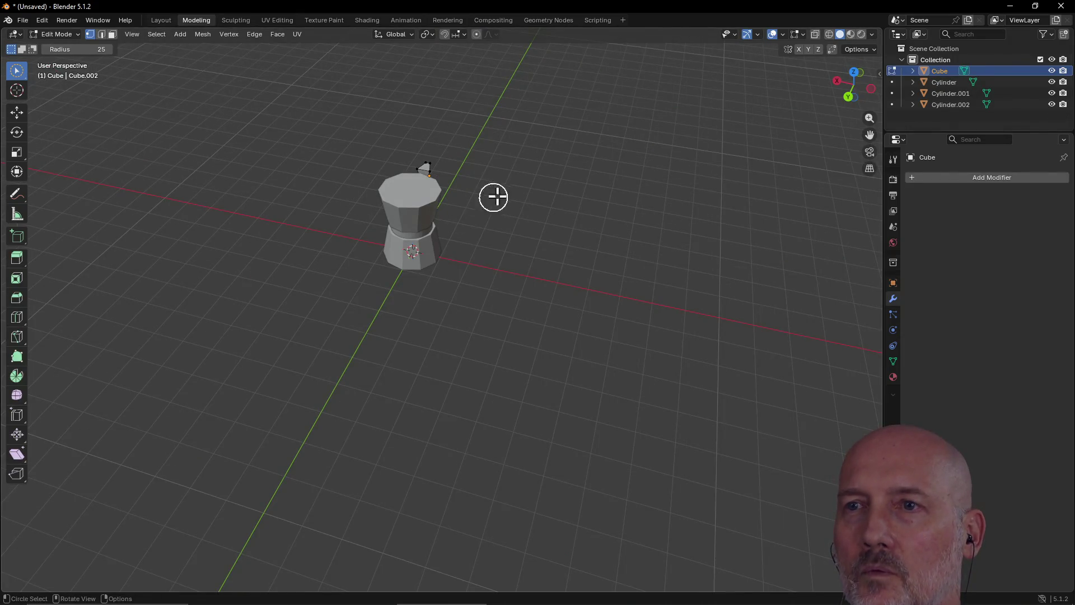
key(shift+s)
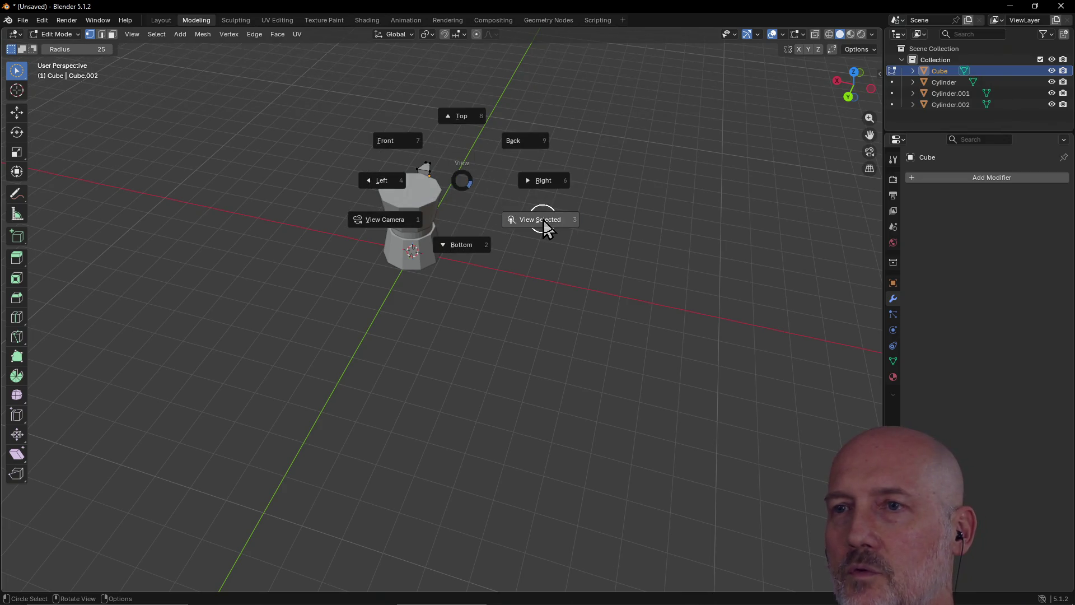
click(541, 220)
drag(410, 145, 455, 174)
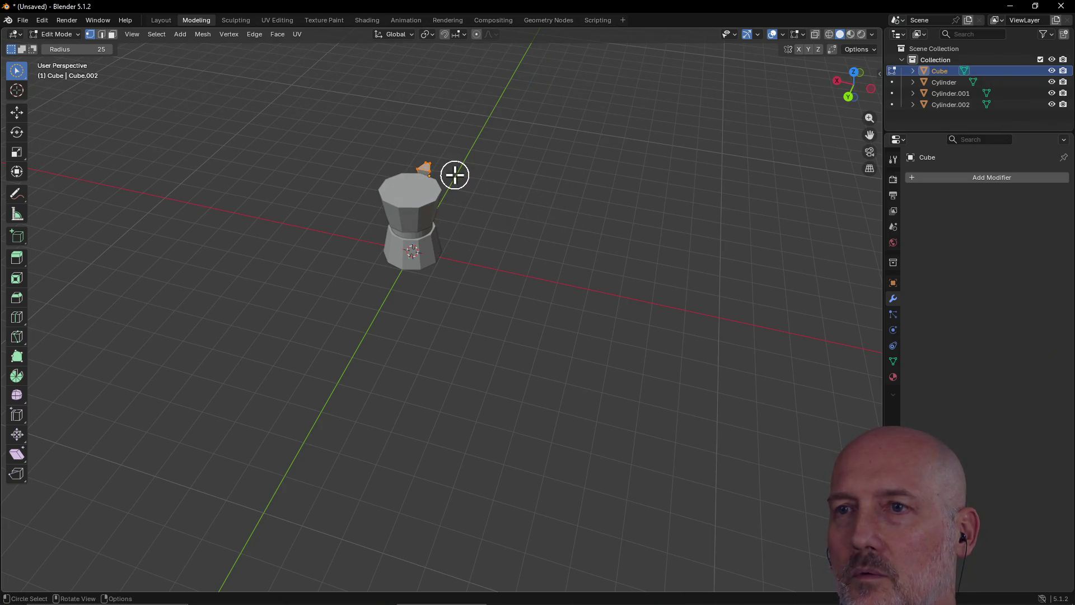
key(KP_1)
key(grave)
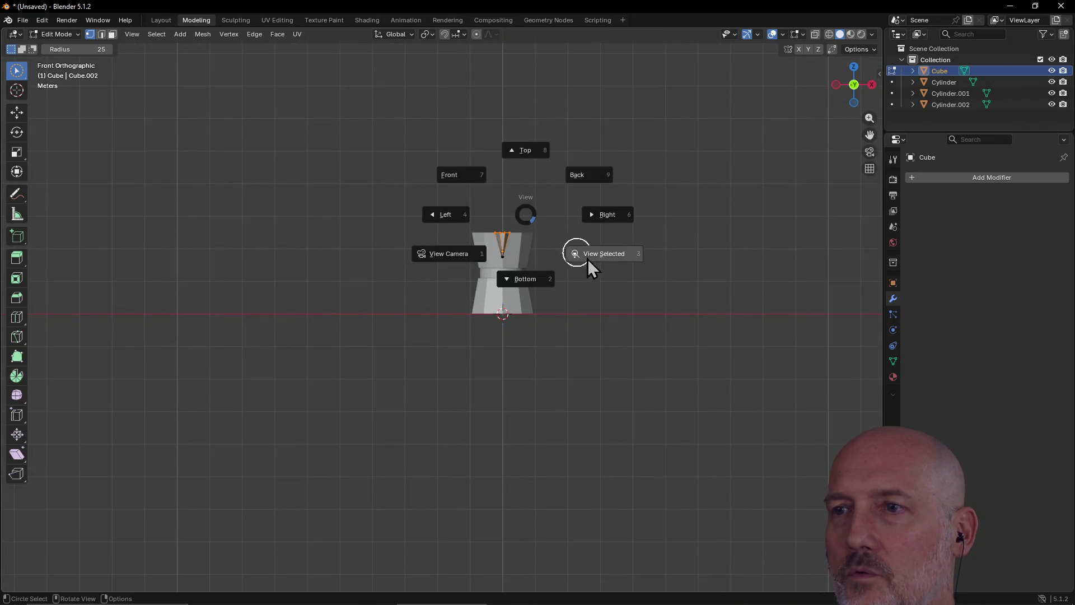
click(601, 256)
scroll(540, 238, down, 5)
middle_drag(540, 234, 421, 236)
click(468, 439)
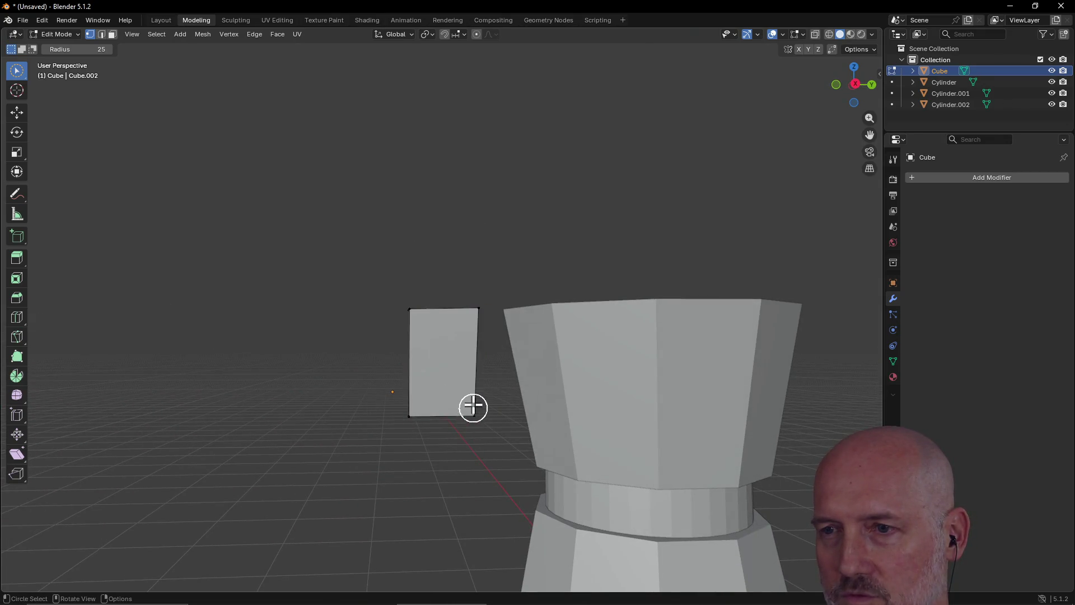
Step: Move the block's lower-right corner vertex onto the lower-left corner to form a triangle
drag(469, 403, 488, 453)
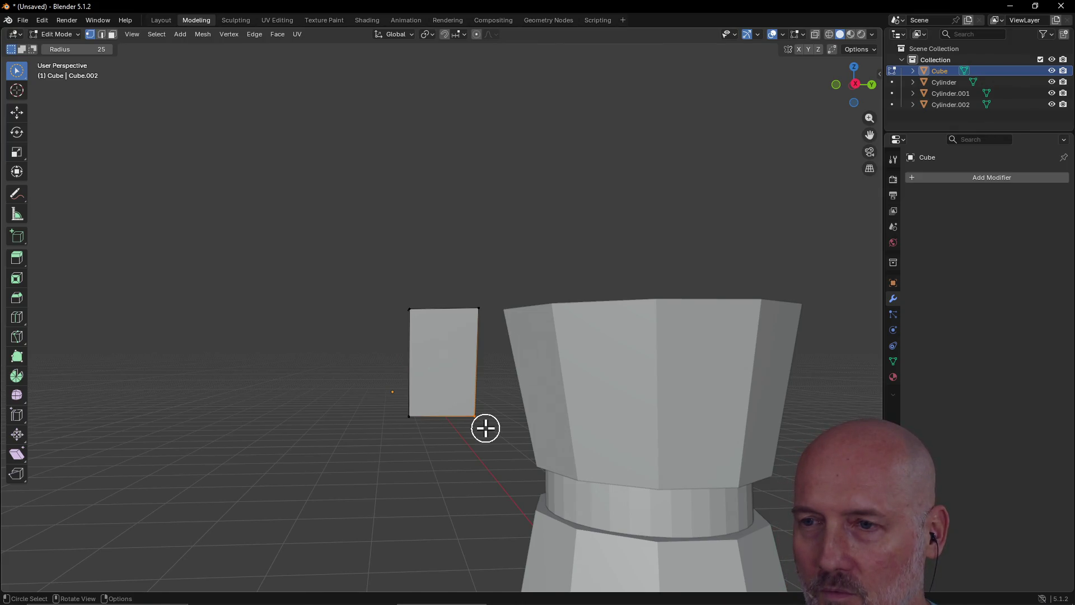
key(g)
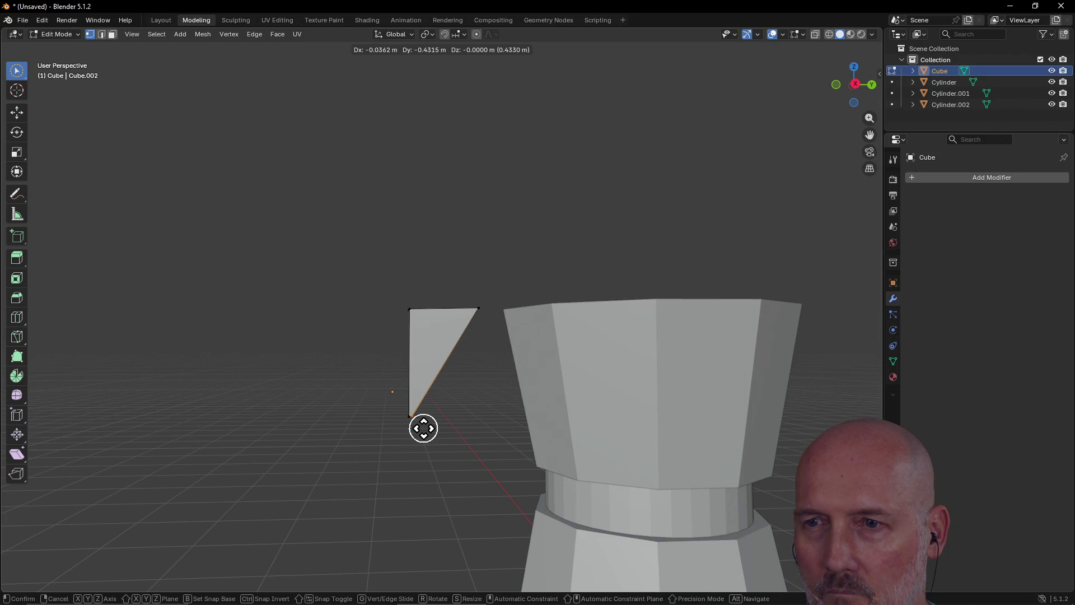
click(422, 428)
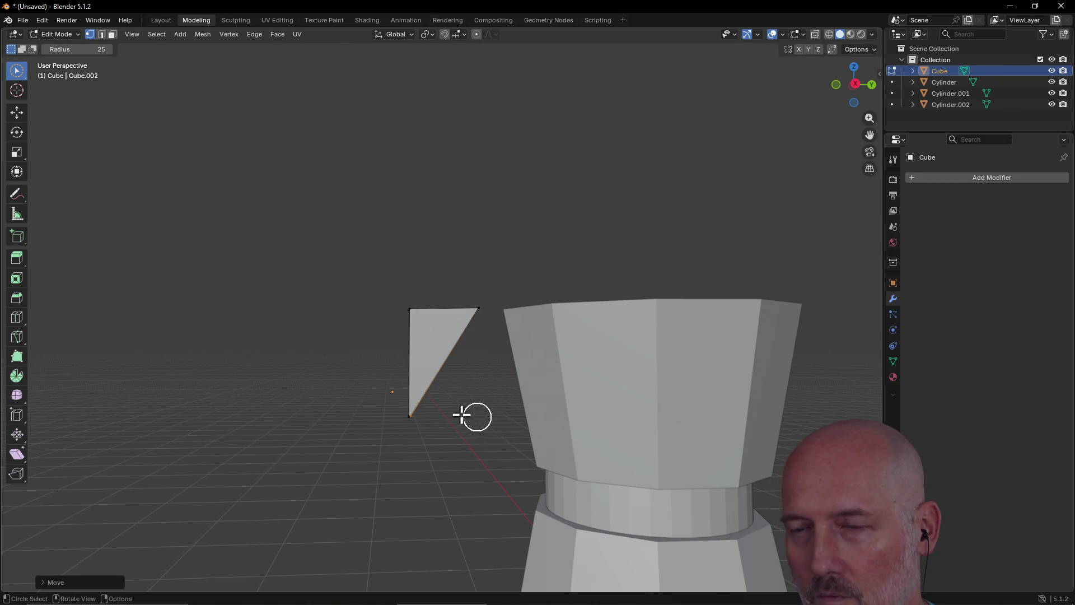
mouse_move(381, 291)
middle_down()
mouse_move(530, 310)
mouse_move(597, 295)
mouse_move(583, 300)
middle_up()
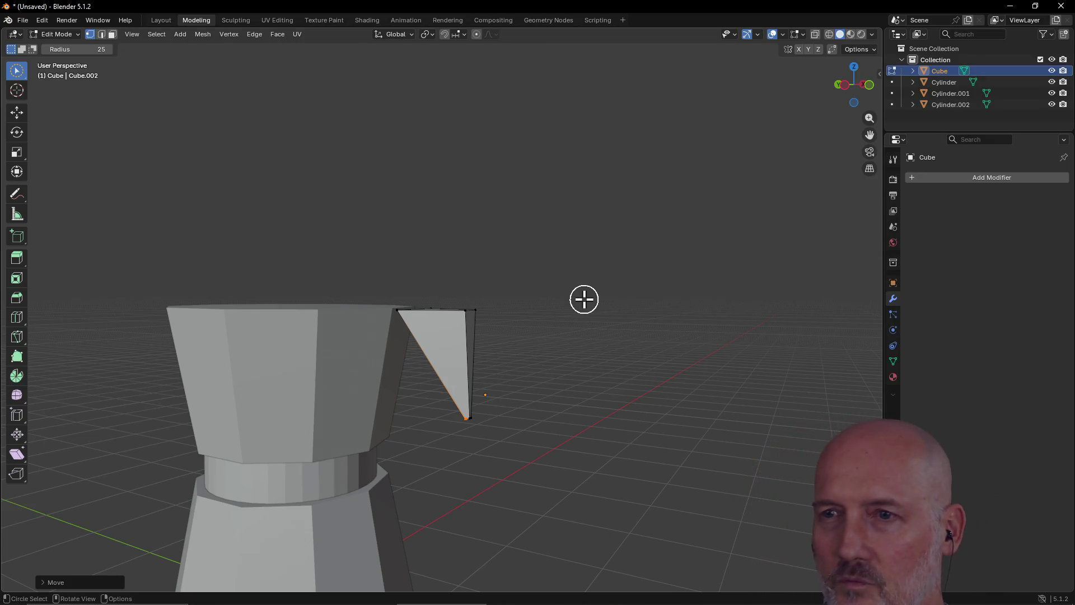
scroll(468, 414, up, 2)
Step: Reposition the wedge's bottom vertices into a tapered point, then return to Object Mode in Layout
mouse_move(468, 401)
middle_down()
mouse_move(460, 323)
mouse_move(434, 289)
middle_up()
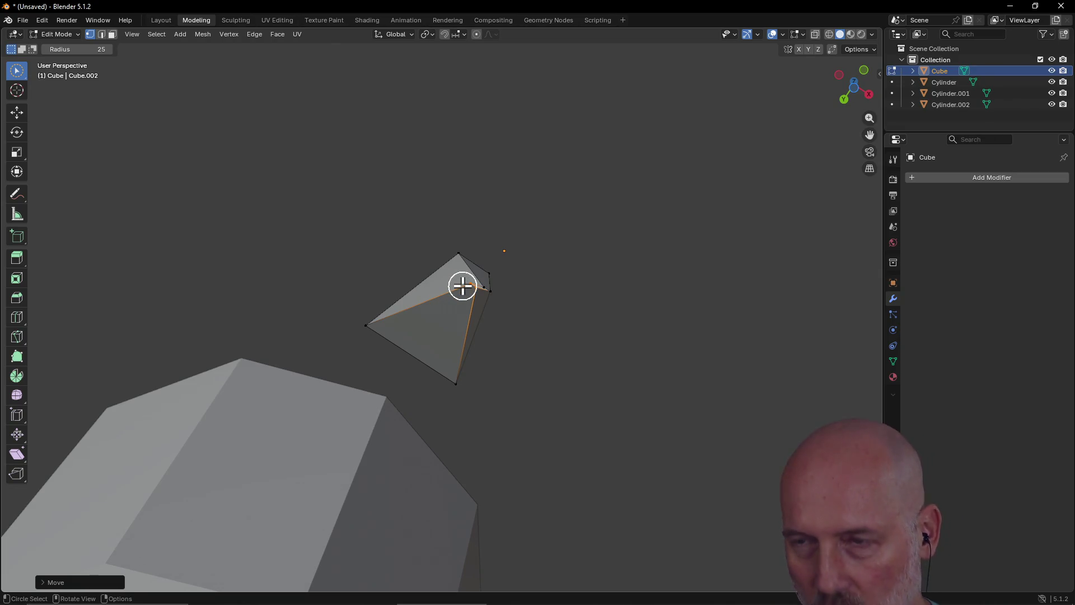
key(g)
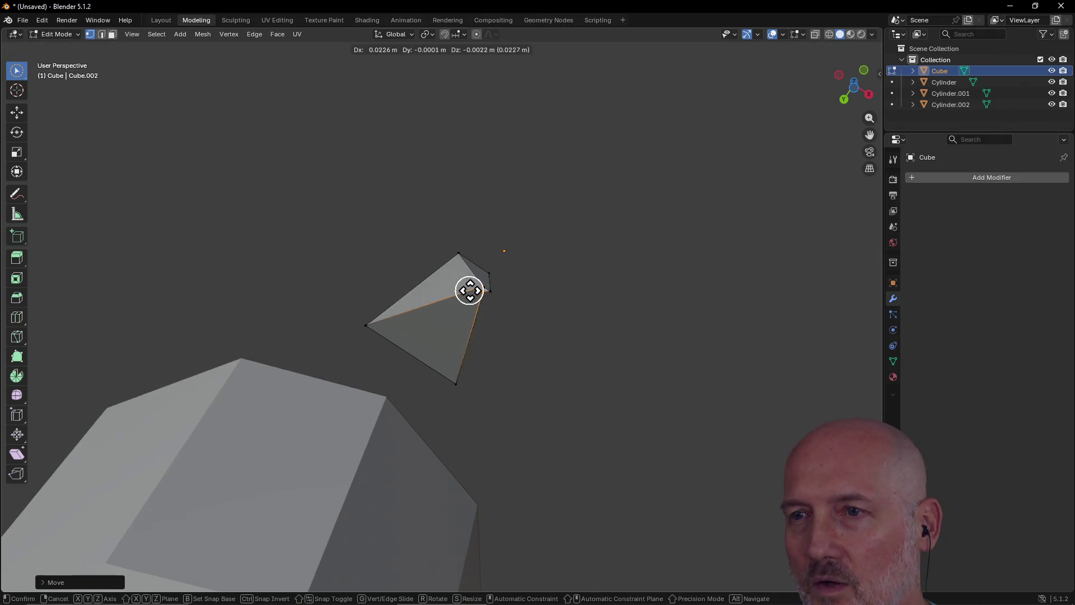
click(476, 291)
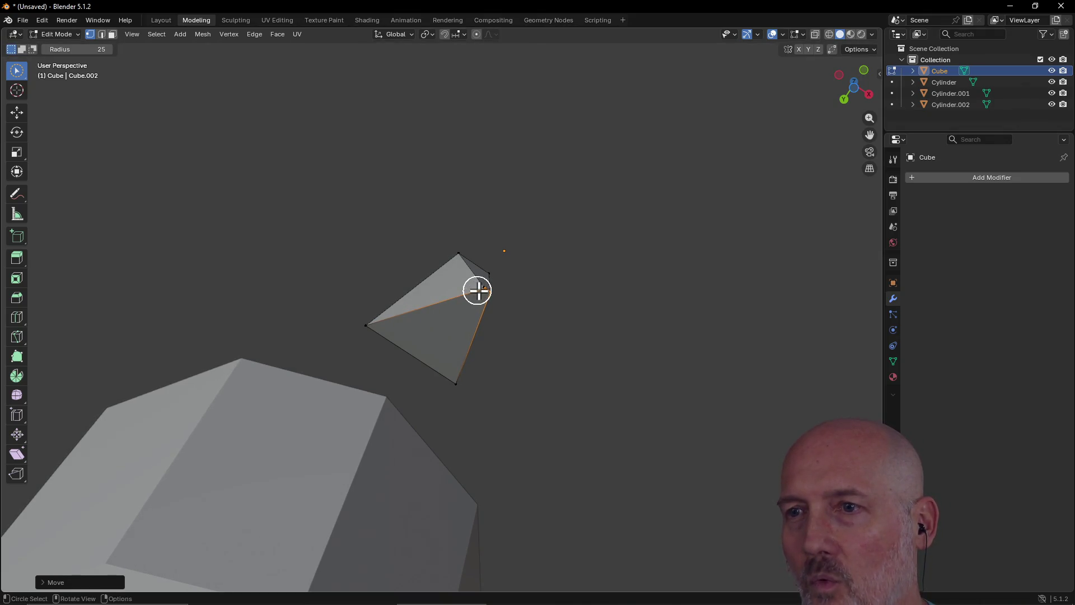
mouse_move(555, 312)
middle_down()
mouse_move(528, 301)
mouse_move(486, 322)
middle_up()
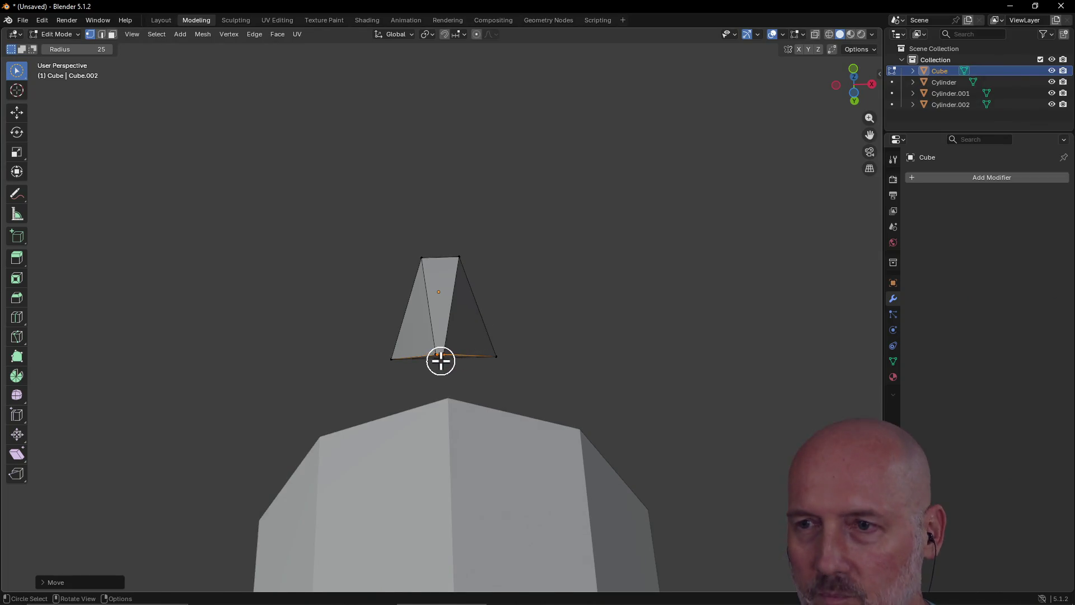
key(g)
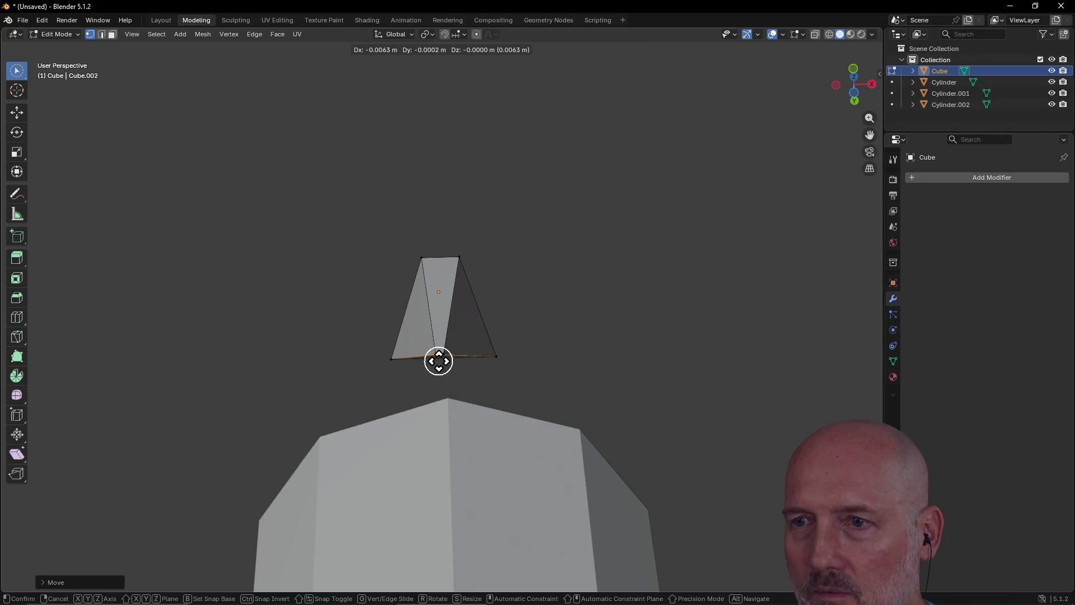
click(438, 360)
key(c)
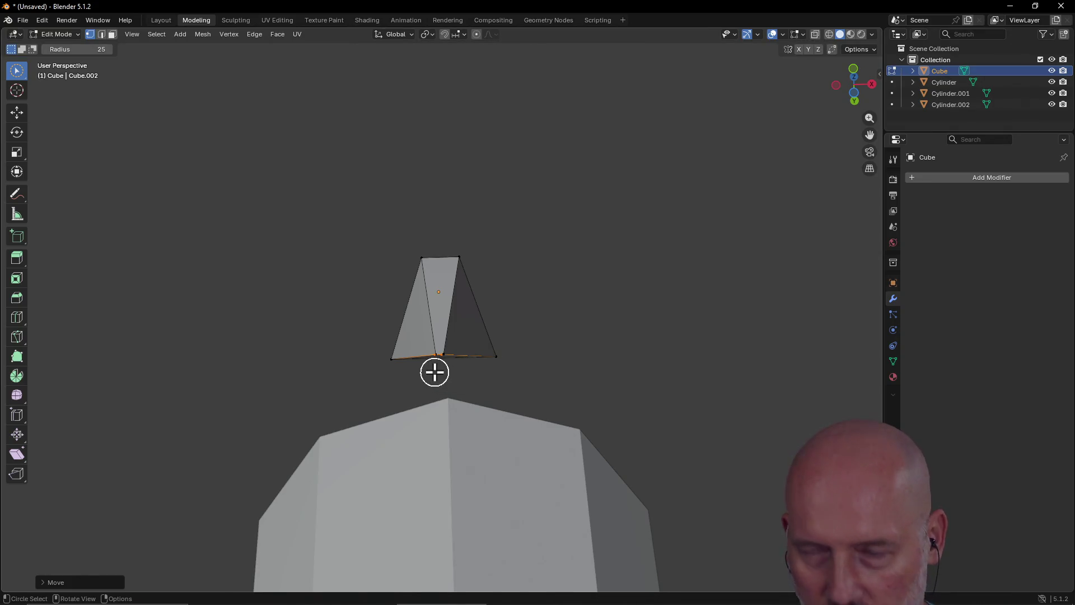
key(g)
click(435, 372)
mouse_move(434, 369)
middle_down()
mouse_move(431, 319)
mouse_move(425, 480)
mouse_move(334, 482)
mouse_move(311, 457)
middle_up()
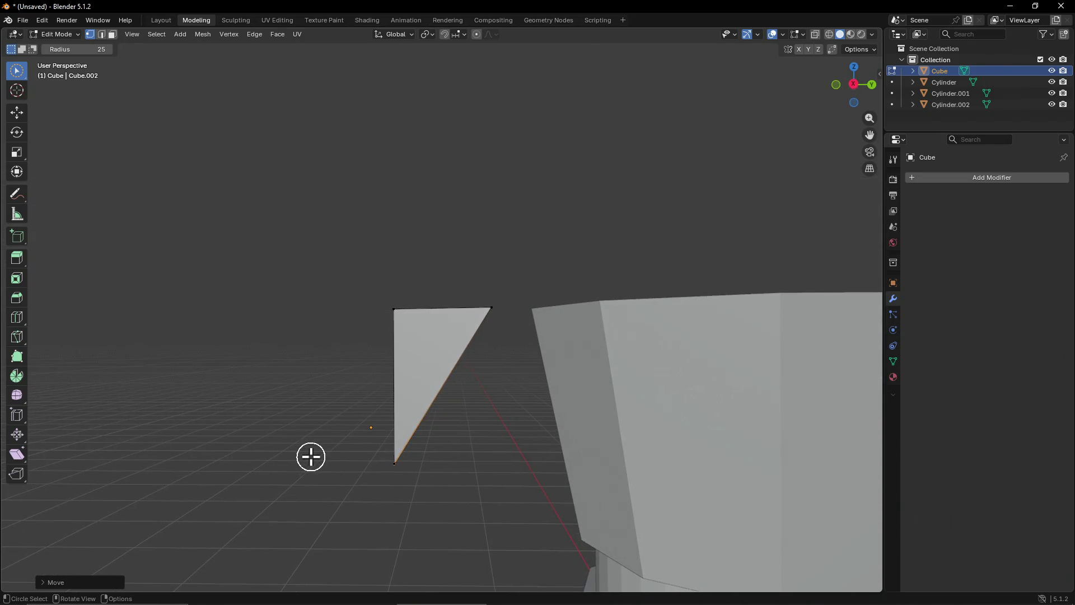
mouse_move(359, 434)
middle_down()
mouse_move(391, 420)
mouse_move(523, 434)
mouse_move(509, 483)
mouse_move(512, 540)
mouse_move(511, 420)
mouse_move(514, 444)
middle_up()
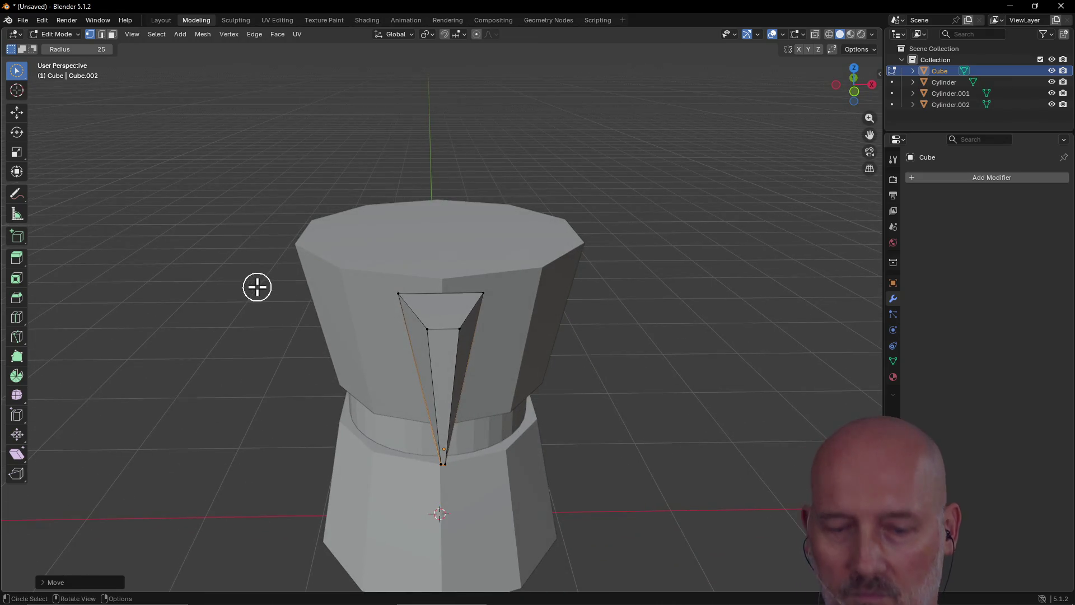
key(ctrl+Page_Up)
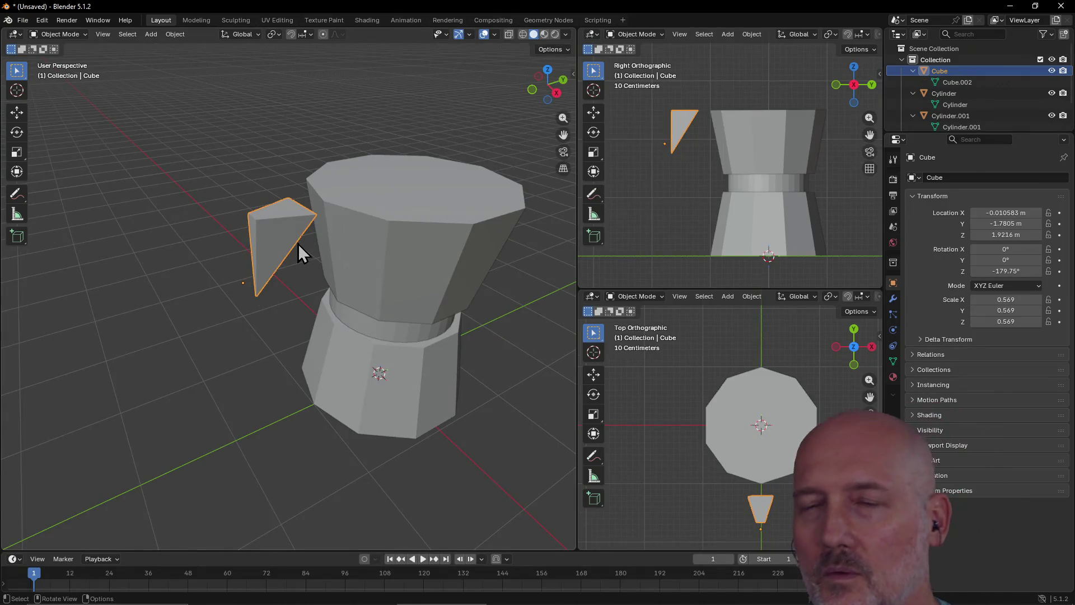
Step: Move the spout toward the pot and lower it 0.1822 m to Z 1.9183 m
middle_drag(358, 235, 298, 242)
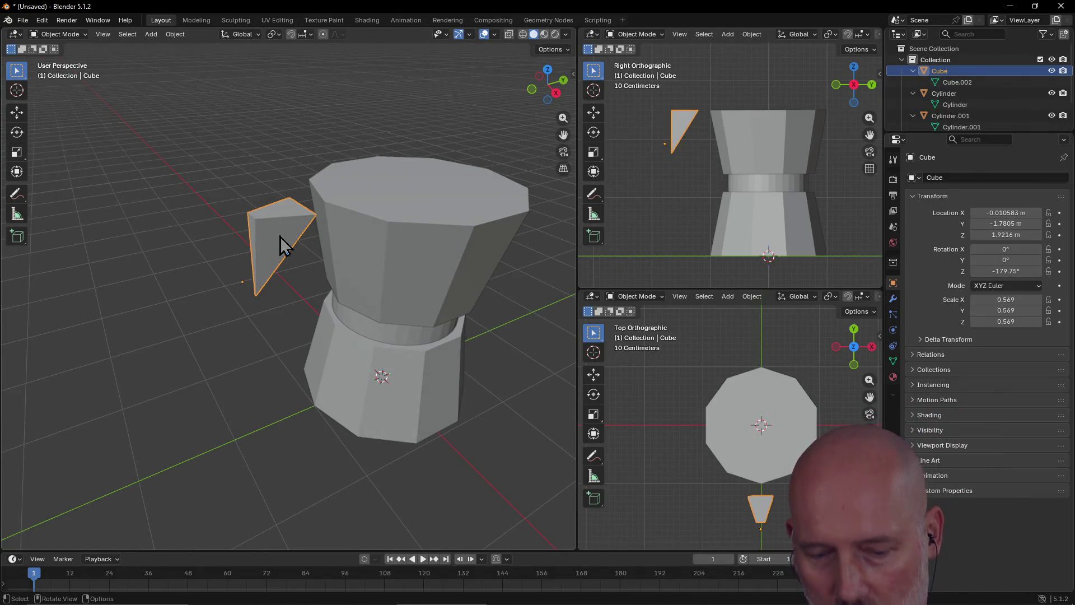
key(g)
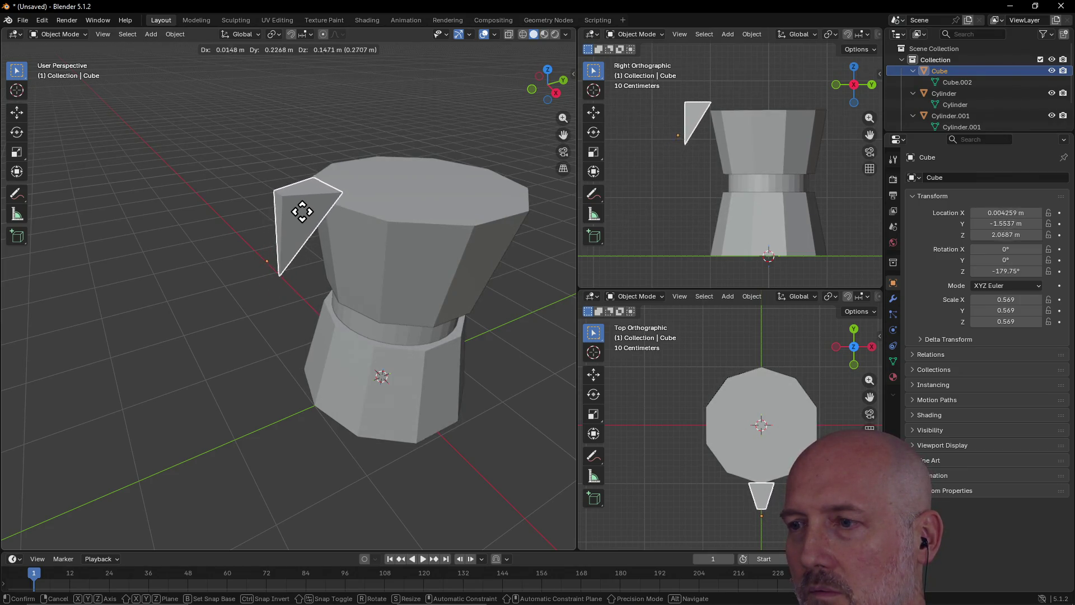
click(308, 209)
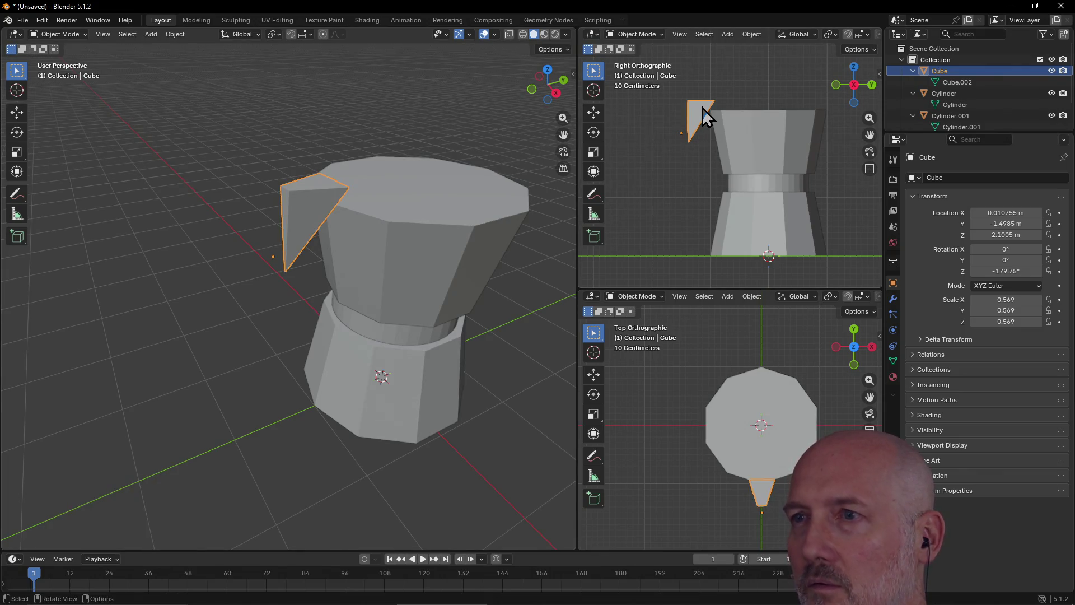
key(g)
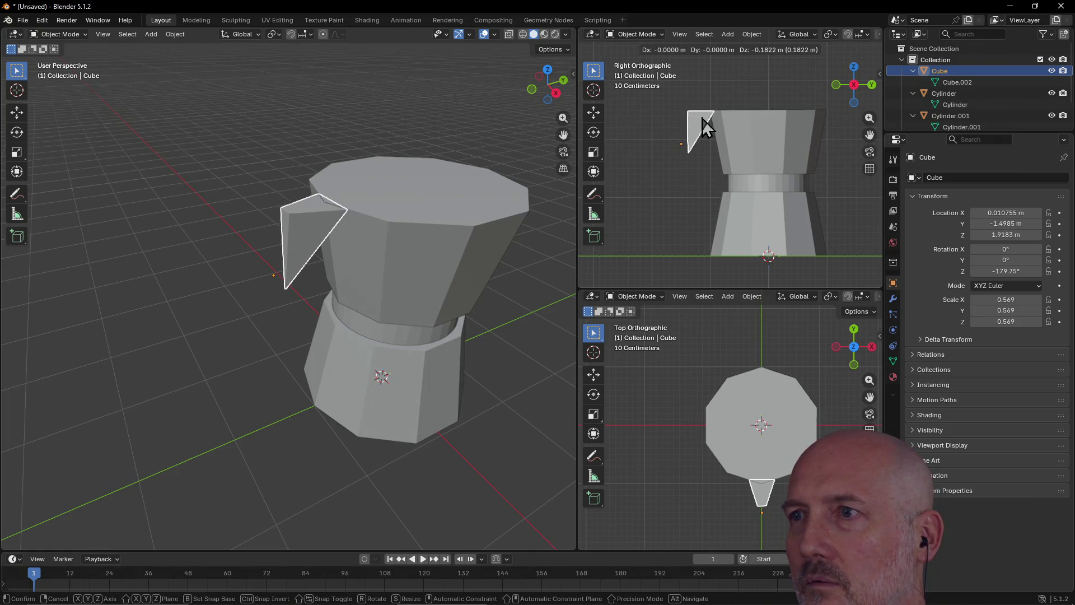
click(702, 119)
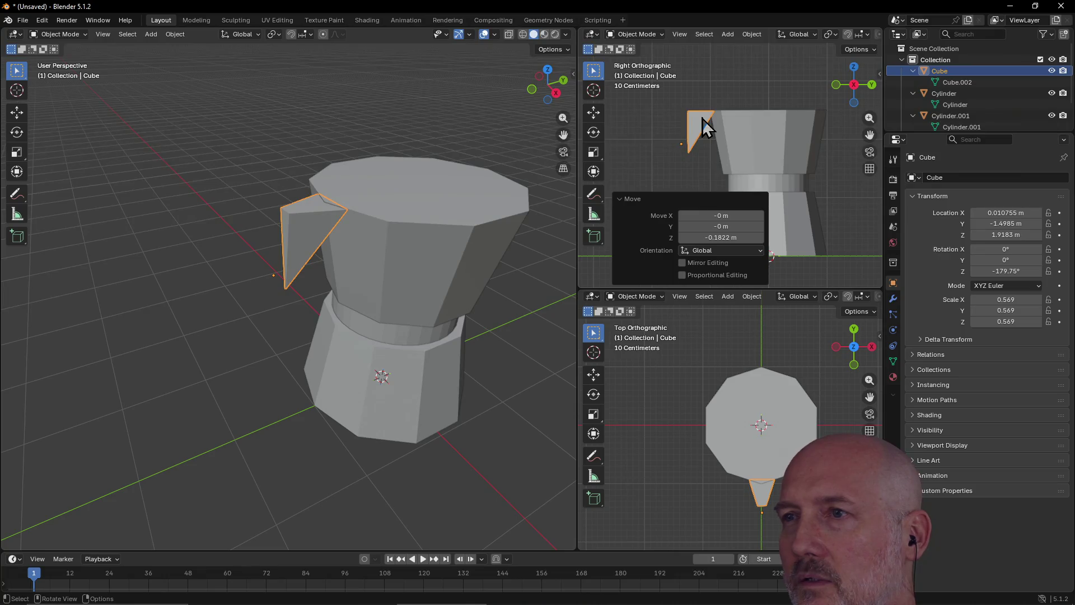
key(r)
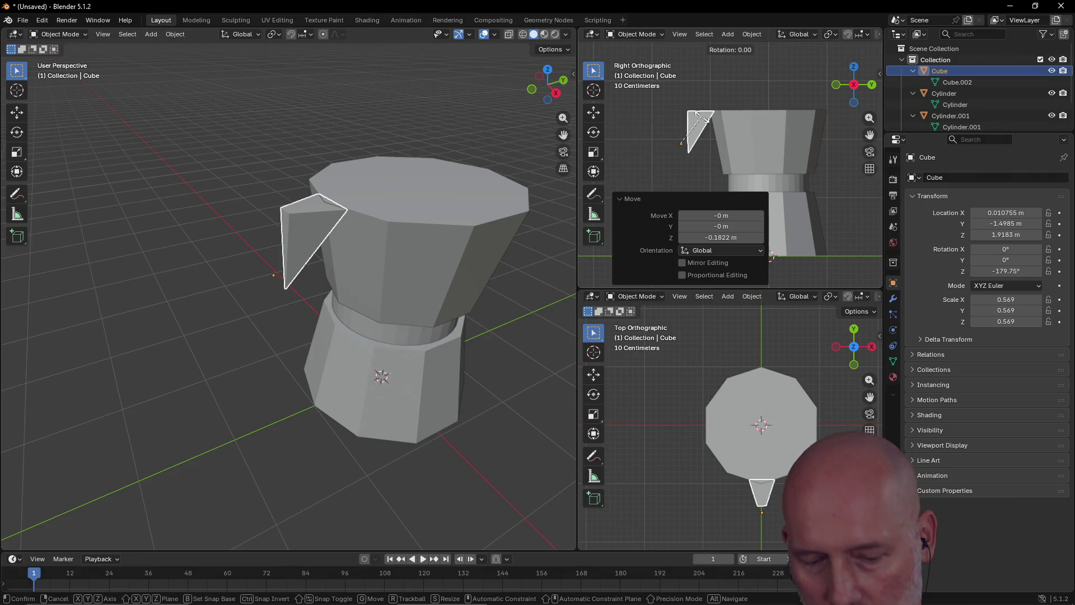
Step: Tilt the spout 52.5° about X and move it against the pot
key(y)
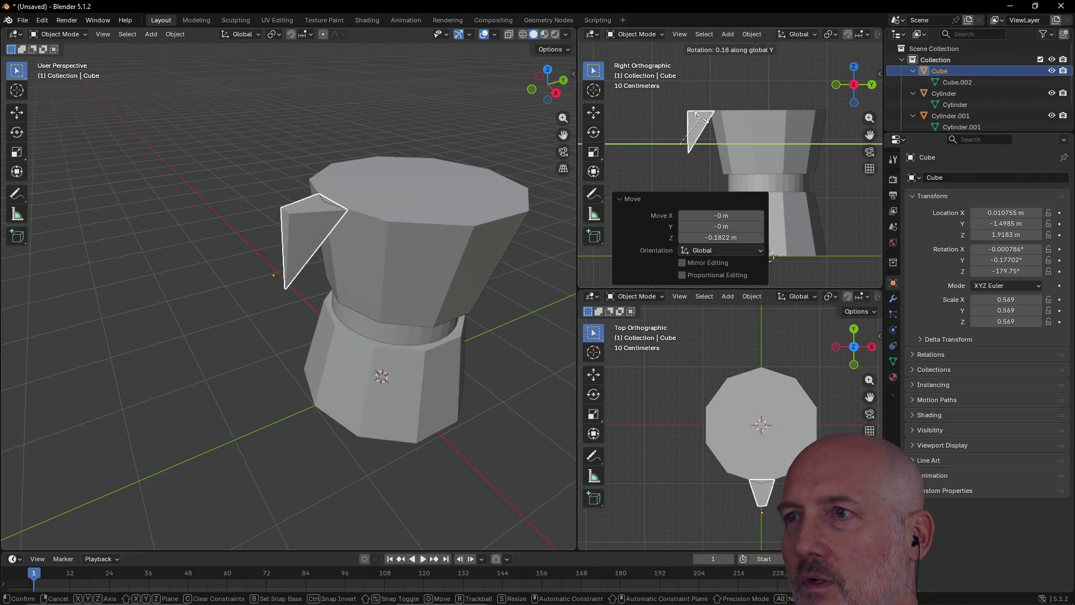
key(x)
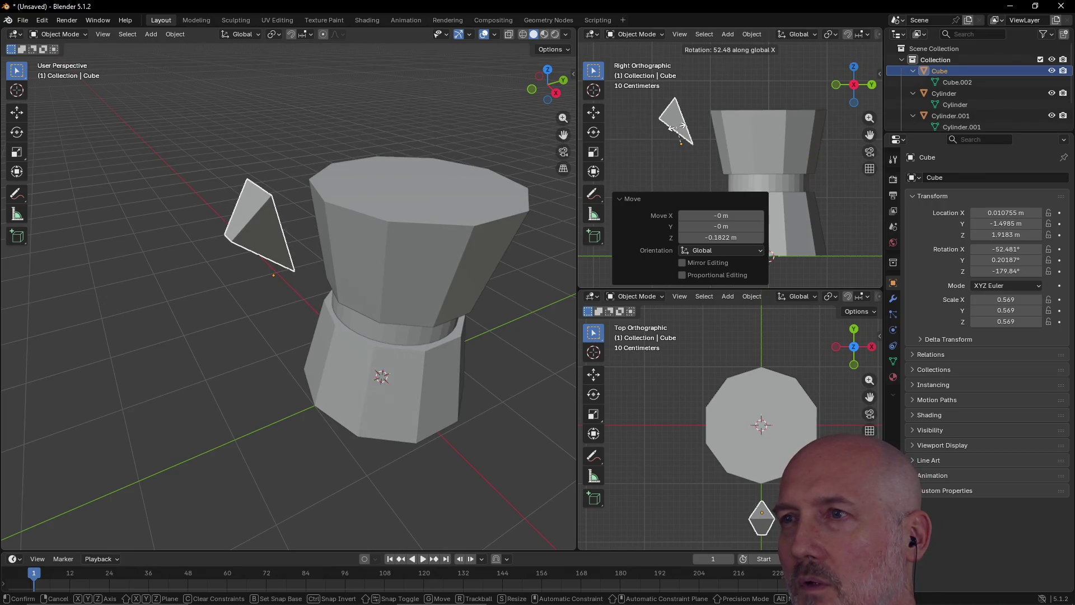
click(678, 128)
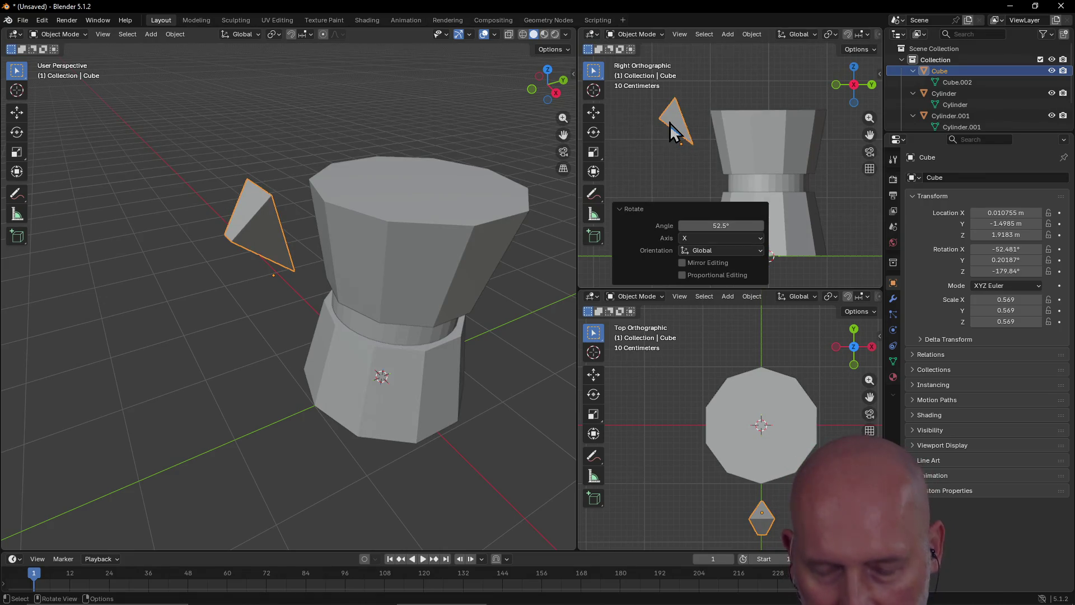
key(g)
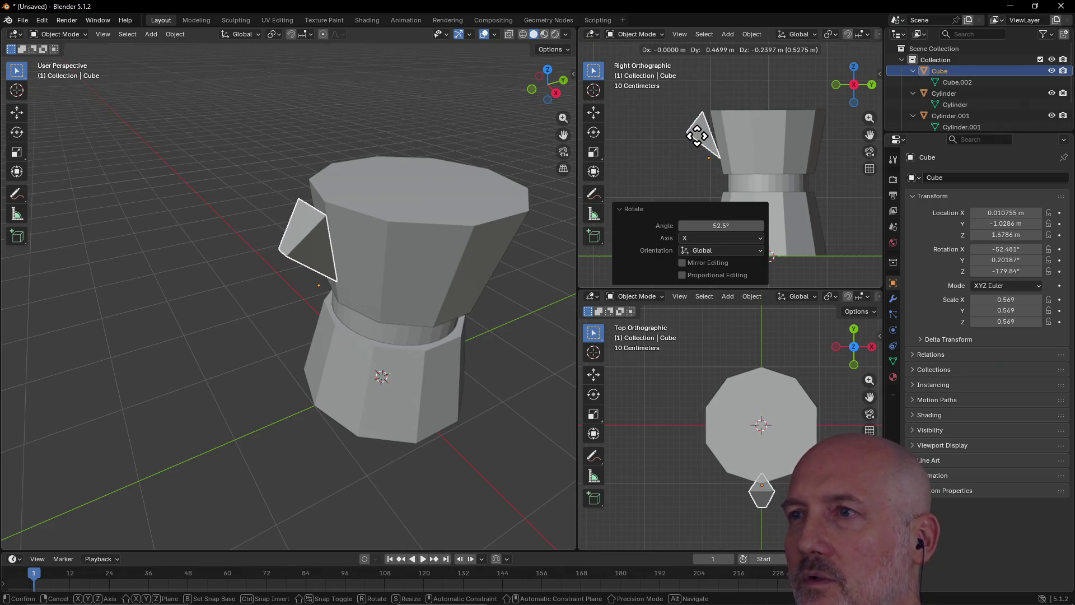
click(696, 134)
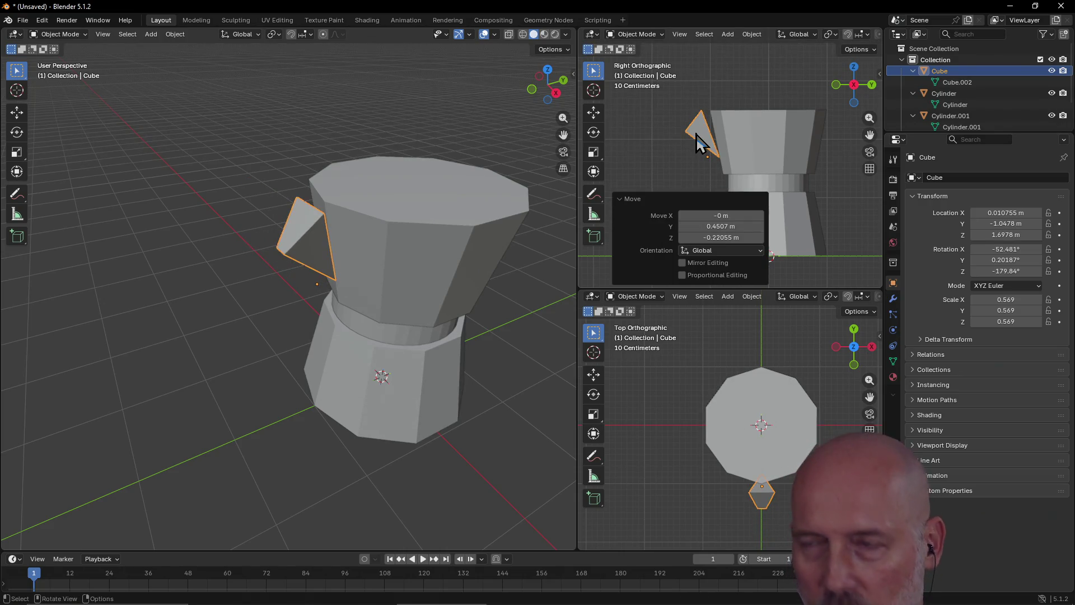
Step: Refine the spout's seat with a 9.24° rotation, a slight back-rotation and small nudges into the pot's side
key(r)
click(700, 133)
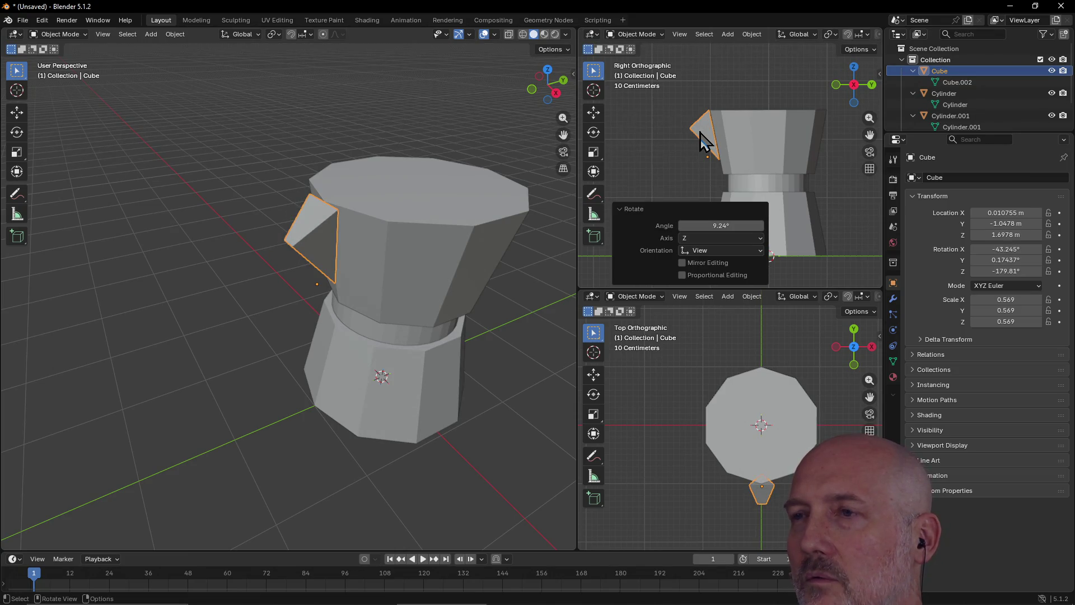
key(g)
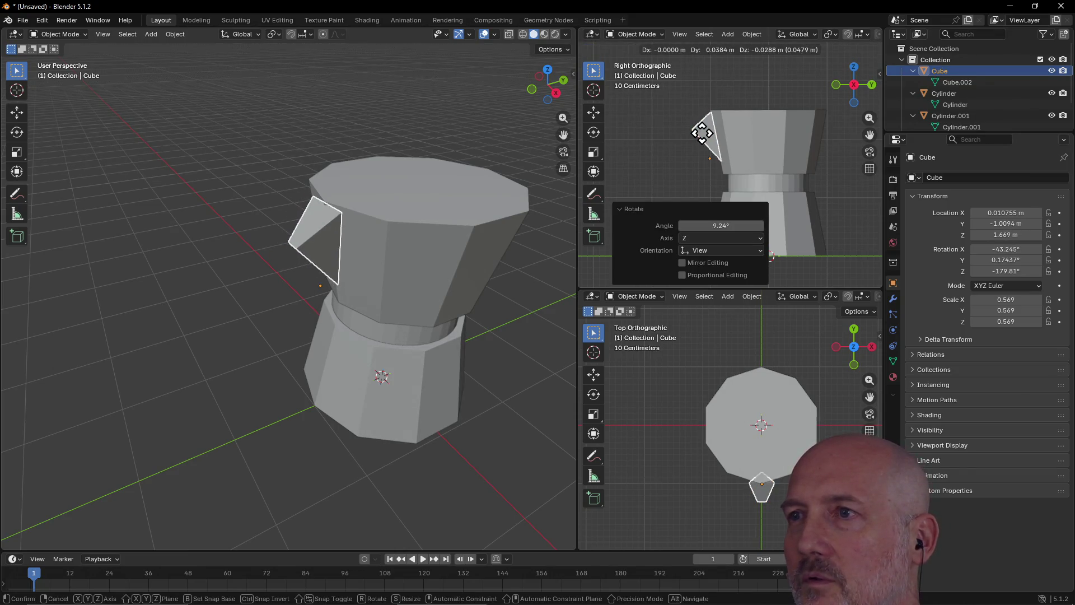
click(702, 132)
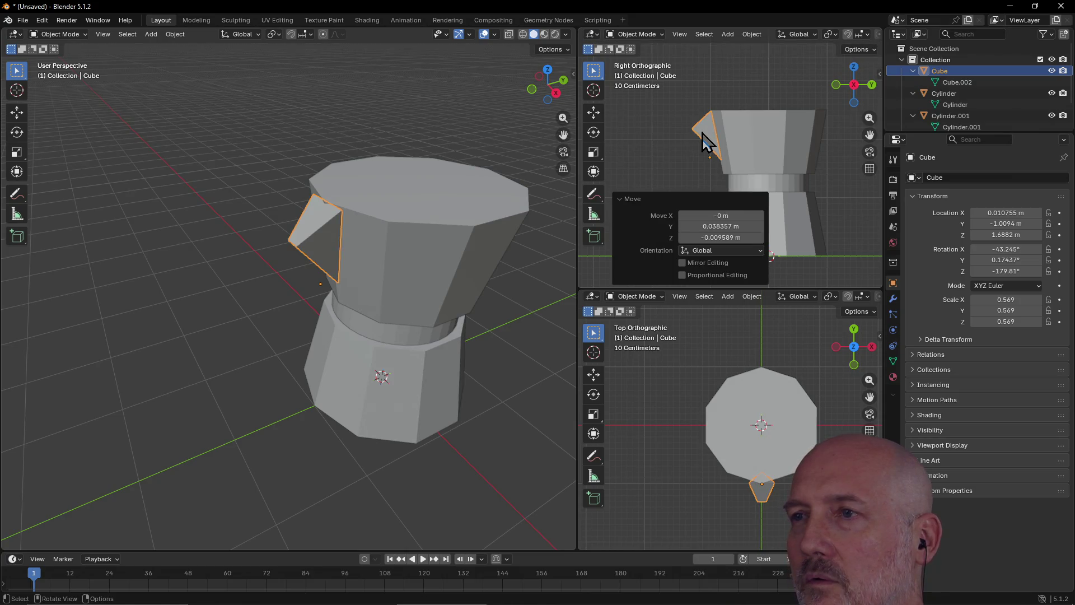
key(r)
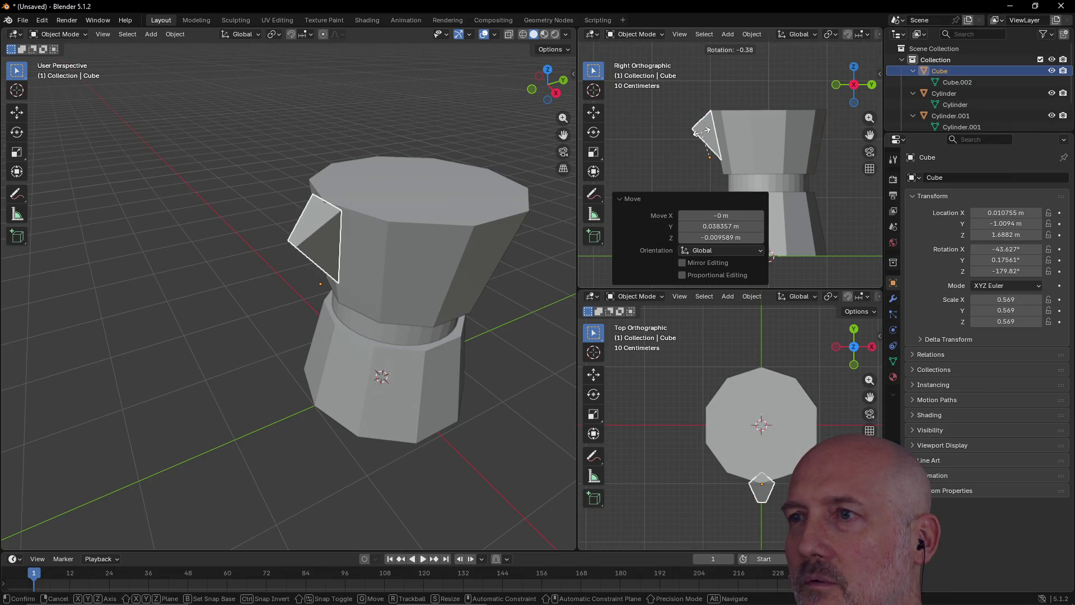
click(703, 139)
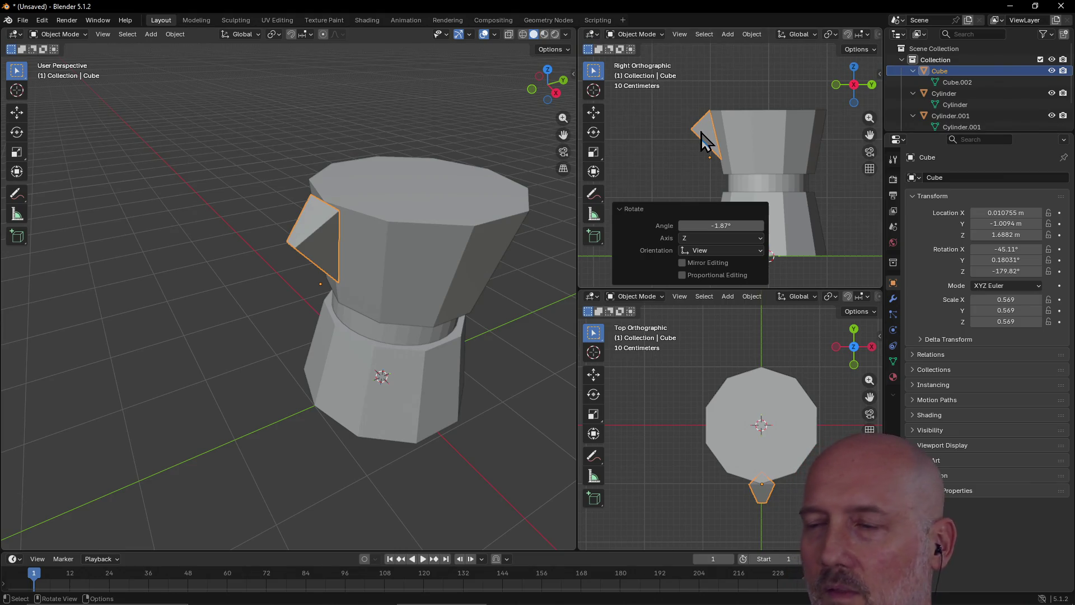
drag(762, 495, 760, 490)
click(668, 428)
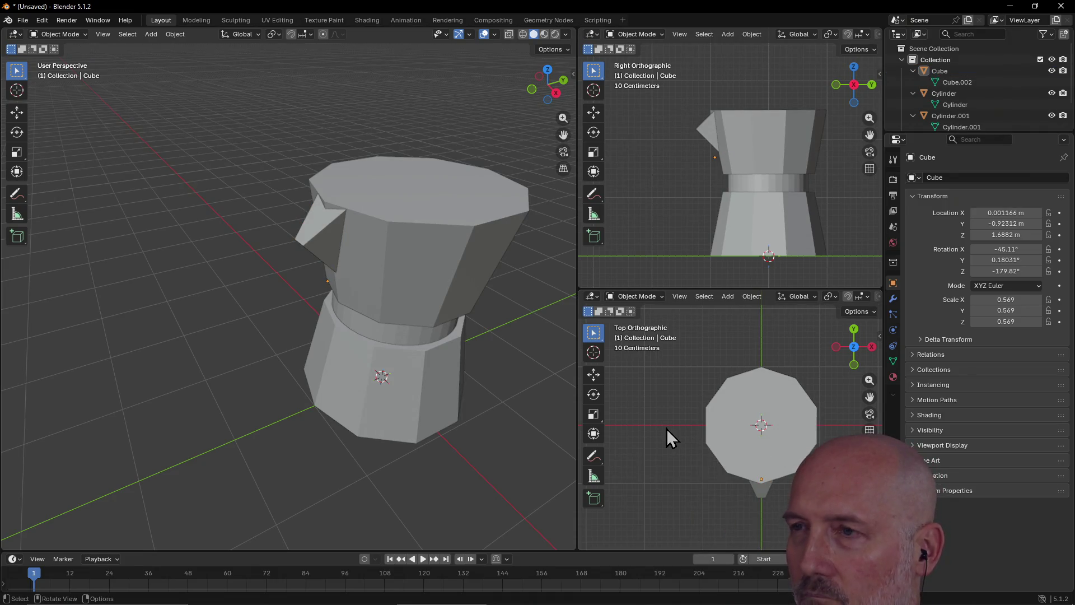
Step: Reselect the spout and raise it slightly to Z 1.717 m, cancelling a further rotation
click(704, 135)
key(g)
click(708, 128)
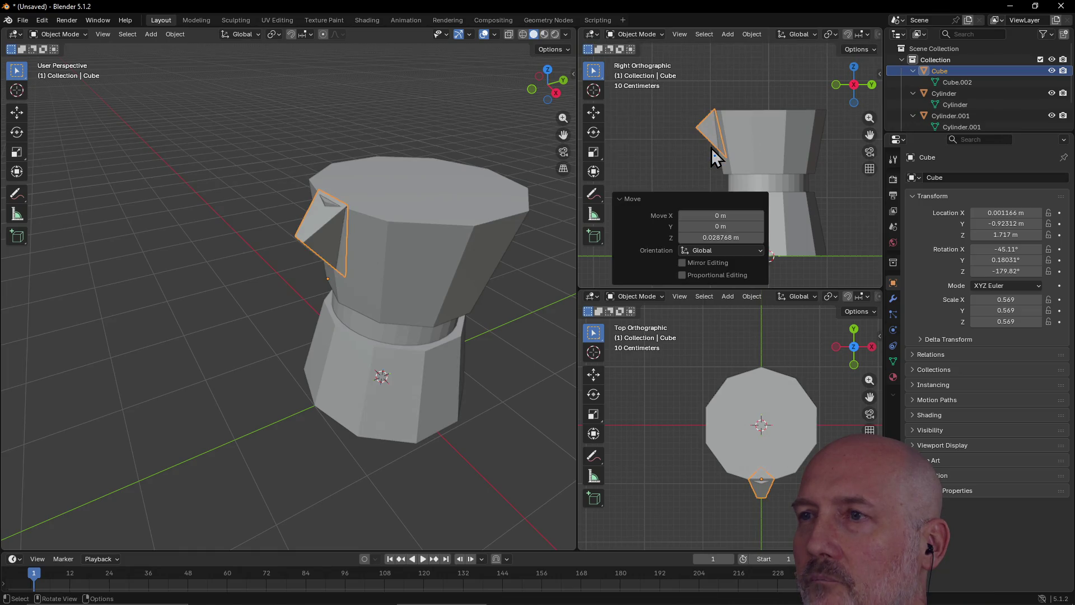
key(r)
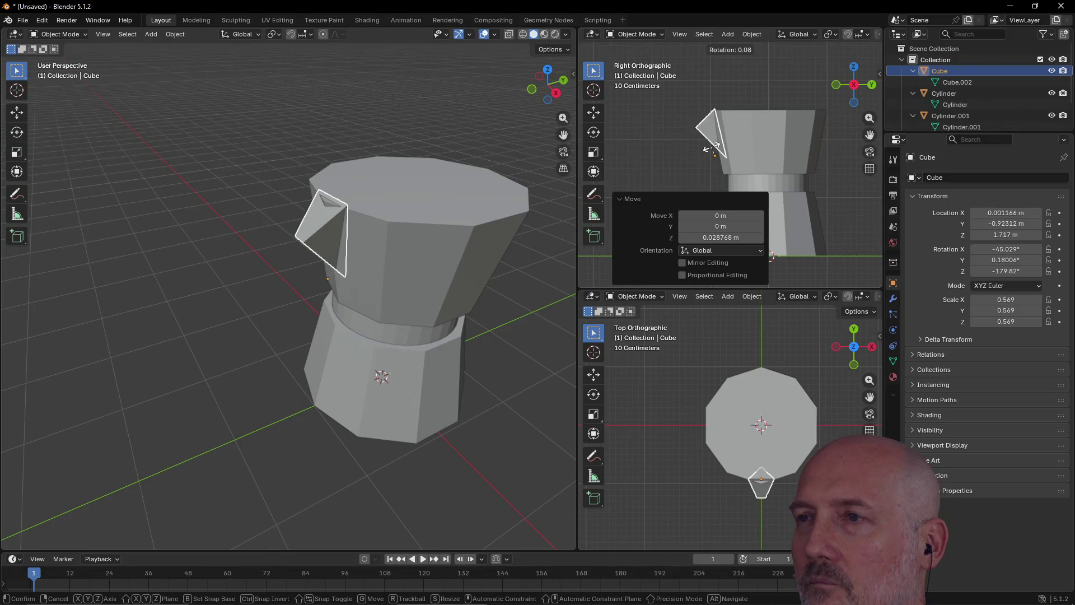
right_click(710, 149)
Step: Ease the spout's tilt to about -37.6° on X and slide it to Y -1.045 m against the rim
scroll(718, 151, up, 5)
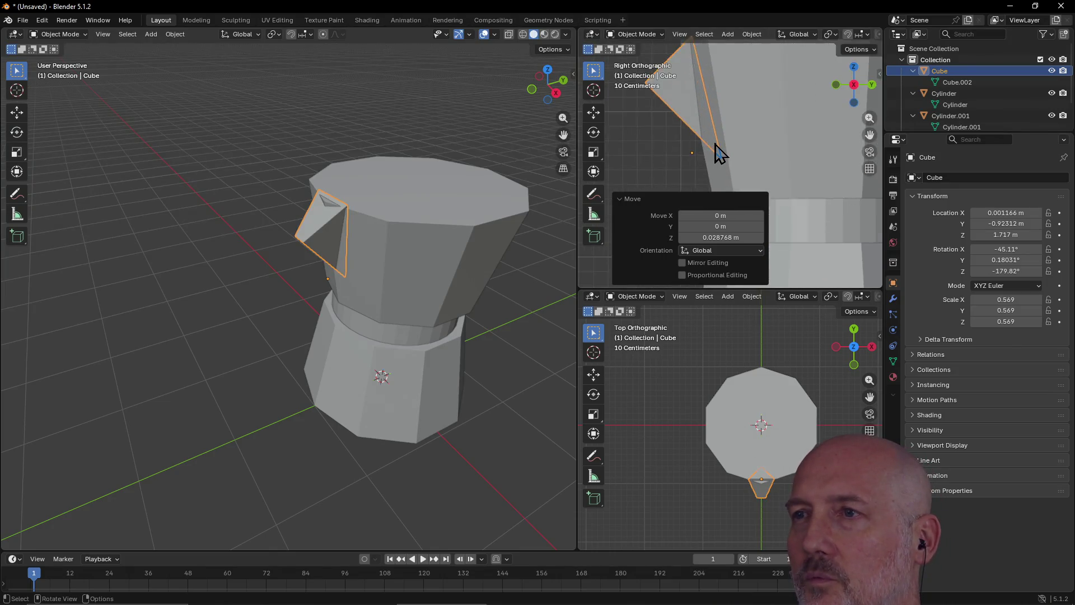
scroll(719, 152, up, 1)
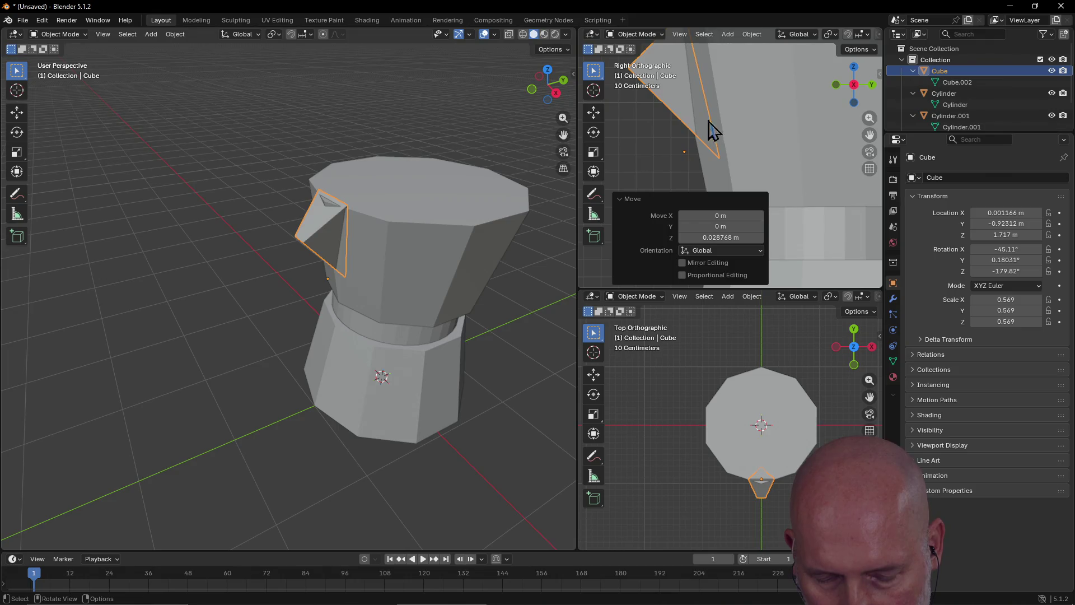
scroll(714, 63, down, 3)
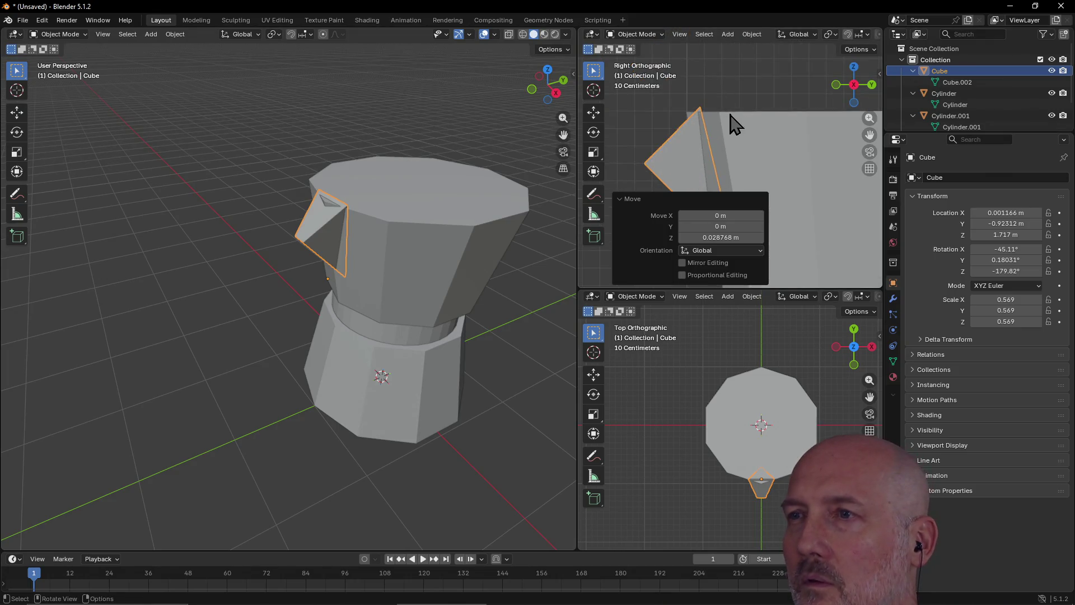
click(637, 200)
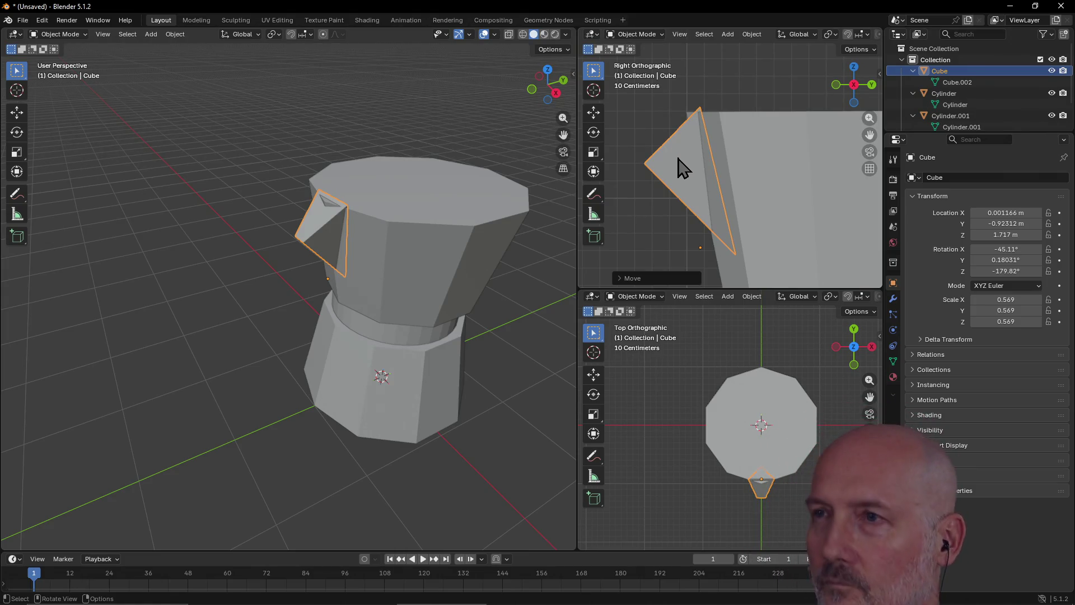
key(g)
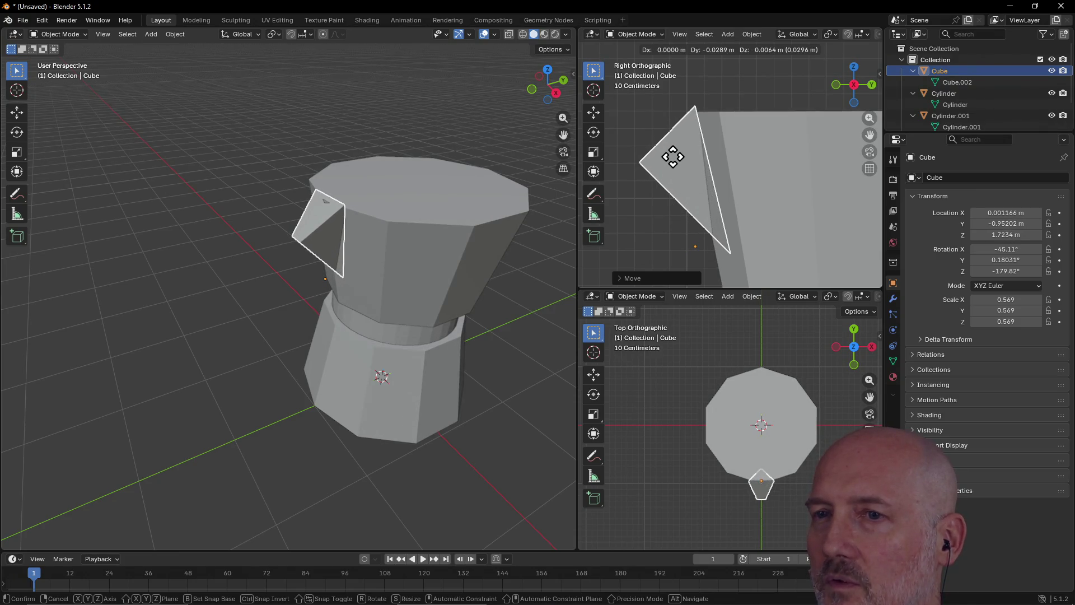
click(673, 157)
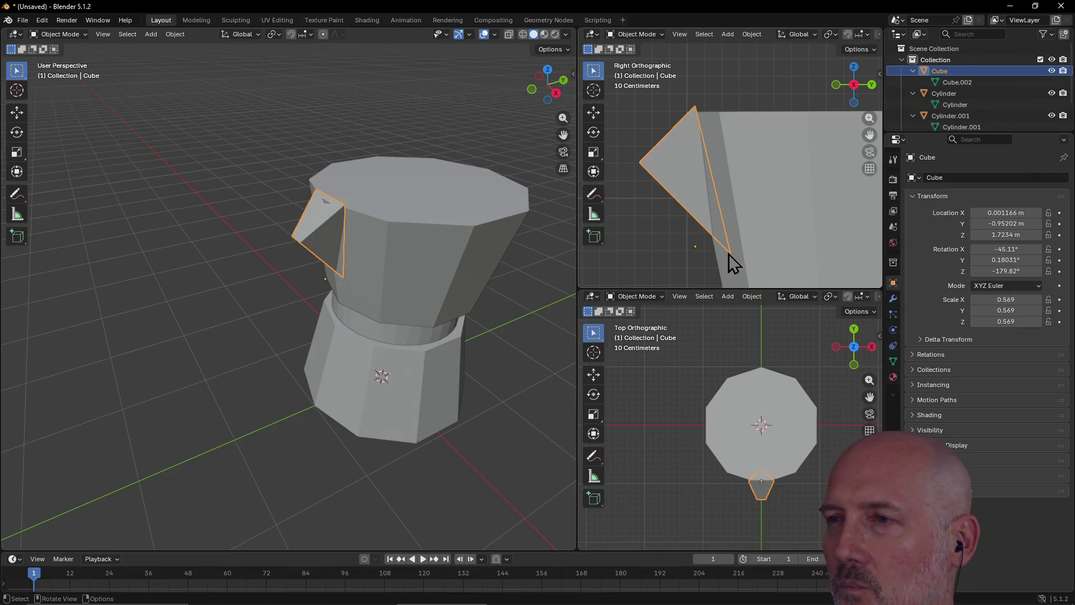
key(r)
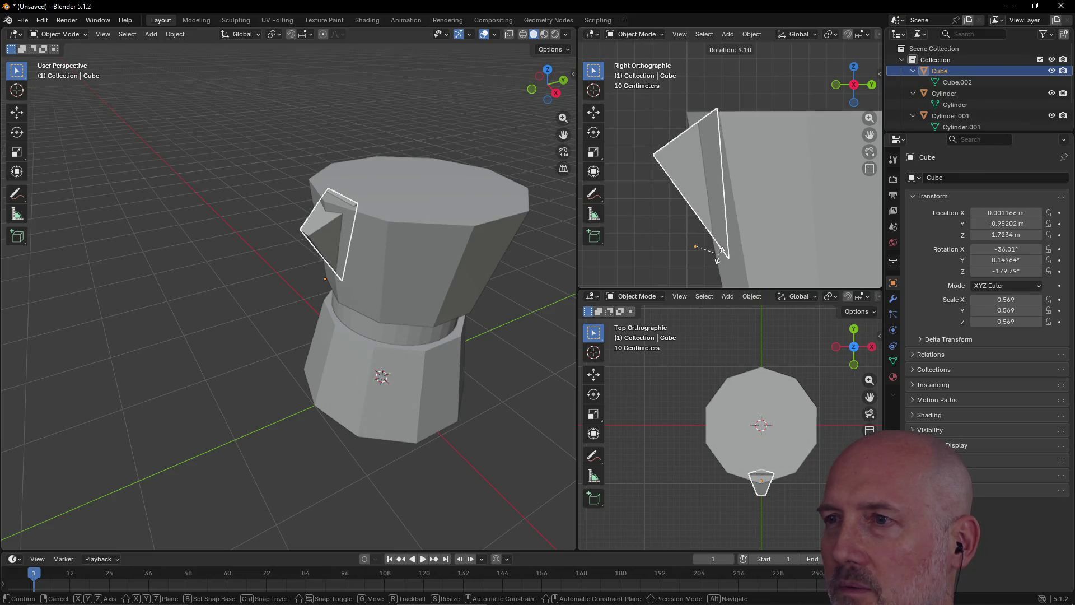
click(717, 254)
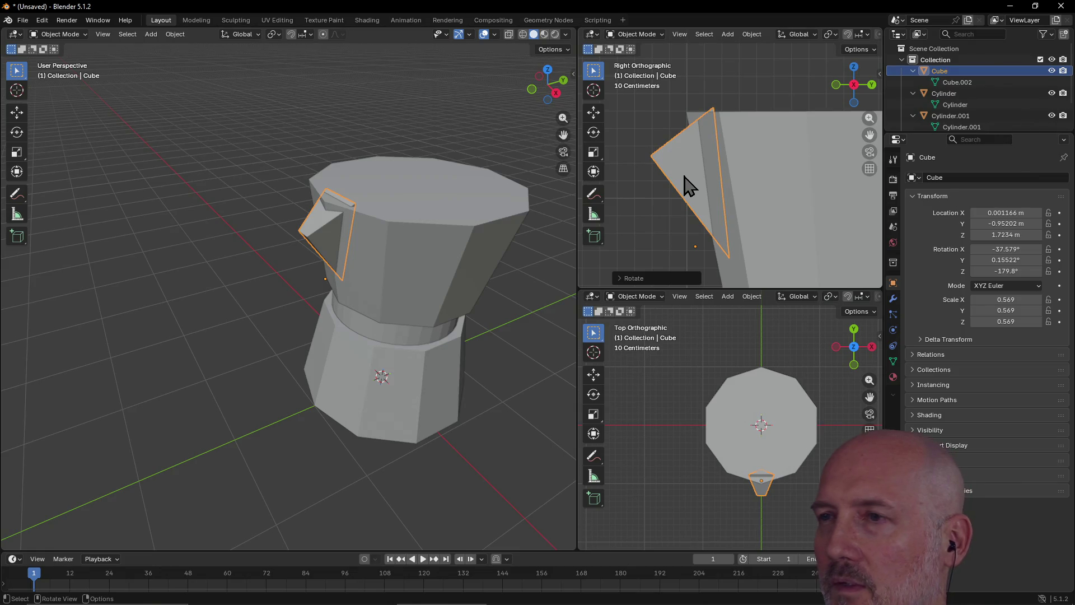
key(g)
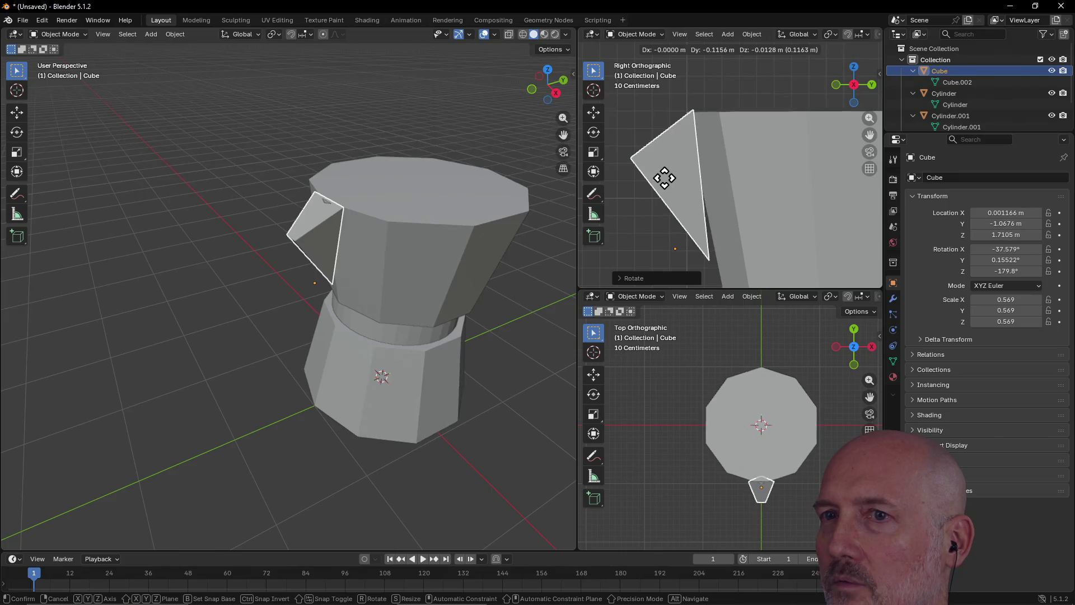
click(668, 179)
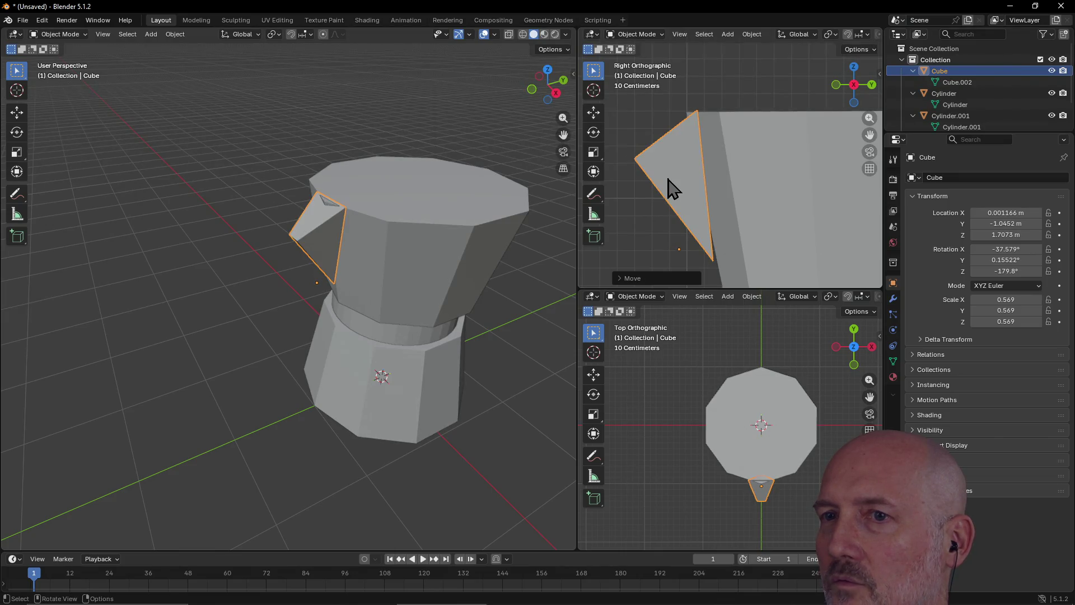
Step: Tilt the spout further outward in two rotations, then reposition it and adjust its height
key(r)
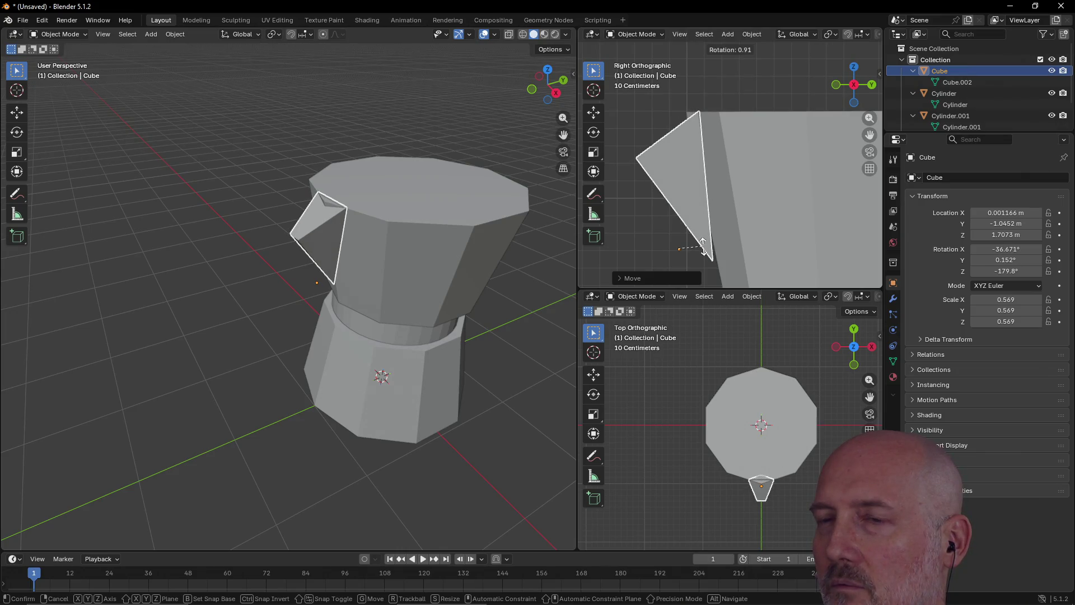
click(703, 246)
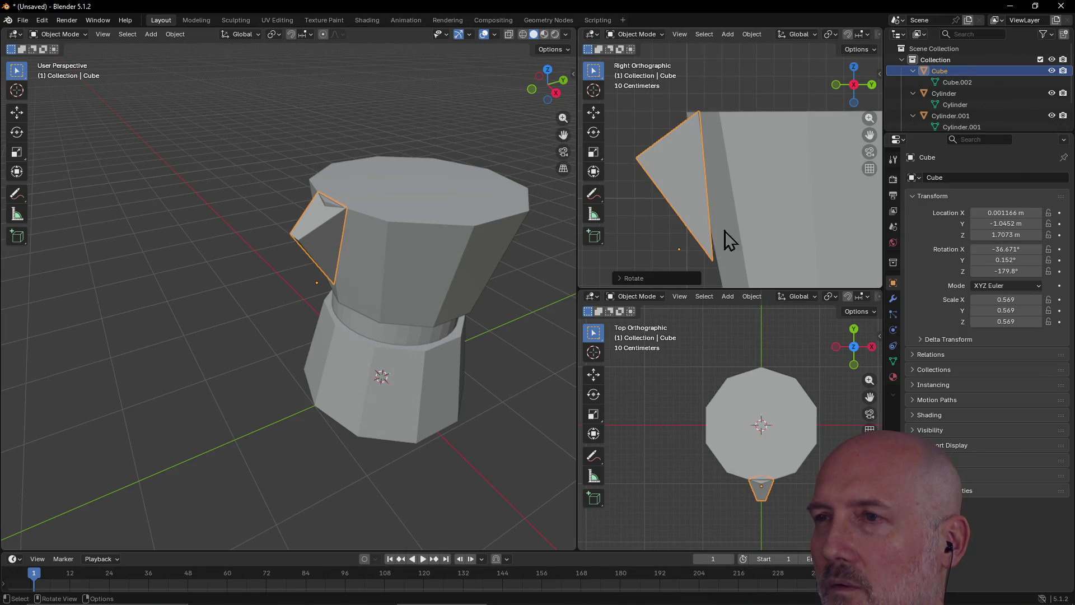
key(r)
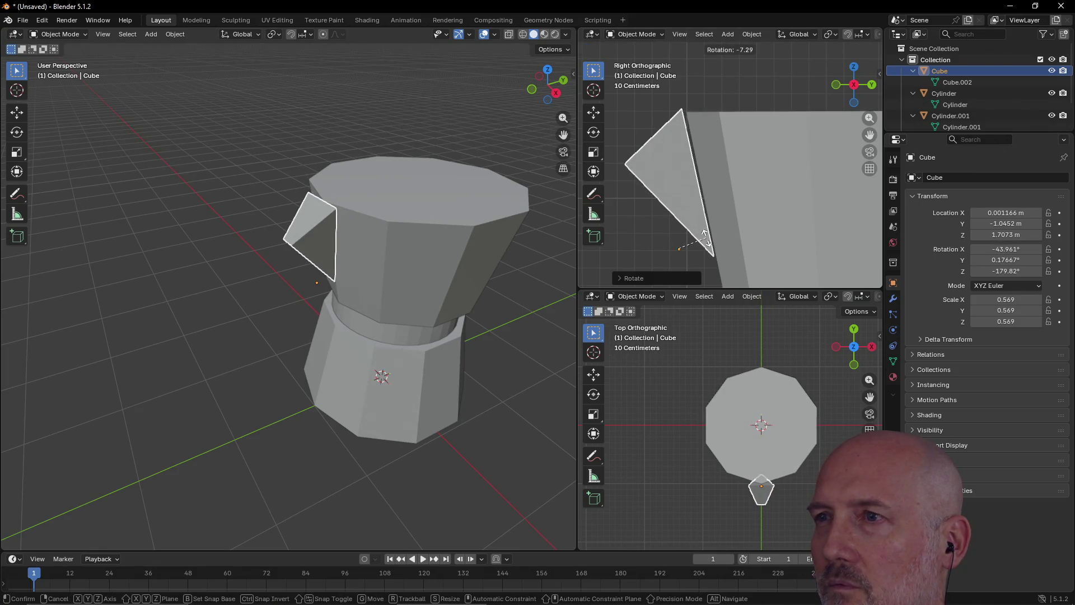
click(707, 239)
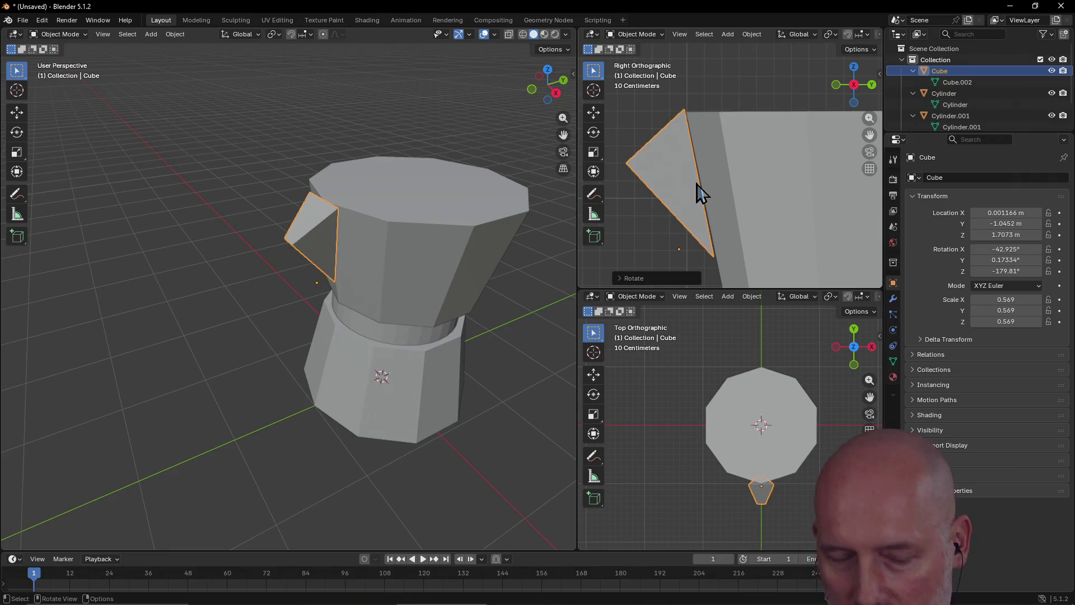
key(g)
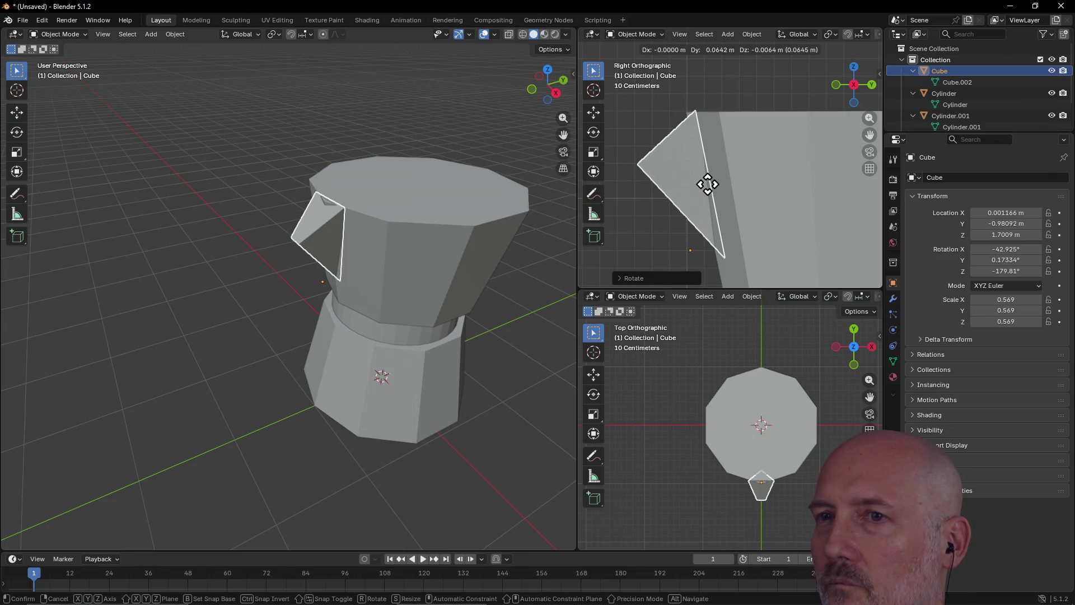
click(711, 195)
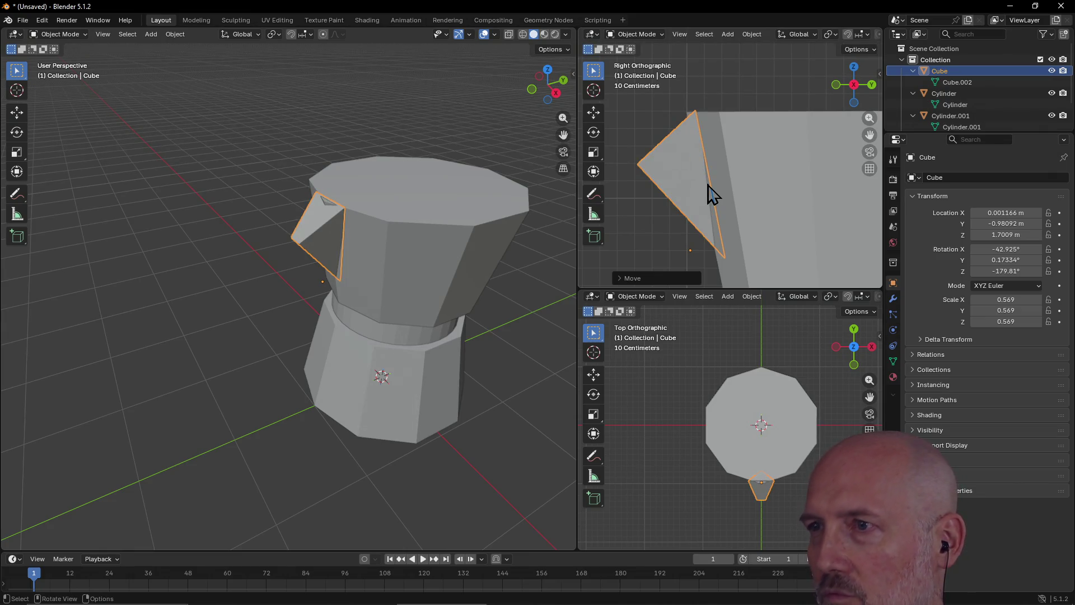
key(g)
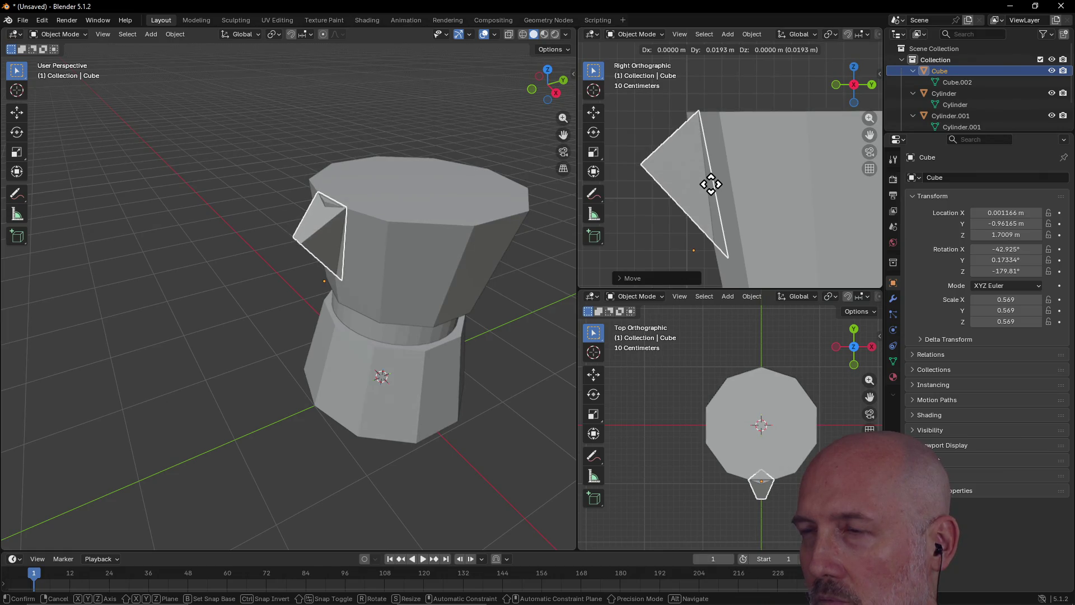
click(711, 184)
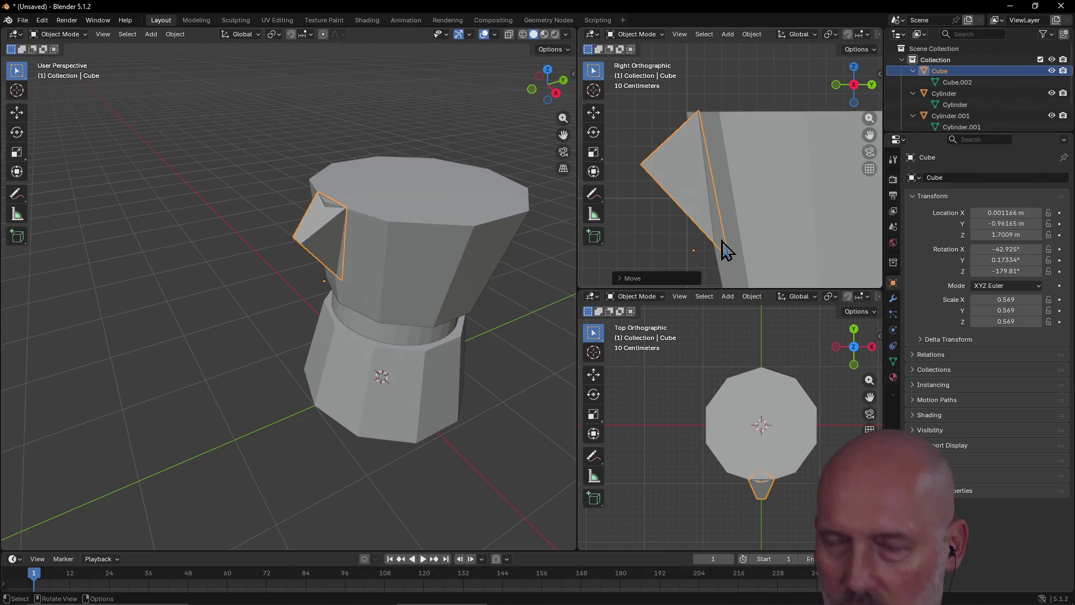
Step: Ease the tilt back to about -39.7° on X and slide the spout along Y to -1.0066 m
key(r)
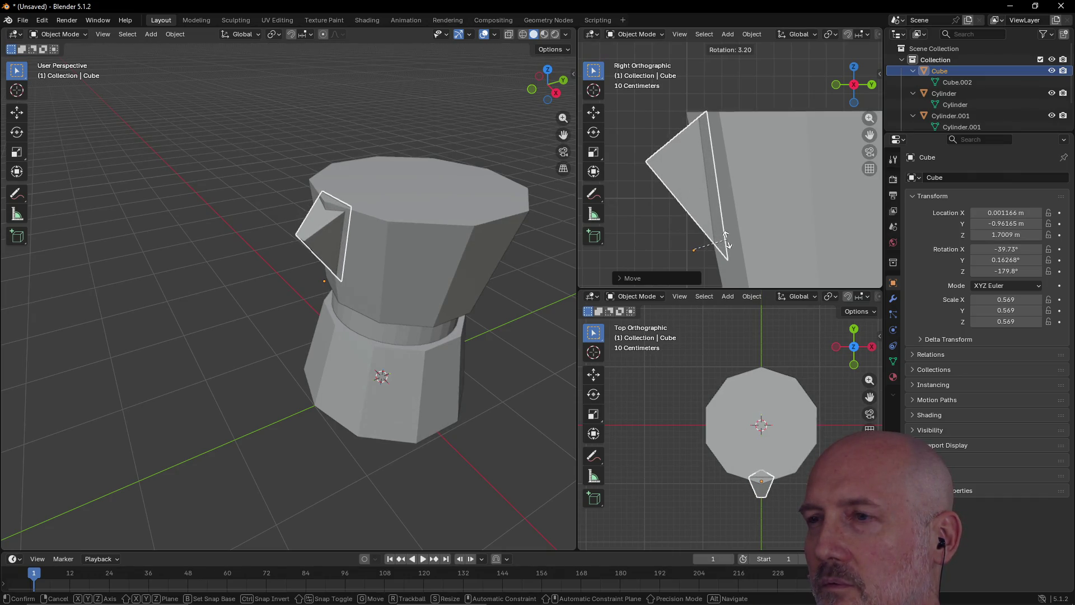
click(727, 241)
key(g)
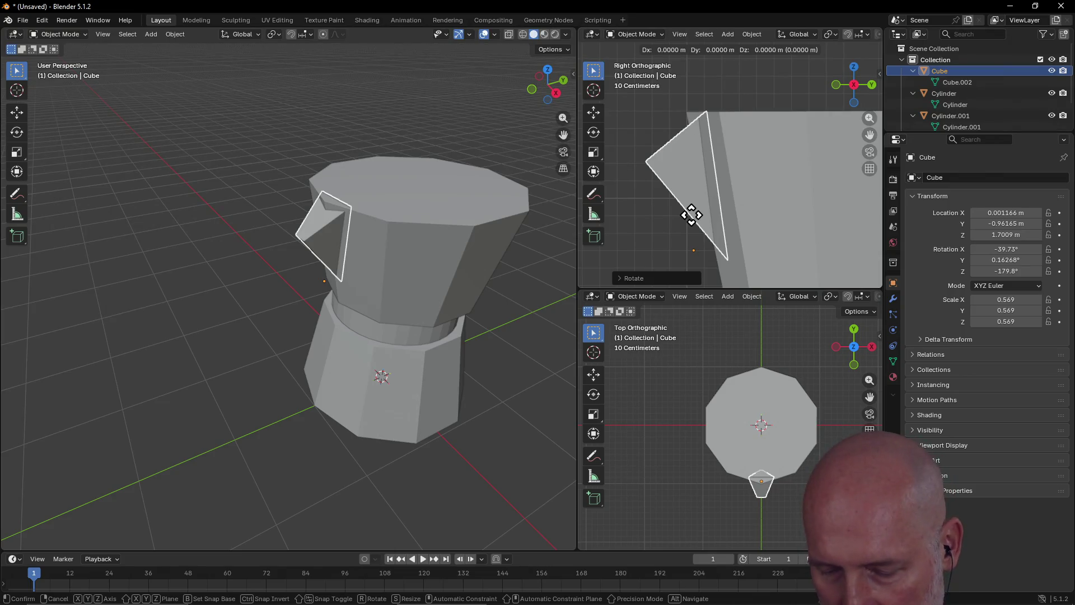
key(y)
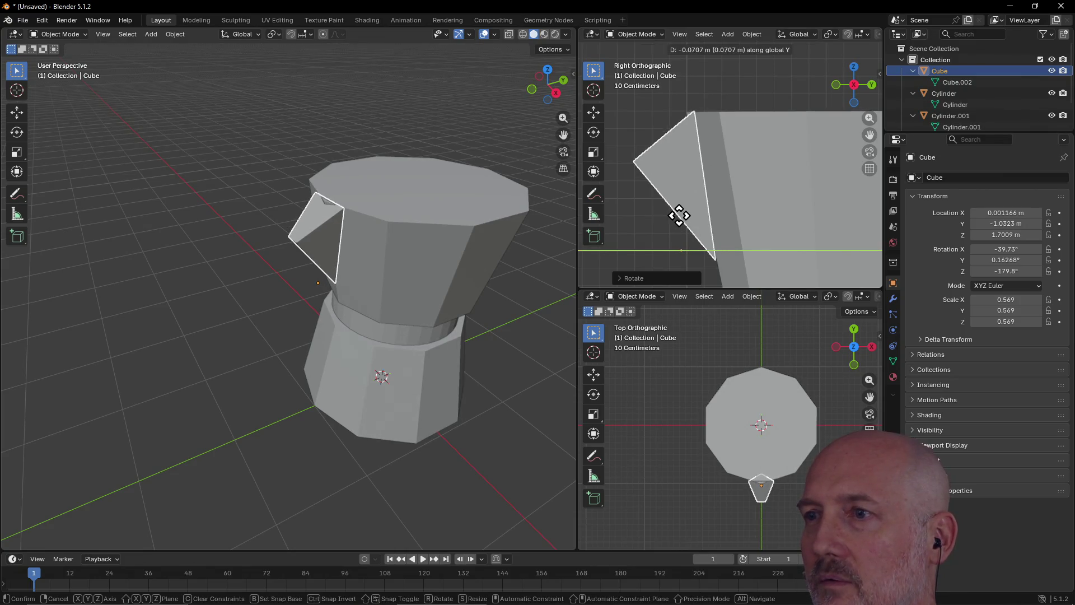
click(683, 216)
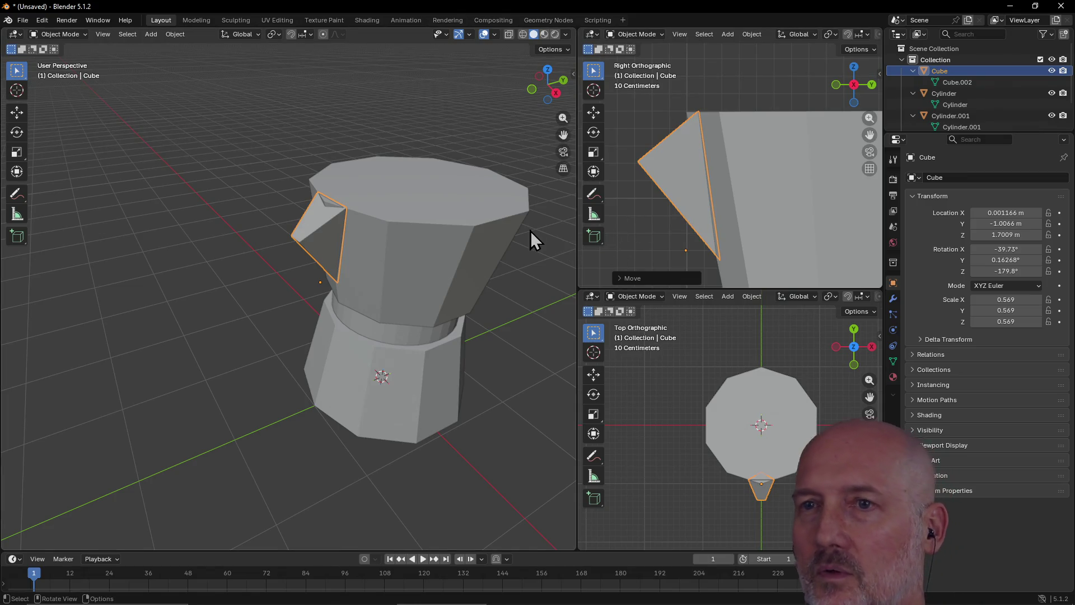
Step: Select the wedge spout and switch to the Modeling workspace to edit its mesh
click(376, 274)
mouse_move(377, 274)
middle_down()
mouse_move(465, 234)
mouse_move(485, 240)
mouse_move(465, 287)
mouse_move(421, 291)
middle_up()
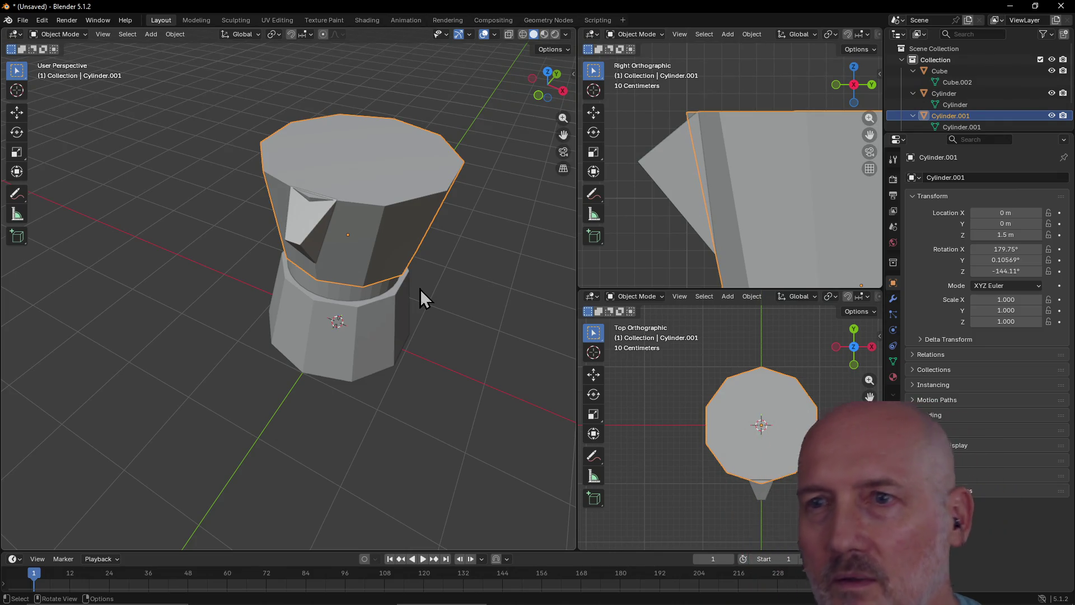
click(655, 168)
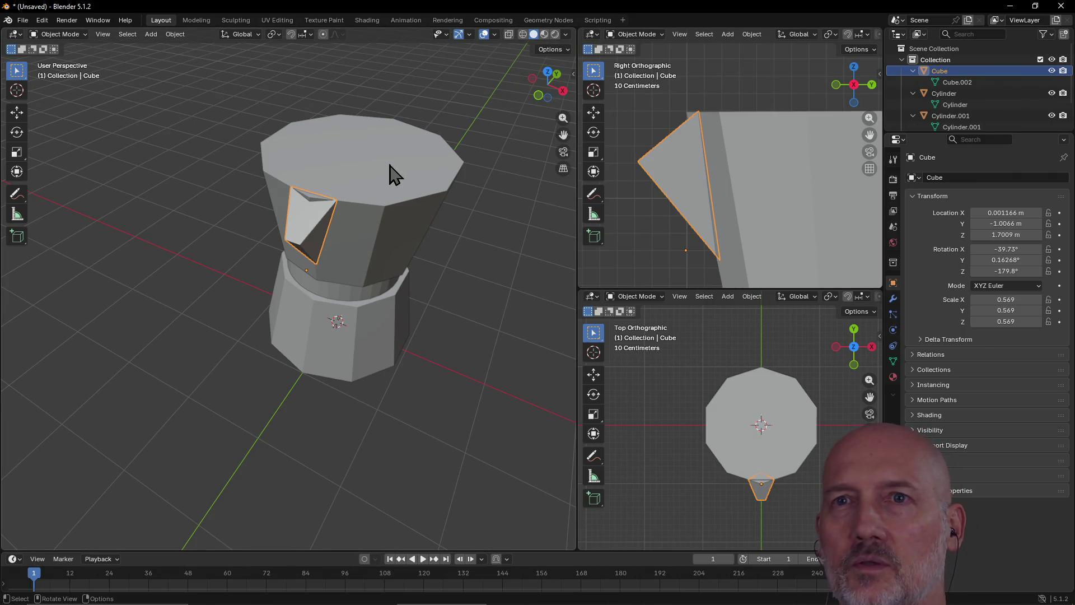
key(ctrl+Page_Down)
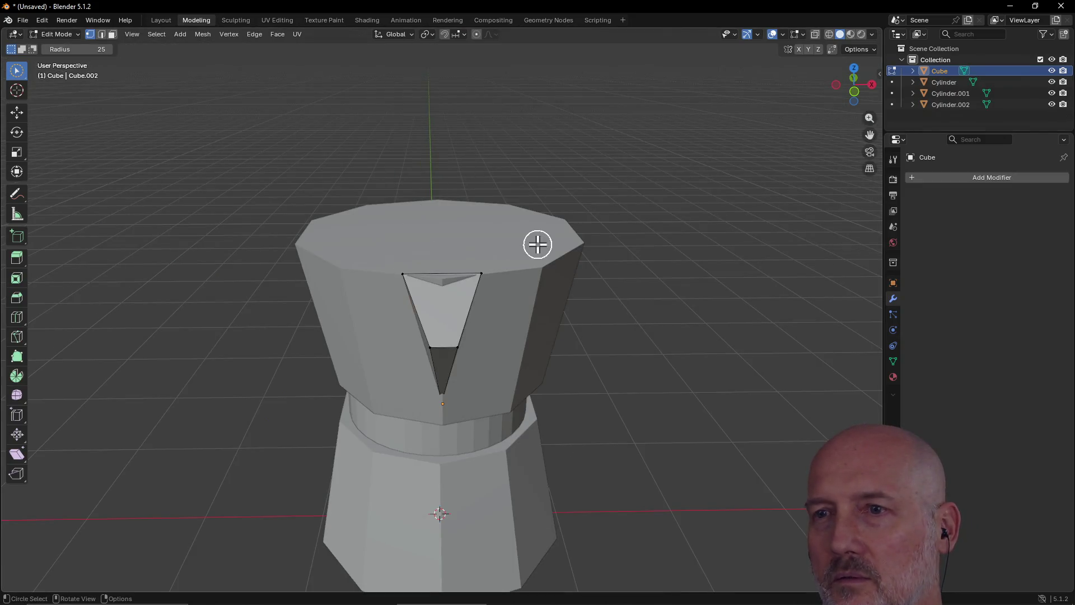
Step: Switch to Front view and select the notch's inner vertex, cancelling a trial Y move
mouse_move(578, 309)
middle_down()
mouse_move(498, 286)
mouse_move(528, 328)
mouse_move(559, 344)
mouse_move(492, 336)
mouse_move(554, 347)
mouse_move(562, 360)
mouse_move(543, 364)
mouse_move(588, 377)
middle_up()
scroll(546, 361, up, 4)
scroll(588, 375, up, 4)
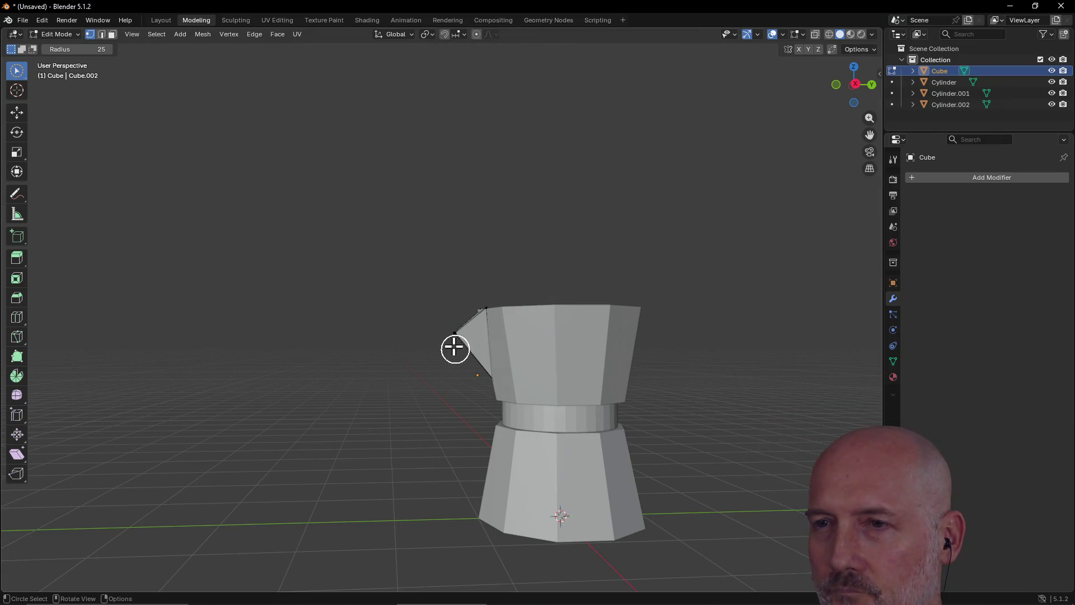
scroll(448, 338, up, 3)
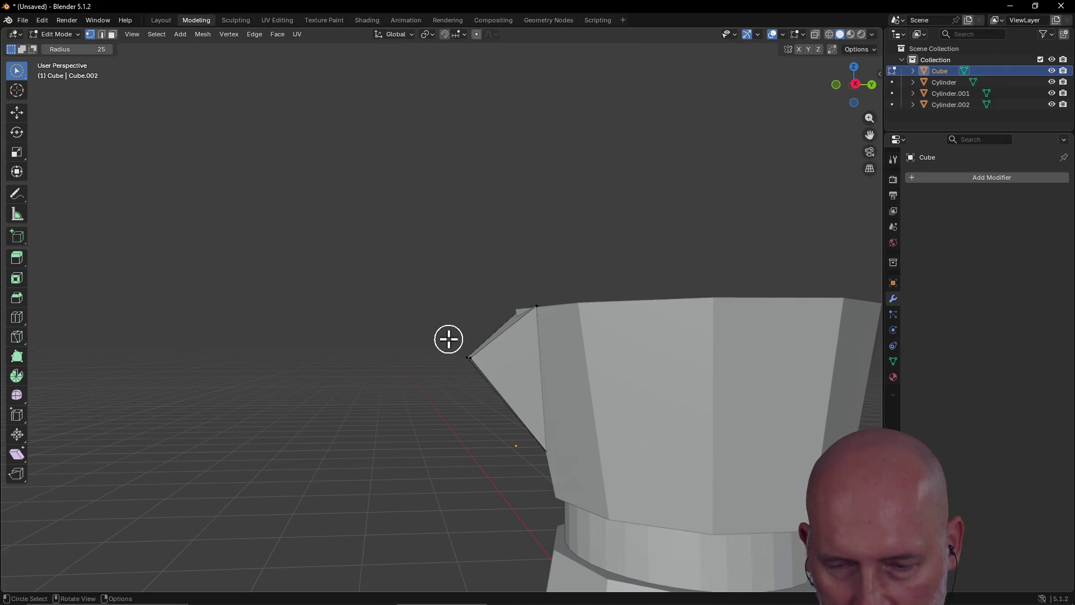
key(grave)
click(384, 305)
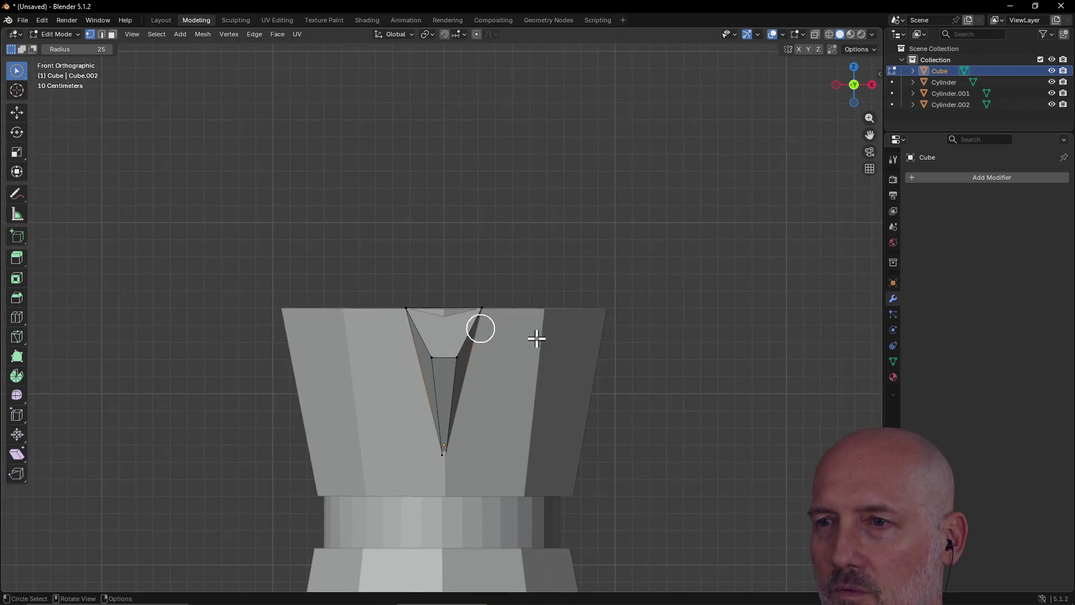
drag(427, 358, 454, 358)
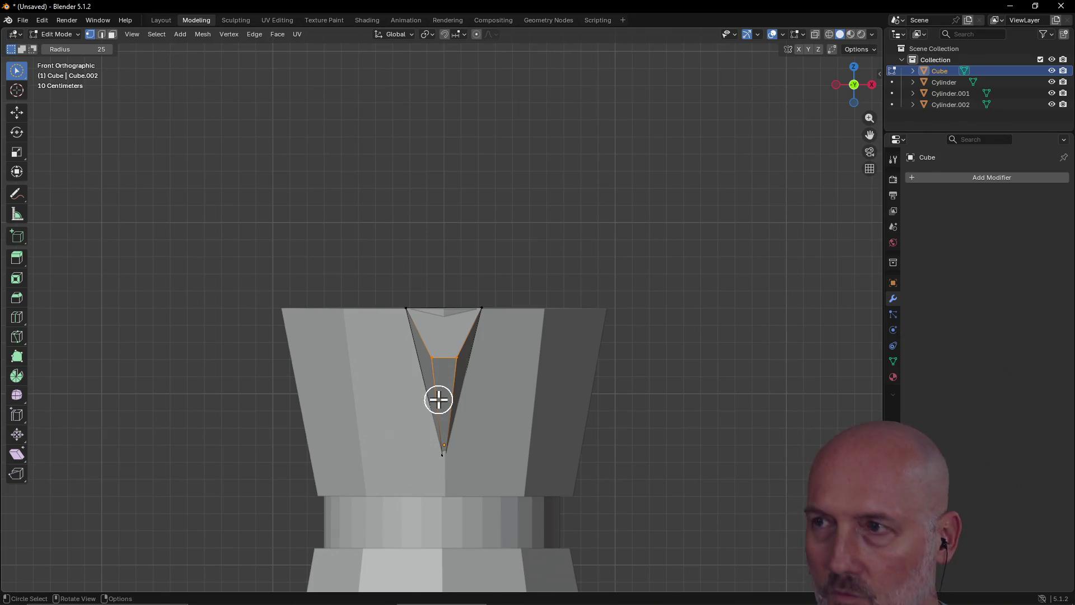
key(g)
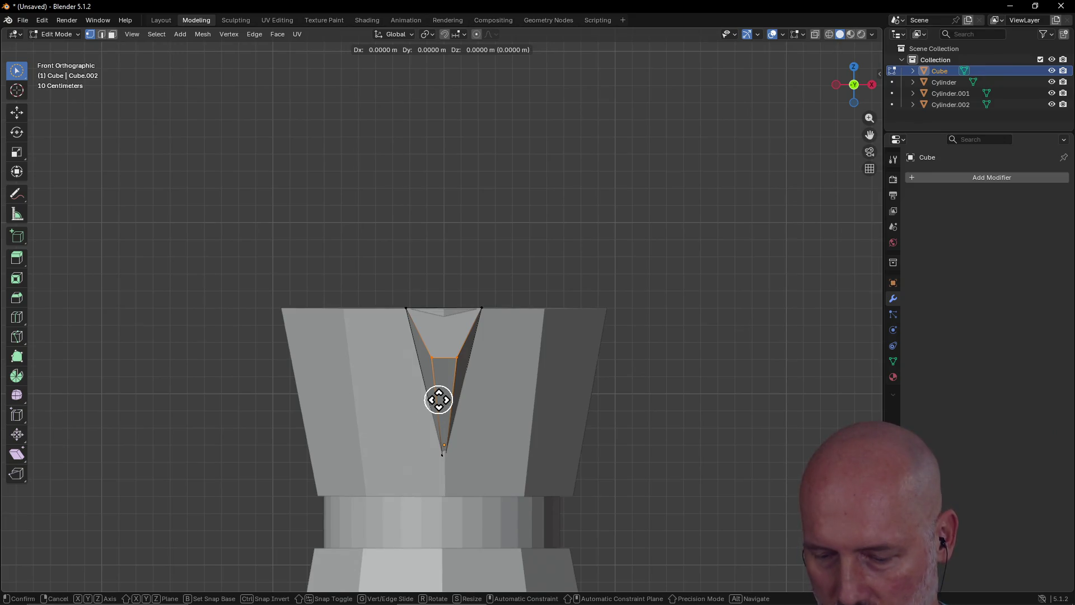
key(y)
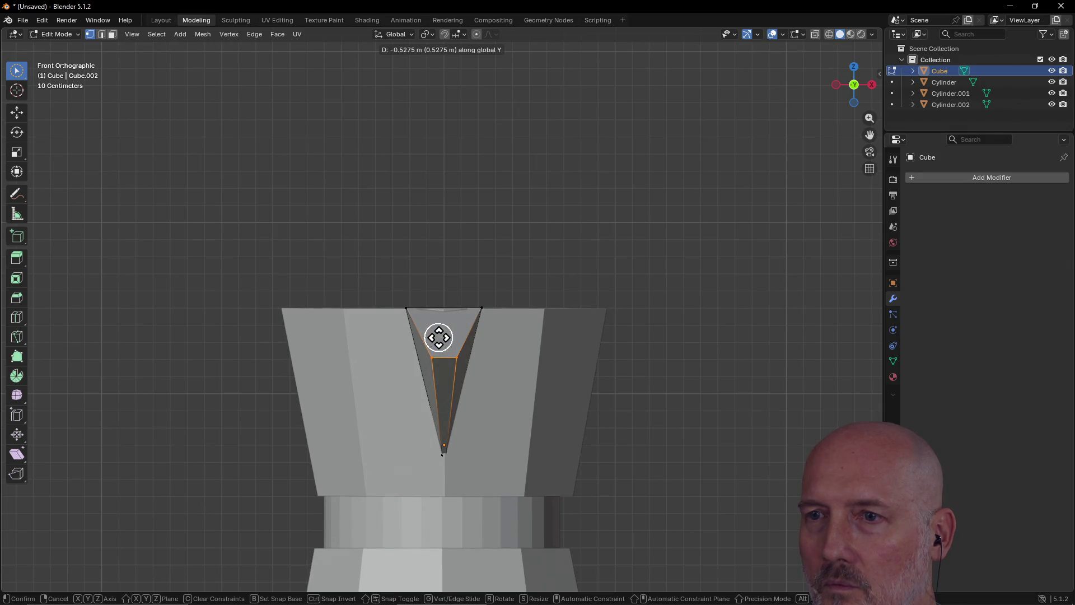
right_click(439, 337)
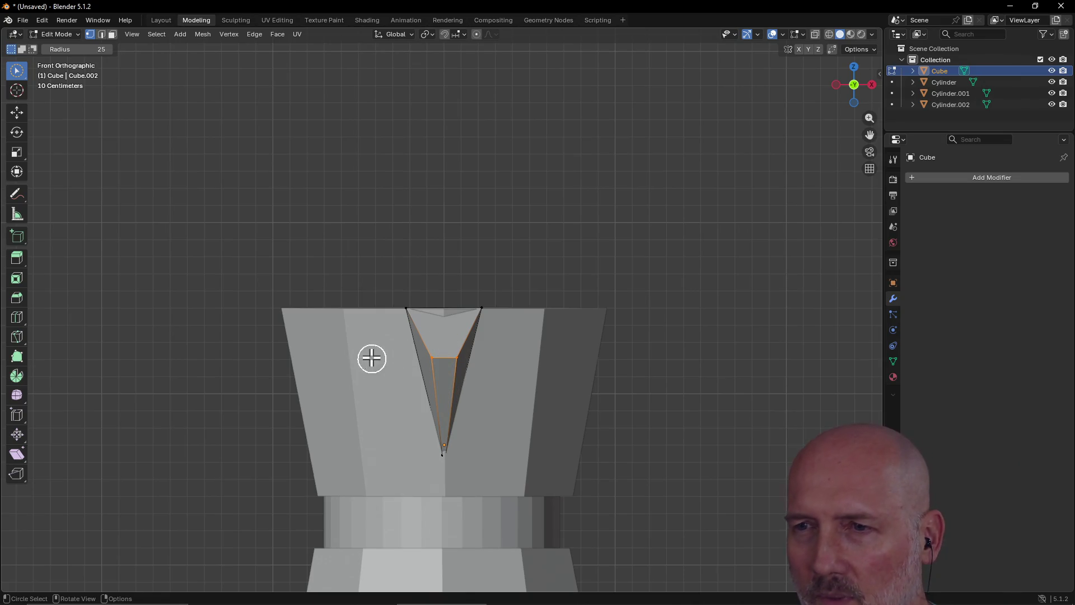
Step: Add the remaining inner notch vertices and raise them about 0.27 m toward the rim
mouse_move(471, 337)
middle_down()
mouse_move(352, 348)
mouse_move(470, 351)
middle_up()
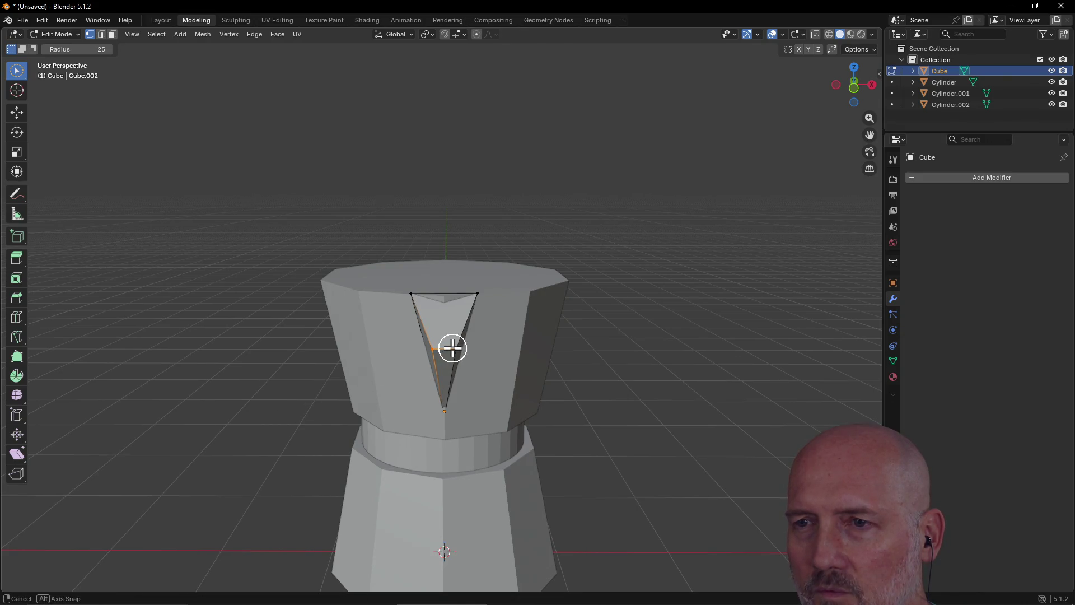
middle_drag(454, 351, 455, 351)
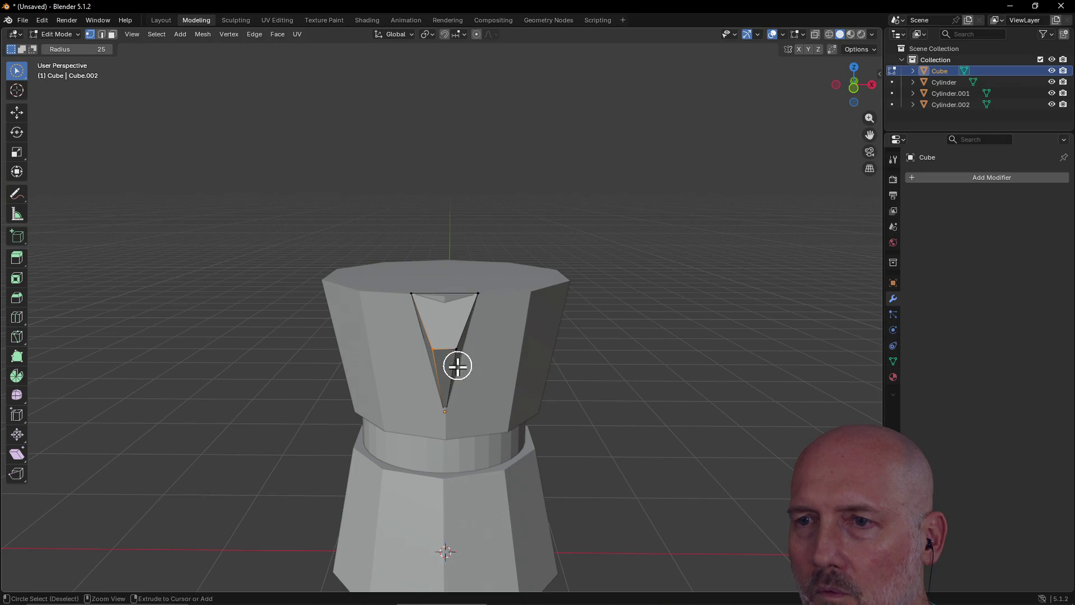
mouse_move(445, 358)
mouse_down()
mouse_move(432, 343)
mouse_move(461, 372)
mouse_up()
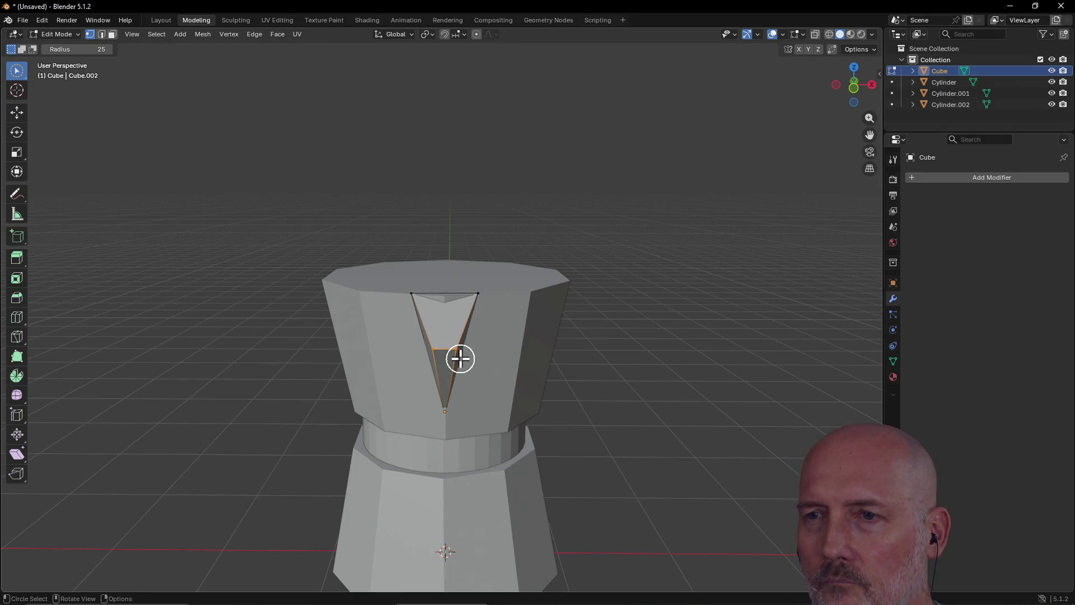
scroll(459, 363, up, 2)
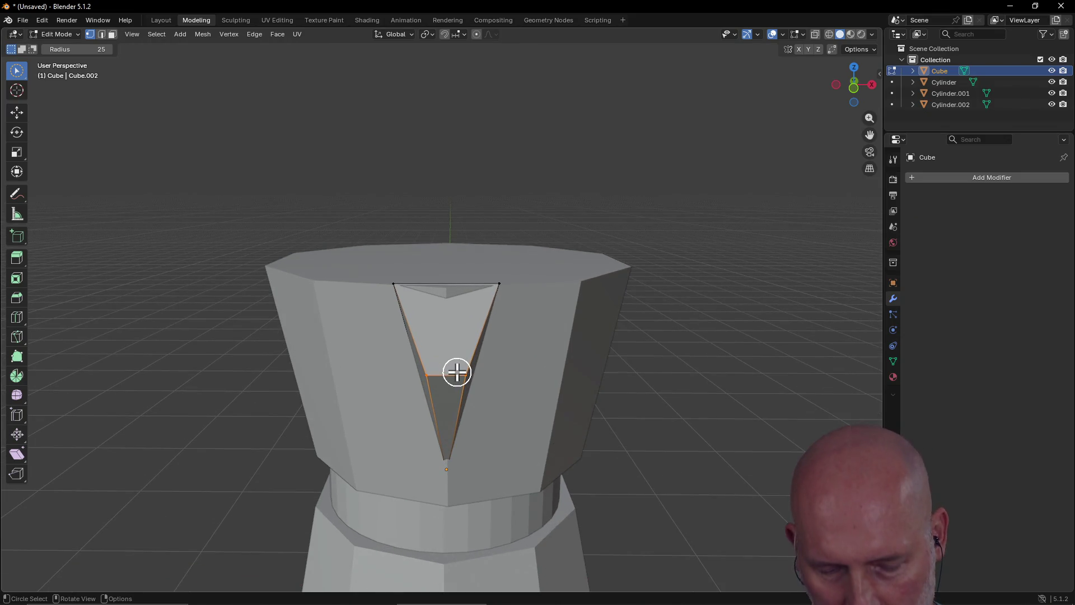
key(g)
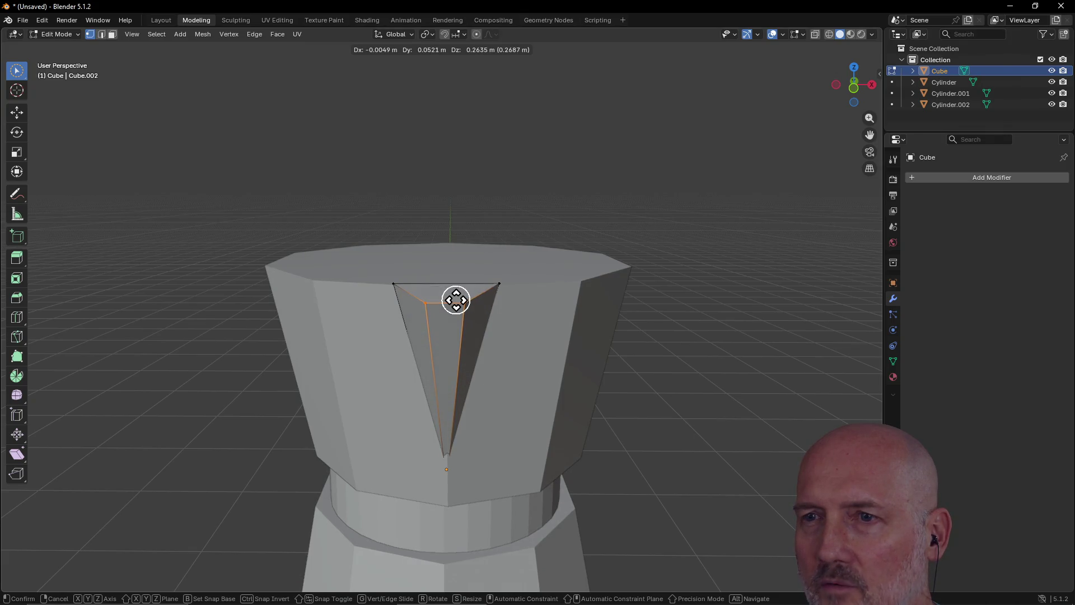
click(455, 299)
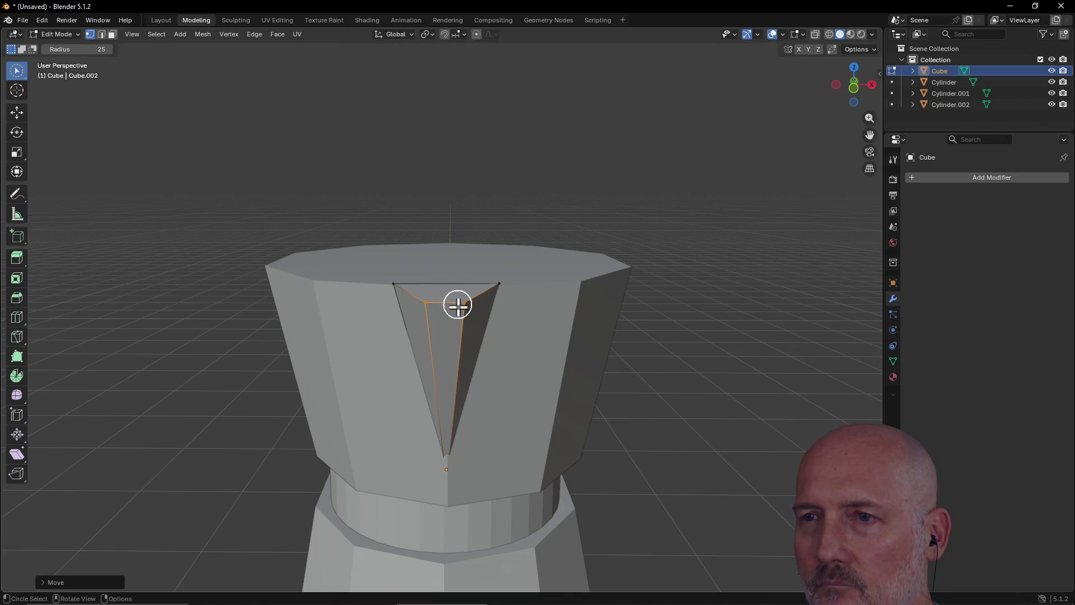
mouse_move(516, 338)
middle_down()
mouse_move(425, 344)
mouse_move(388, 339)
mouse_move(374, 321)
mouse_move(398, 334)
middle_up()
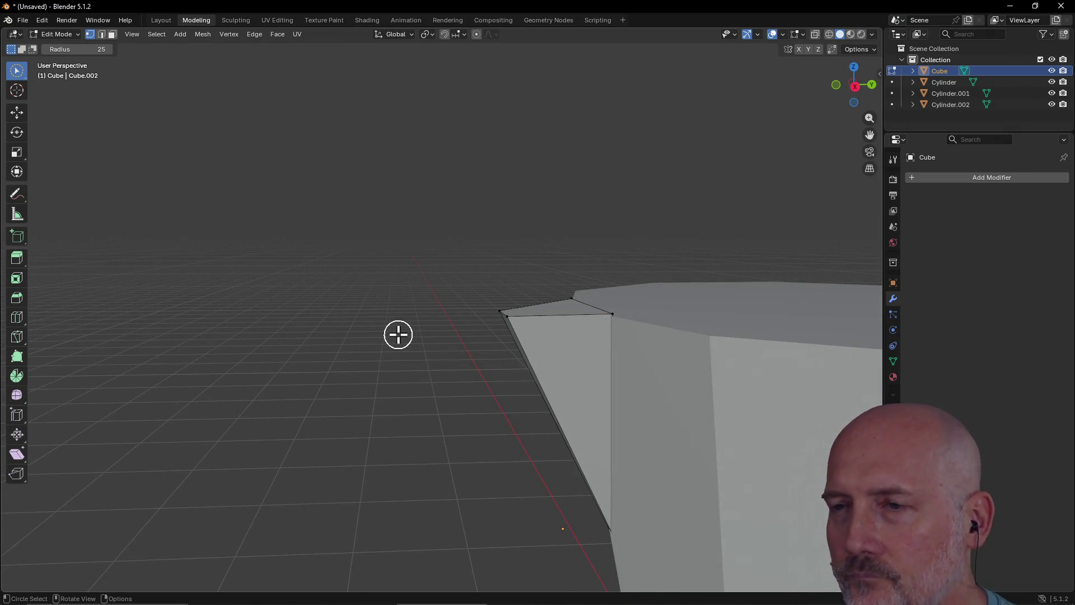
Step: Undo the last vertex move after orbiting around the spout, then bring up the View pie menu
mouse_move(398, 335)
middle_down()
mouse_move(375, 321)
mouse_move(372, 331)
mouse_move(532, 359)
middle_up()
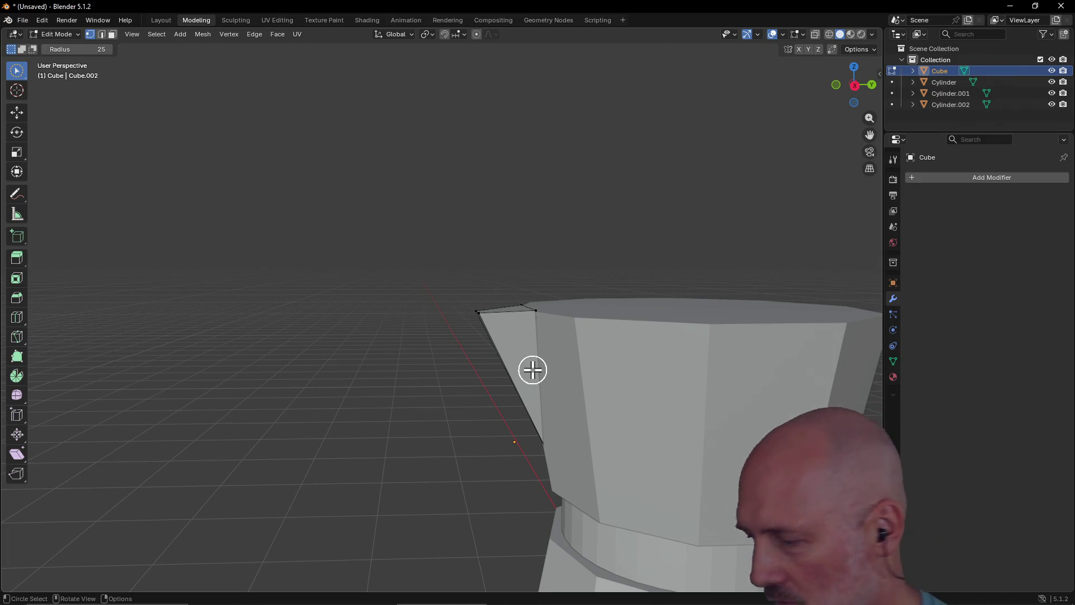
mouse_move(496, 352)
middle_down()
mouse_move(552, 441)
mouse_move(629, 461)
mouse_move(530, 435)
mouse_move(578, 446)
mouse_move(523, 389)
mouse_move(581, 377)
mouse_move(461, 344)
middle_up()
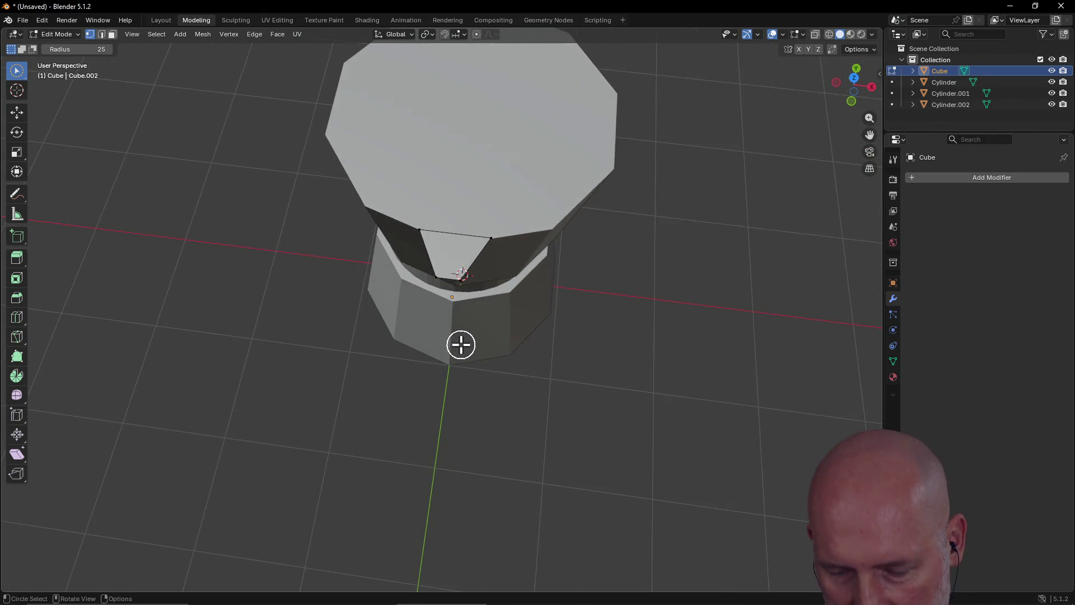
key(ctrl+z)
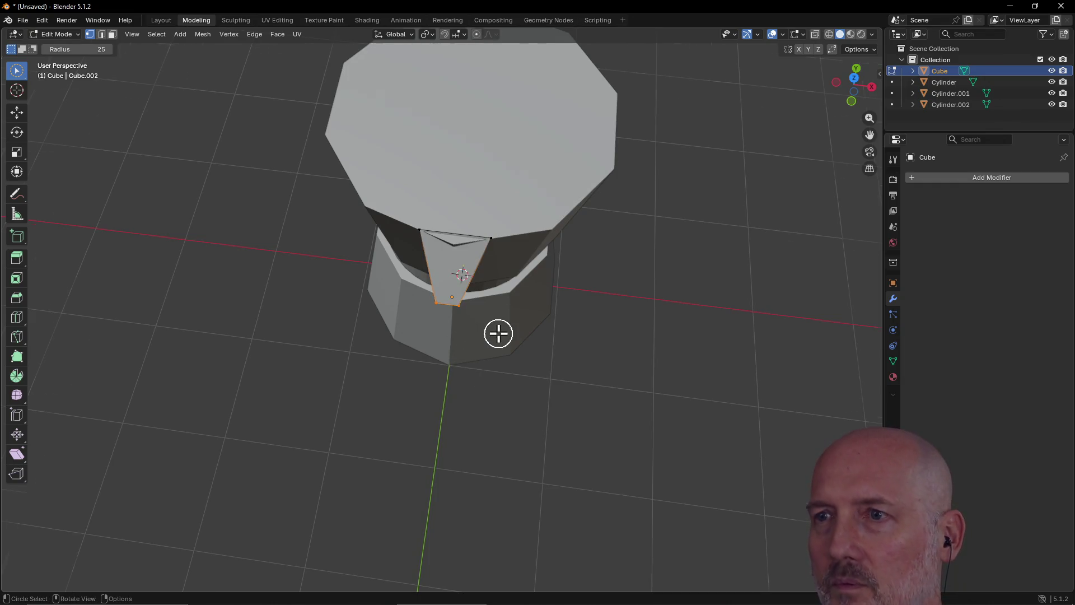
scroll(498, 333, down, 4)
key(grave)
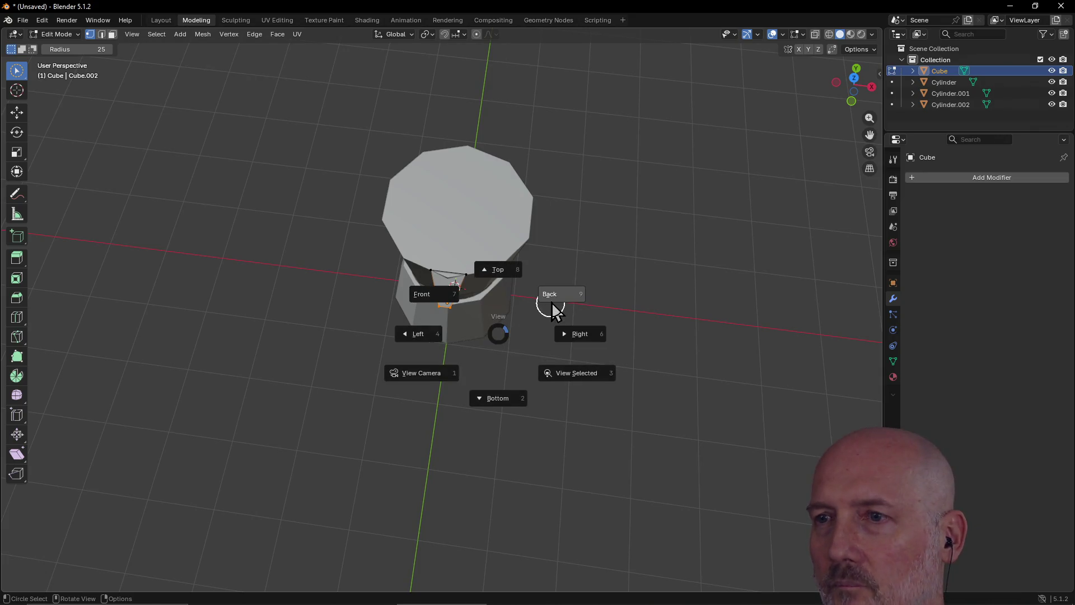
Step: In Right view, raise the spout tip vertex straight up along Z to the rim's height
click(557, 328)
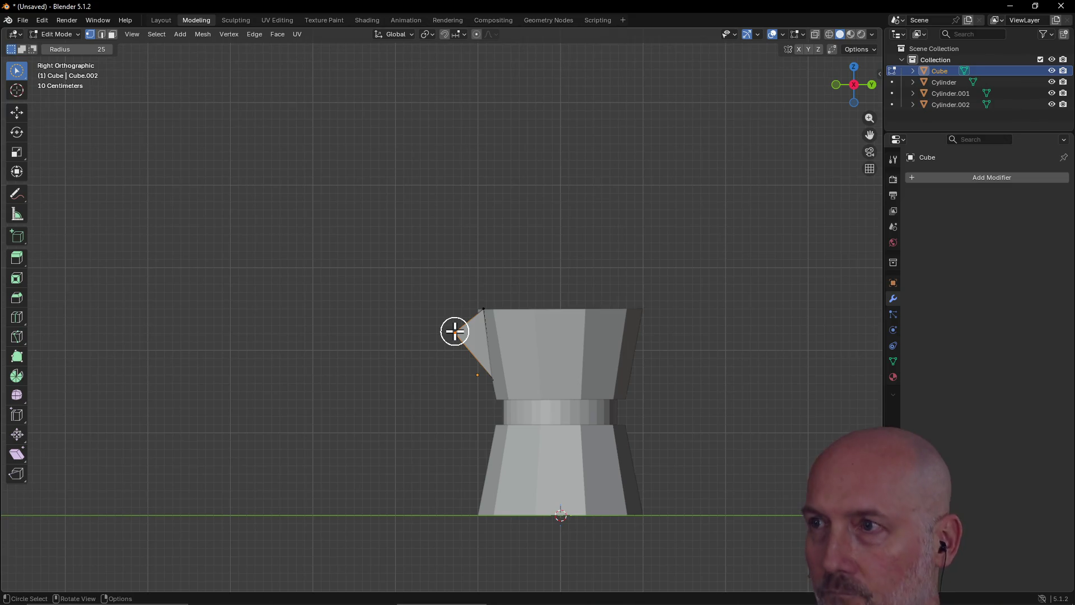
key(g)
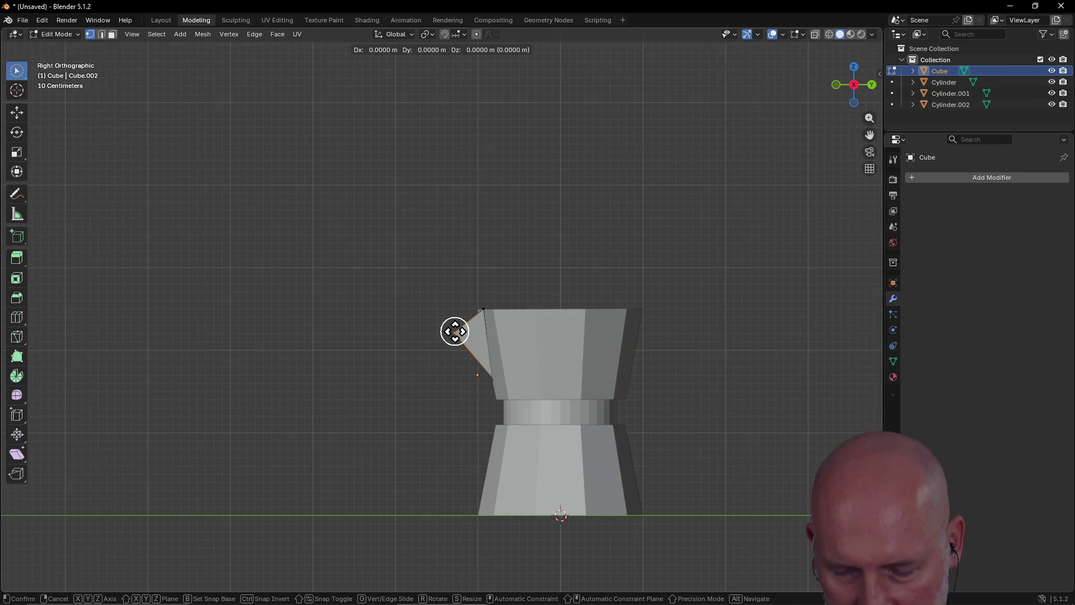
key(z)
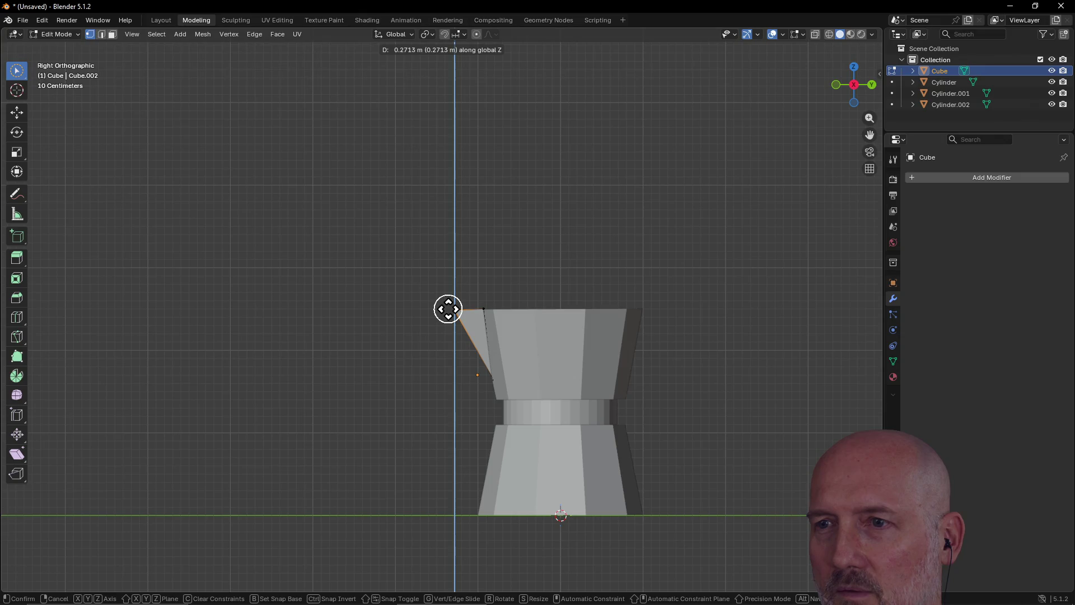
click(448, 308)
mouse_move(408, 348)
middle_down()
mouse_move(616, 408)
mouse_move(671, 367)
mouse_move(604, 368)
middle_up()
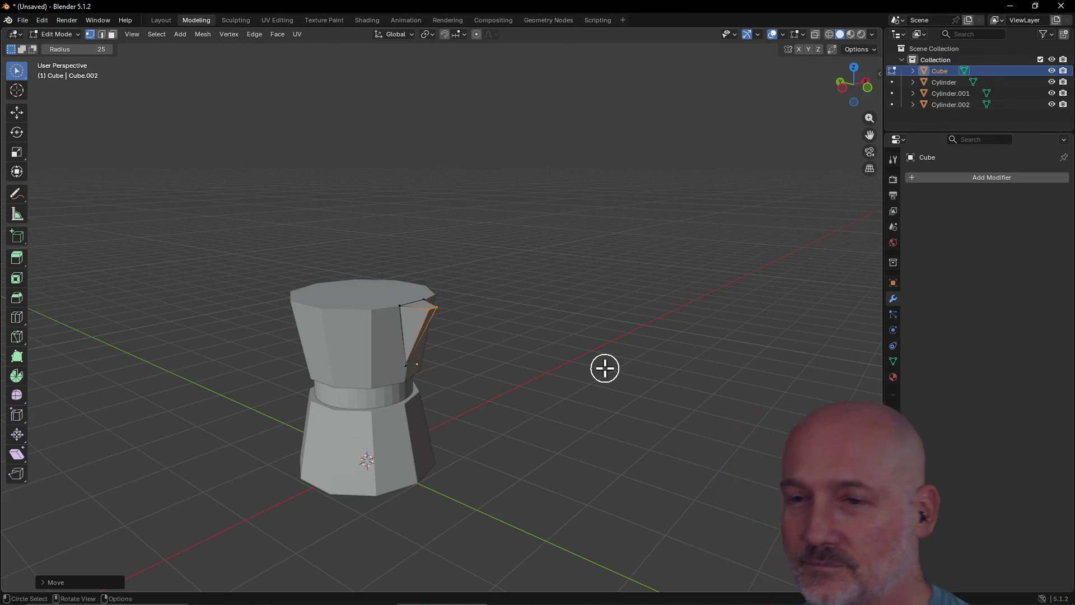
mouse_move(504, 326)
middle_down()
mouse_move(384, 329)
mouse_move(244, 350)
mouse_move(294, 294)
mouse_move(429, 297)
mouse_move(535, 368)
mouse_move(472, 332)
middle_up()
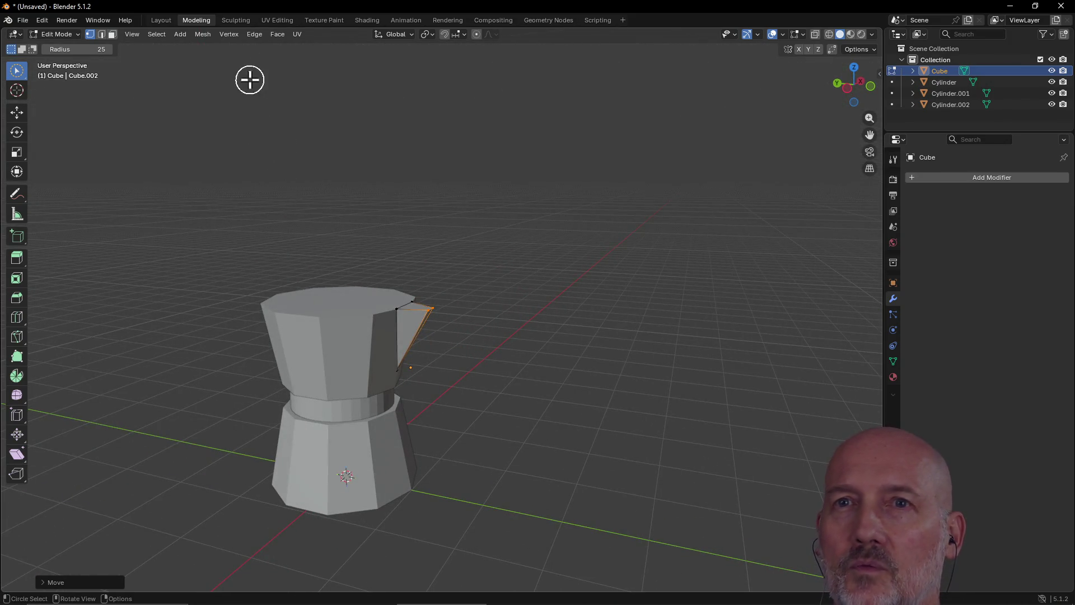
click(162, 20)
Step: Orbit the Layout perspective view around the pot to inspect the seated spout
mouse_move(229, 119)
middle_down()
mouse_move(247, 153)
mouse_move(219, 135)
mouse_move(362, 135)
mouse_move(395, 124)
middle_up()
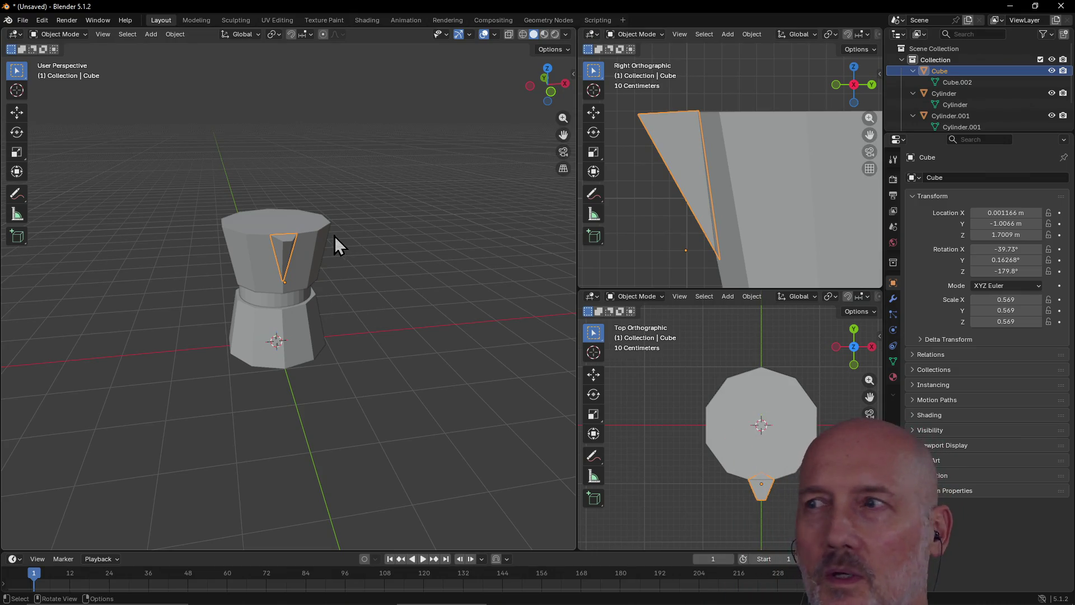
click(150, 34)
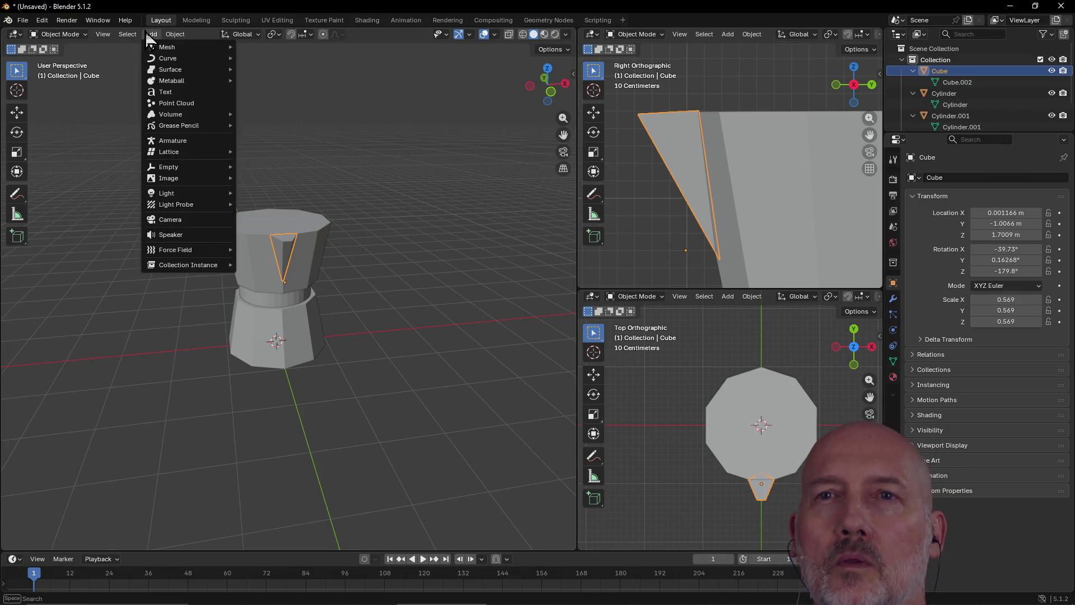
mouse_move(179, 52)
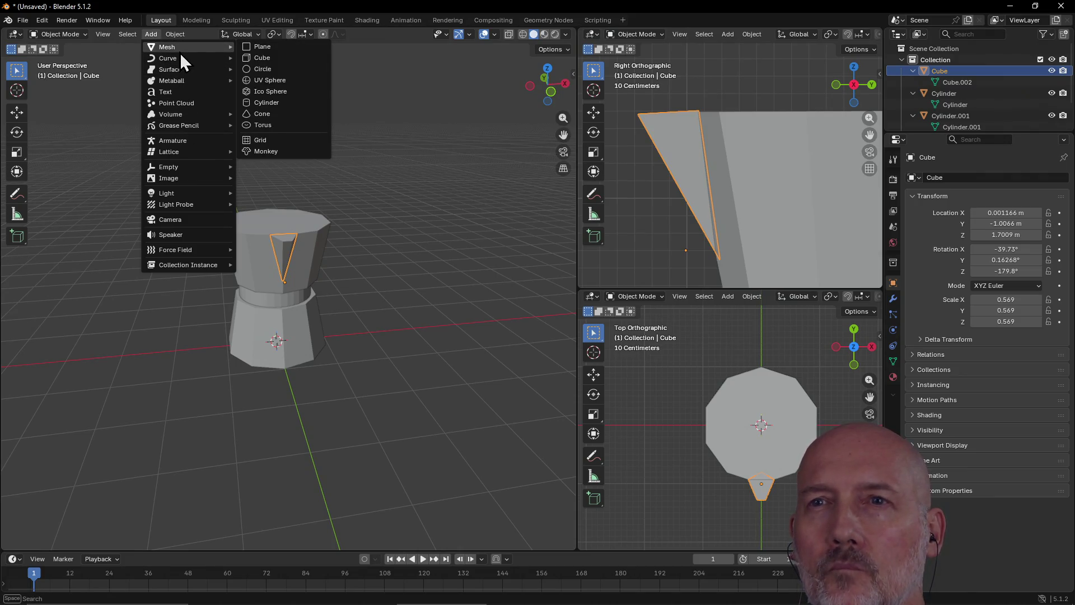
click(284, 116)
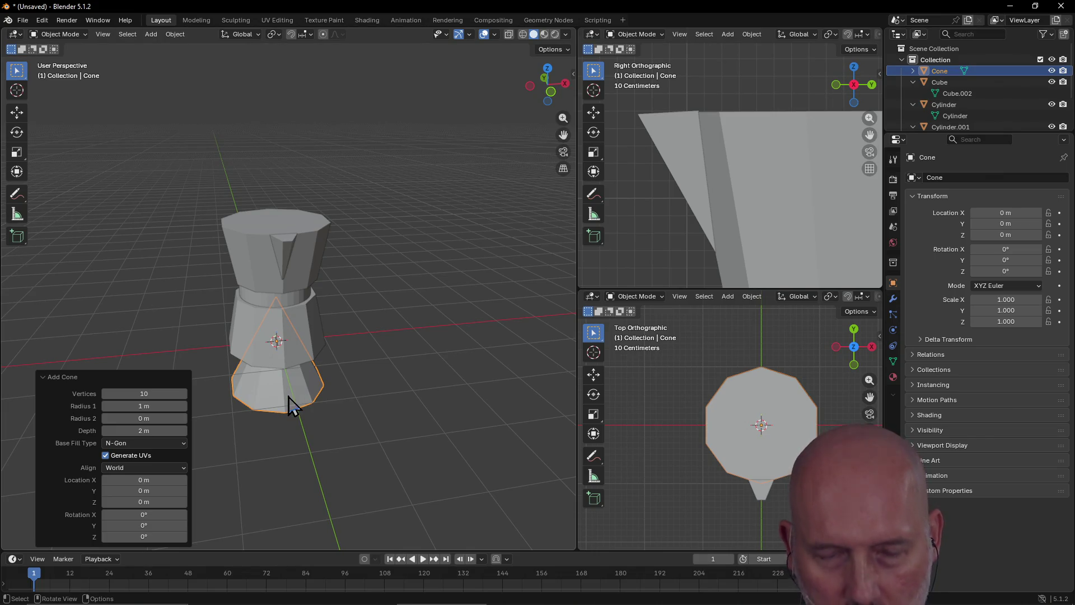
key(c)
key(Escape)
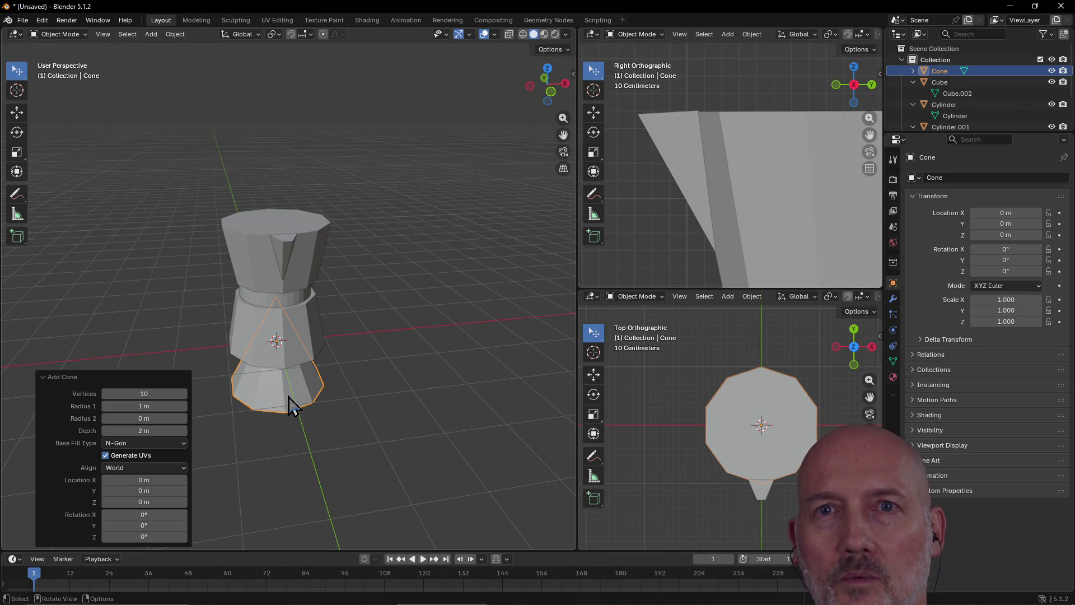
key(g)
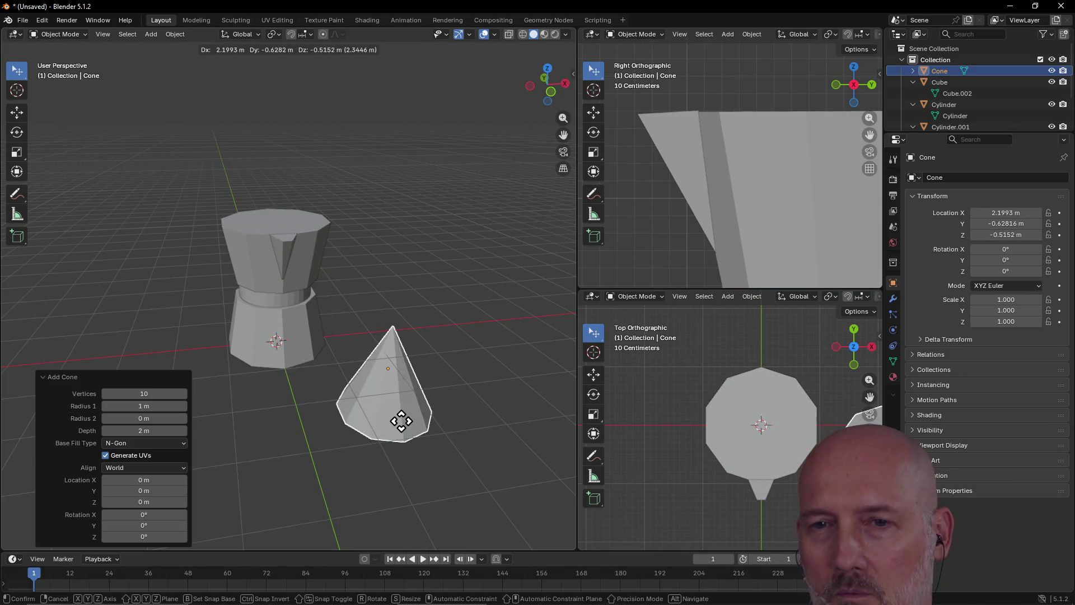
click(399, 421)
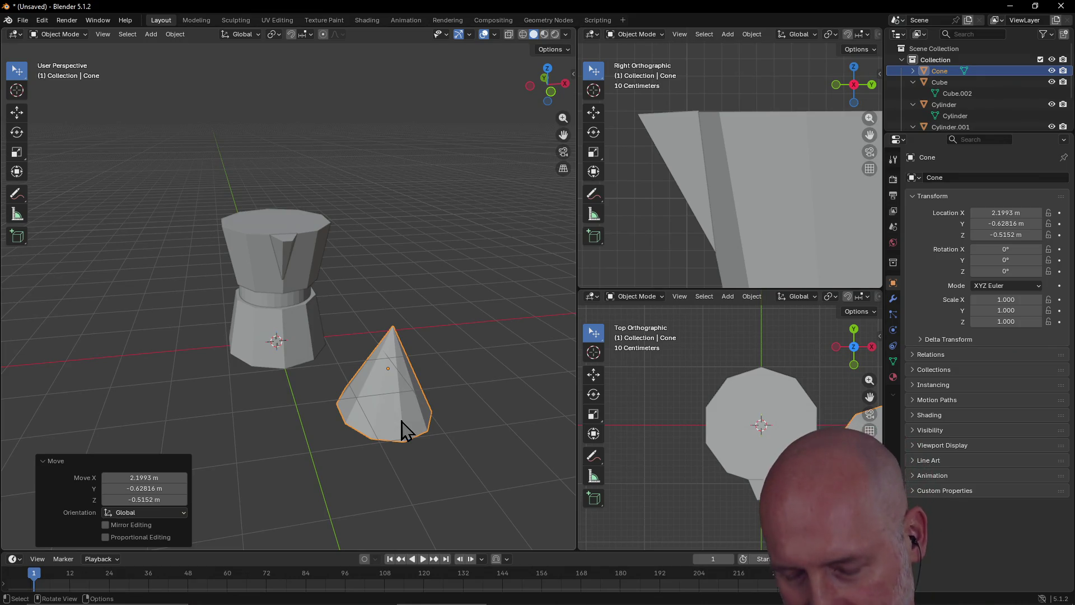
key(Delete)
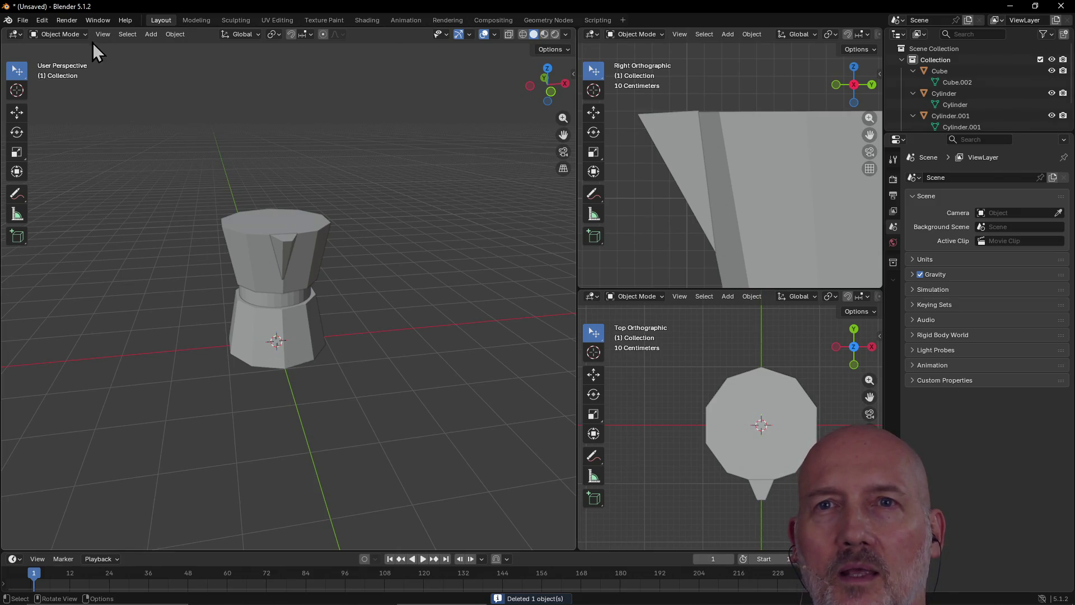
click(156, 34)
Step: Add a ten-sided cone mesh and reduce its Depth to 0.43 m
mouse_move(168, 50)
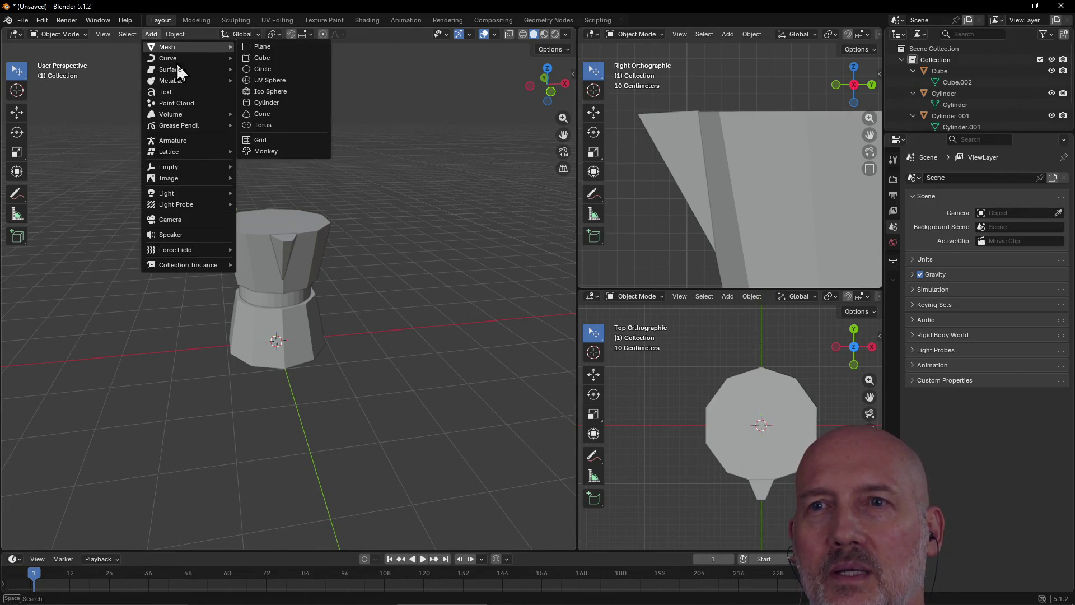
click(264, 115)
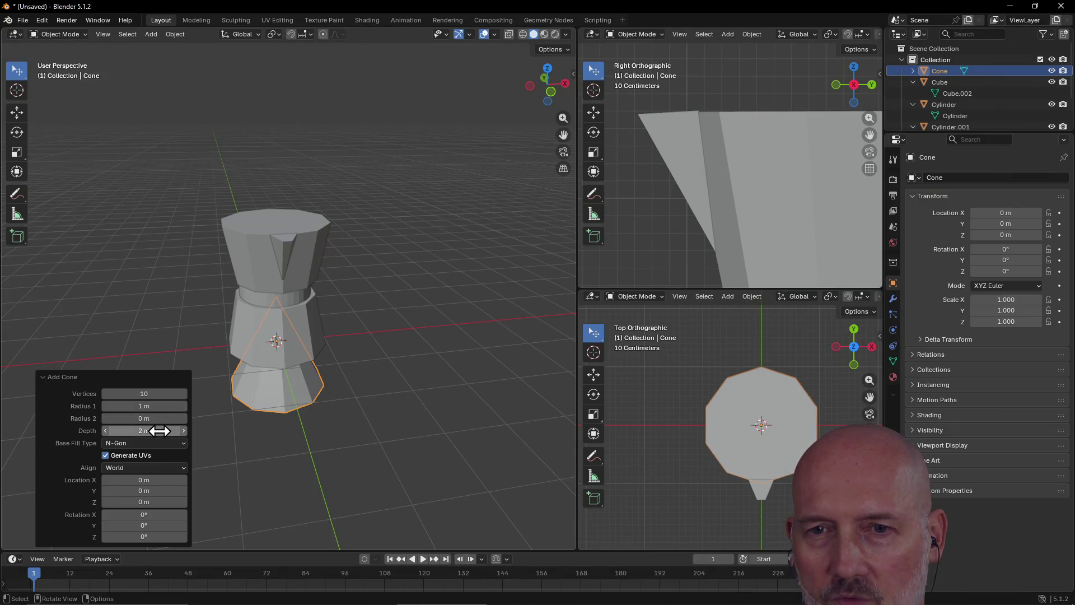
drag(159, 431, 102, 431)
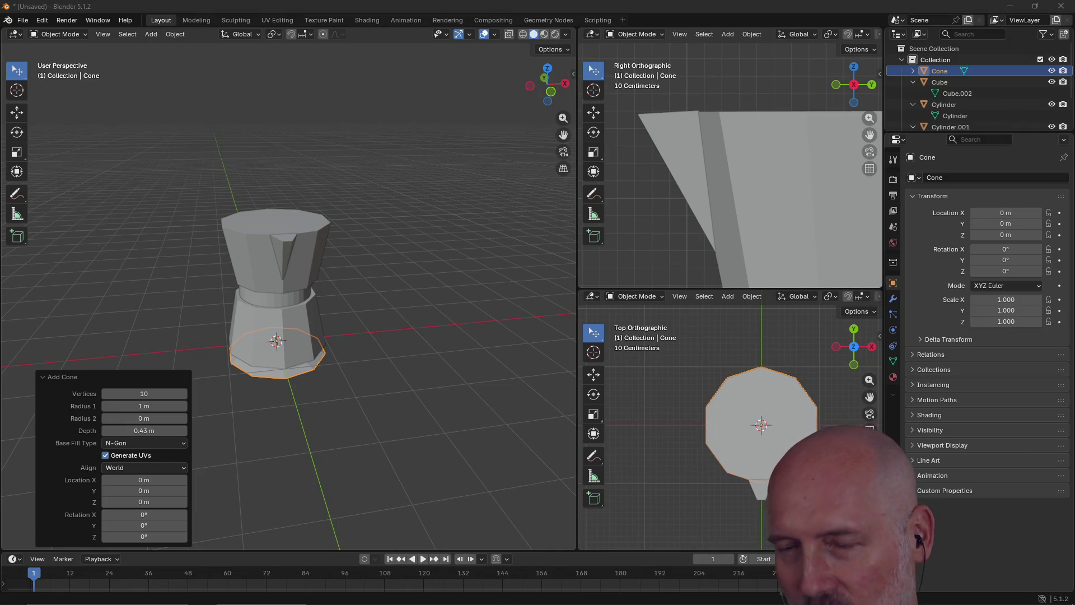
Step: Move the cone up beside the pot top, to about X 2.61, Y 1.47, Z 1.74 m
click(279, 422)
click(293, 373)
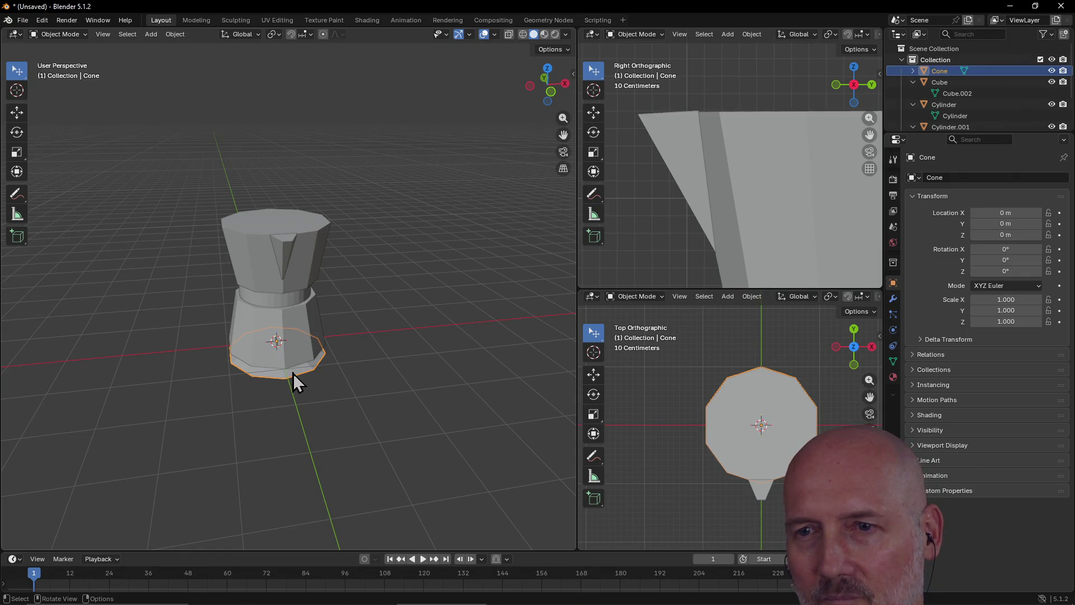
drag(294, 371, 366, 420)
mouse_move(366, 421)
middle_down()
mouse_move(337, 354)
mouse_move(348, 420)
middle_up()
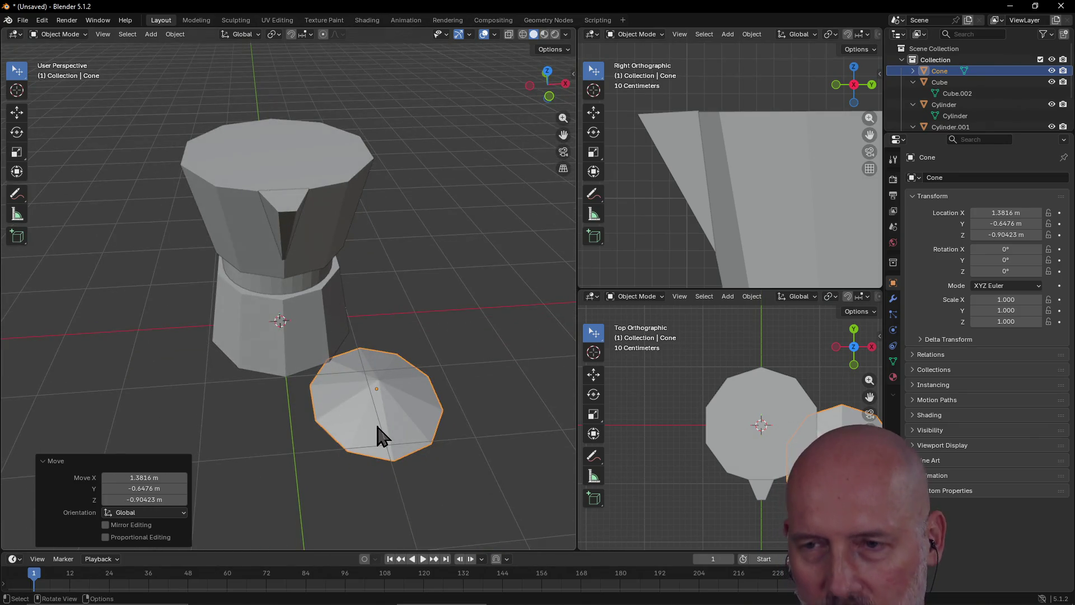
mouse_move(376, 436)
mouse_down()
mouse_move(441, 267)
mouse_move(447, 195)
mouse_up()
scroll(447, 194, down, 5)
mouse_move(447, 195)
middle_down()
mouse_move(313, 224)
mouse_move(358, 169)
mouse_move(471, 149)
mouse_move(427, 173)
middle_up()
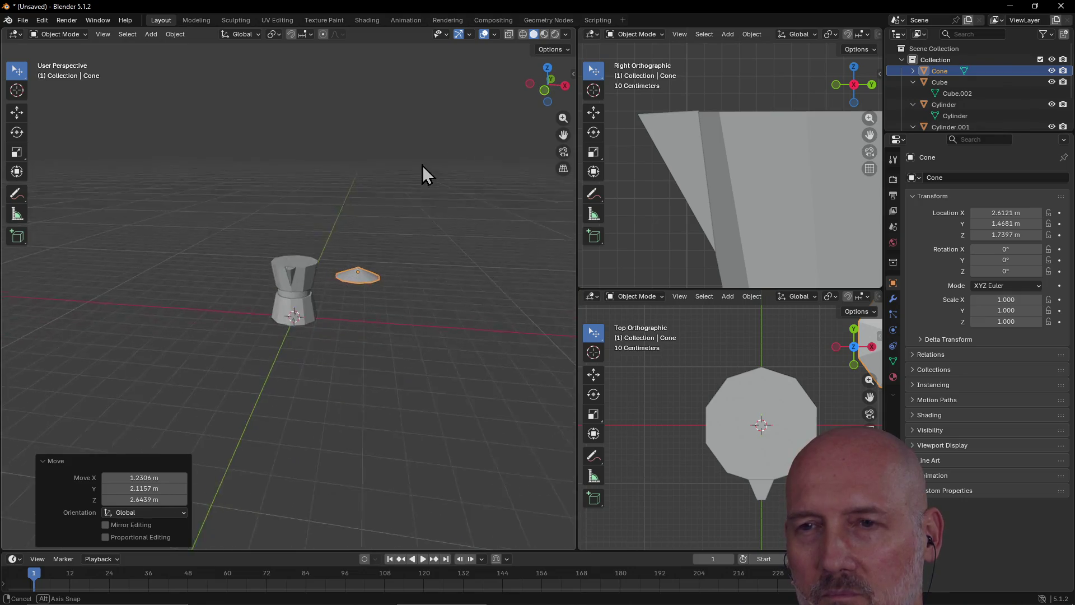
click(228, 271)
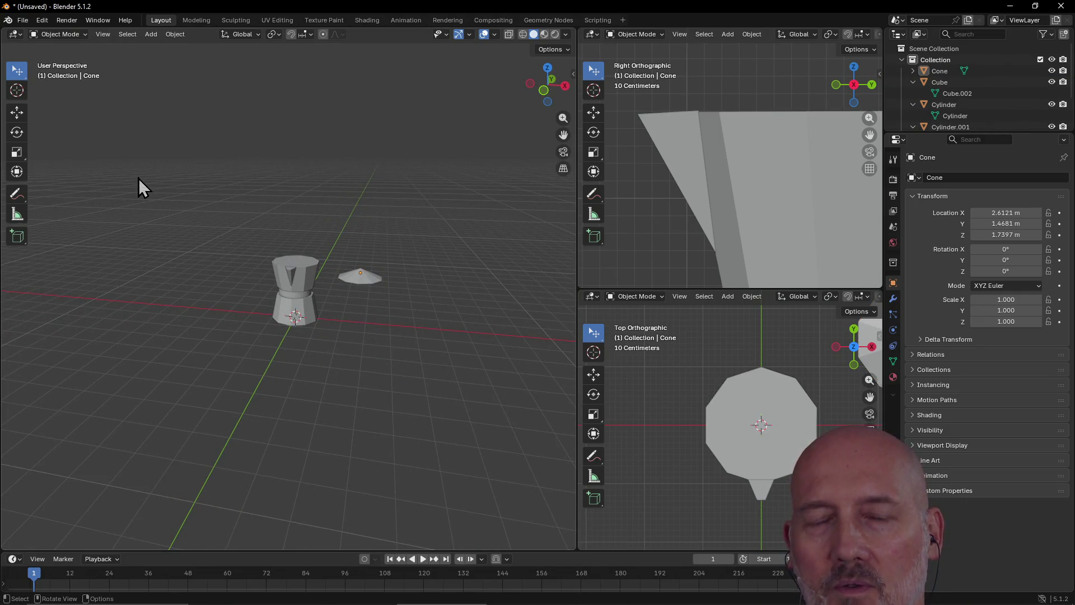
middle_drag(139, 178, 137, 177)
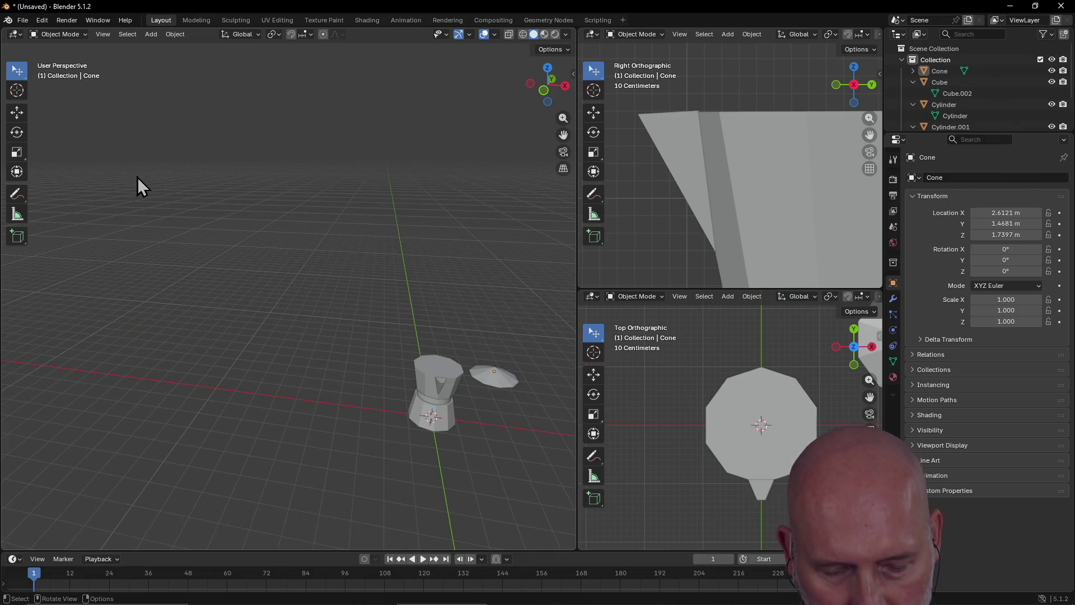
Step: Box-select the pot's two cylinder parts
key(w)
mouse_move(400, 309)
mouse_down()
mouse_move(386, 354)
mouse_move(539, 472)
mouse_up()
ctrl+drag(439, 397, 343, 403)
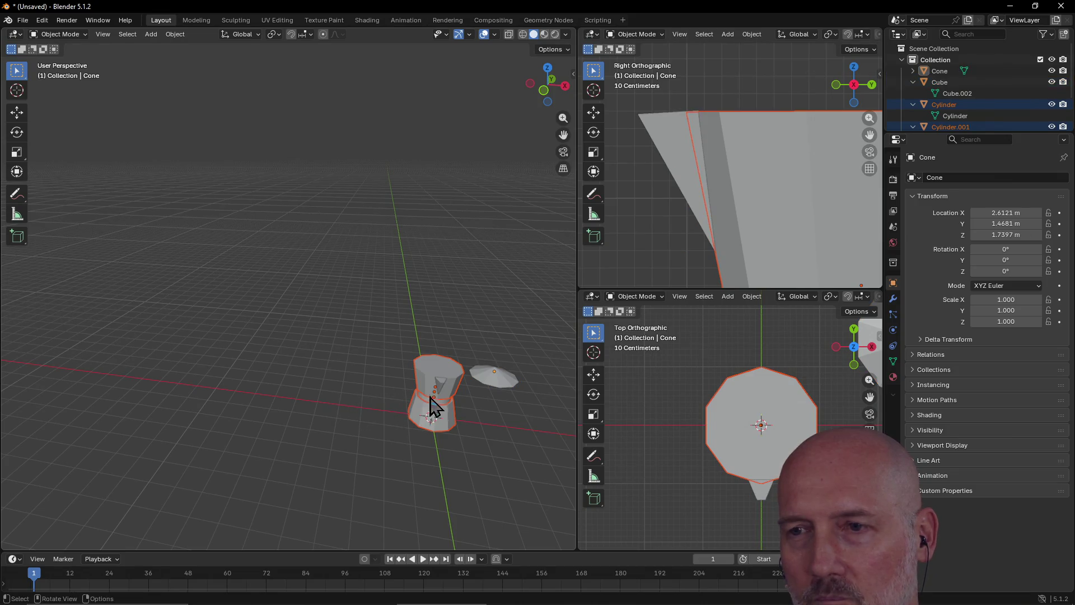
middle_drag(435, 398, 435, 400)
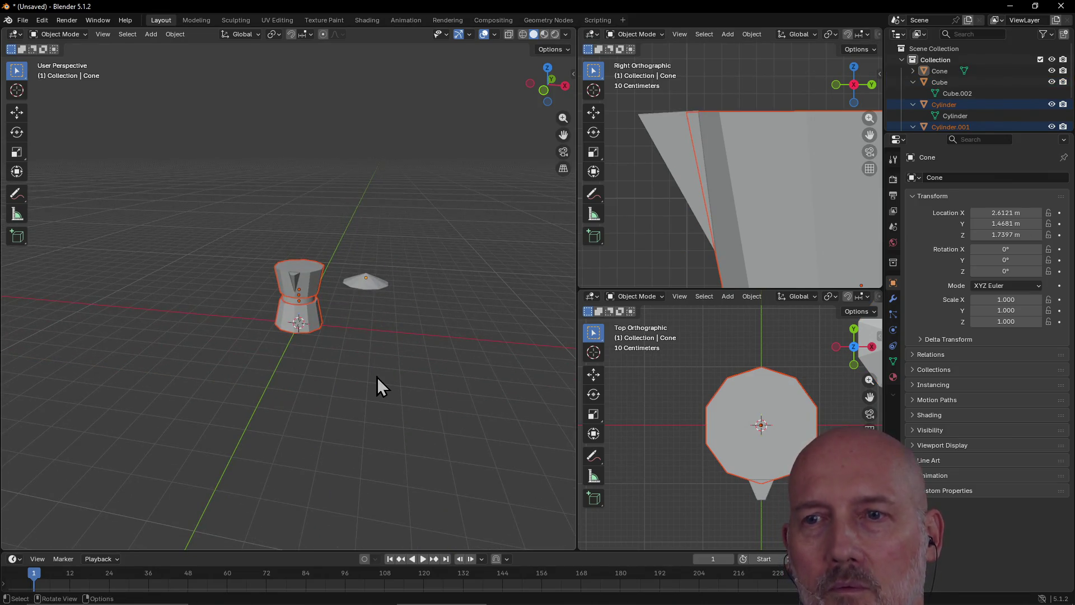